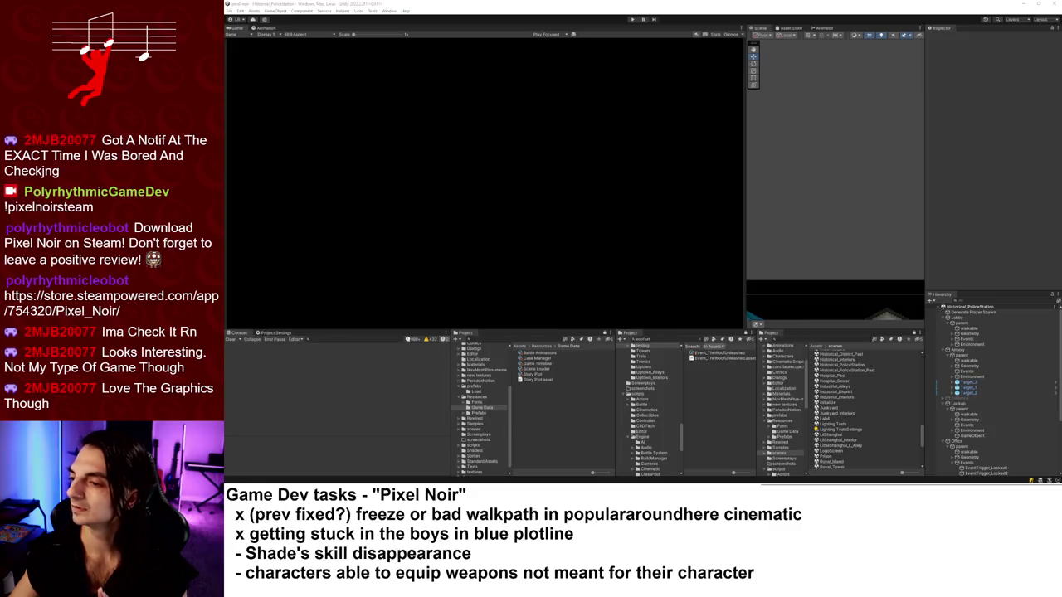
View an Export-PN save file's text in the Inspector, then switch to the Master Coding Task List sheet.
scroll(483, 392, "up", 3)
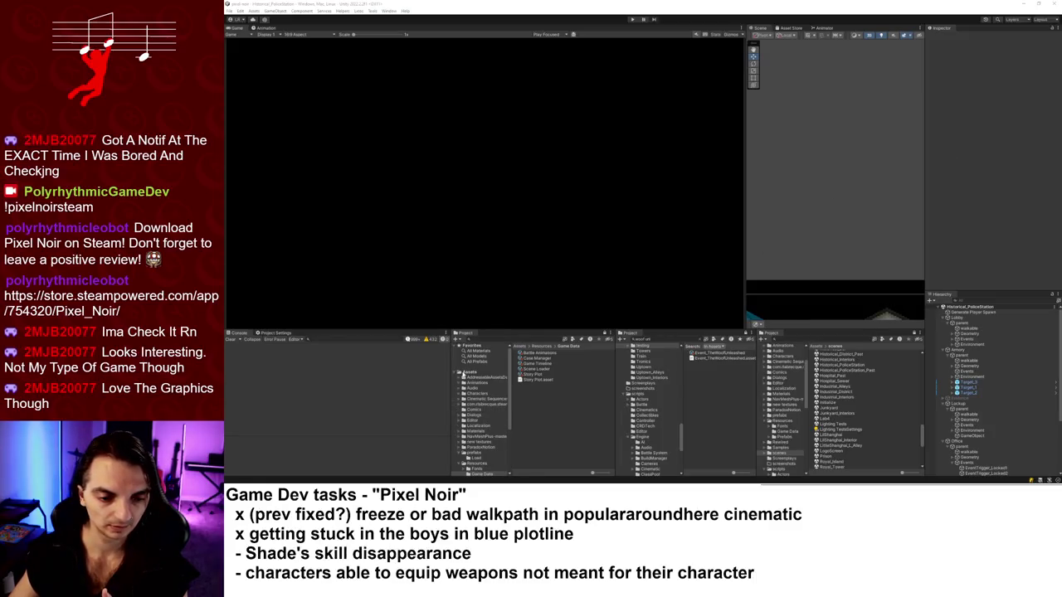
left_click(469, 372)
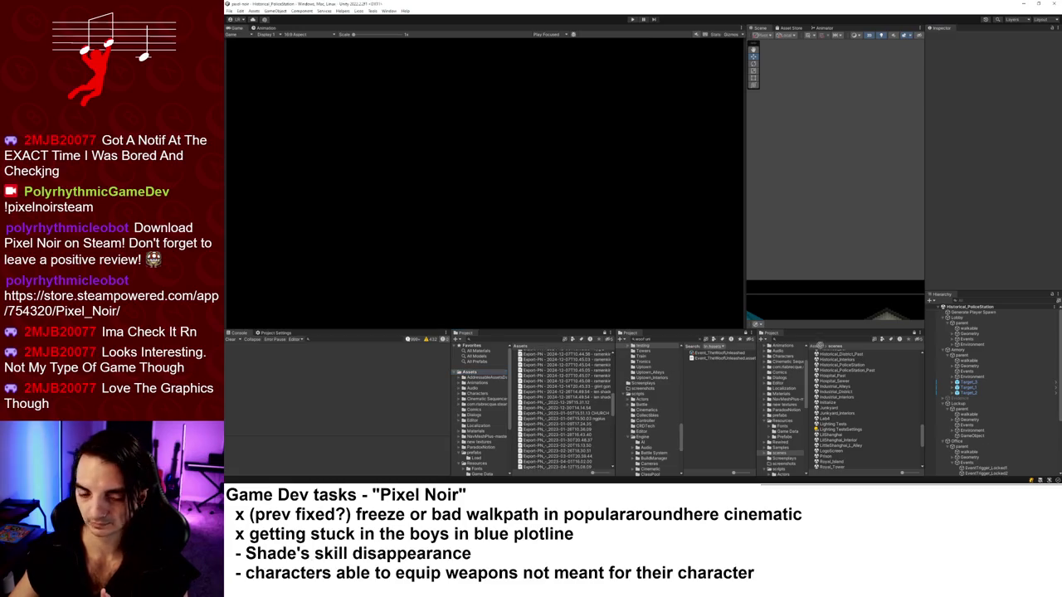
left_click(550, 397)
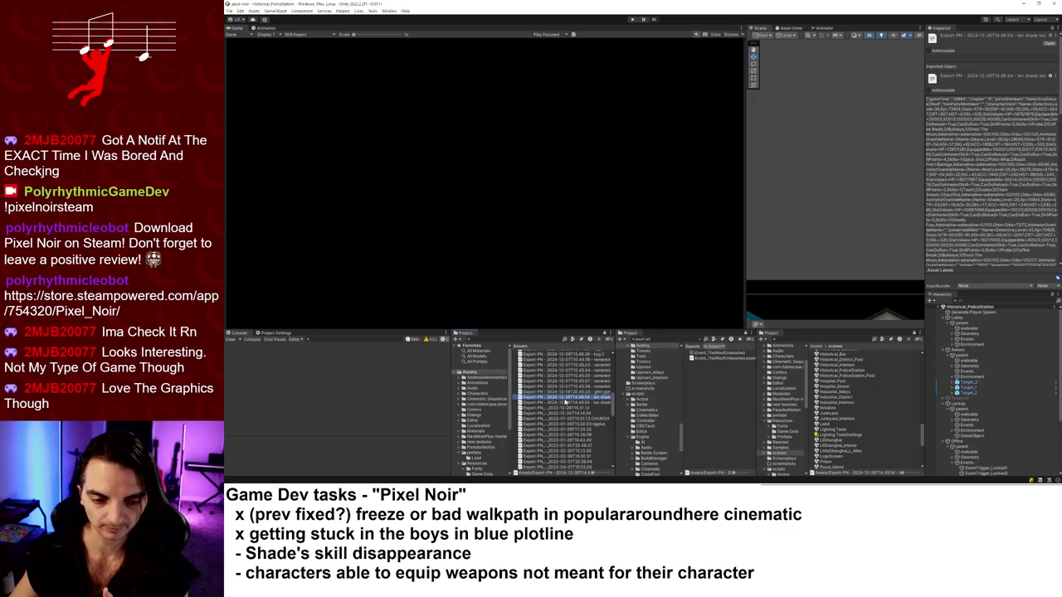
scroll(568, 408, "up", 5)
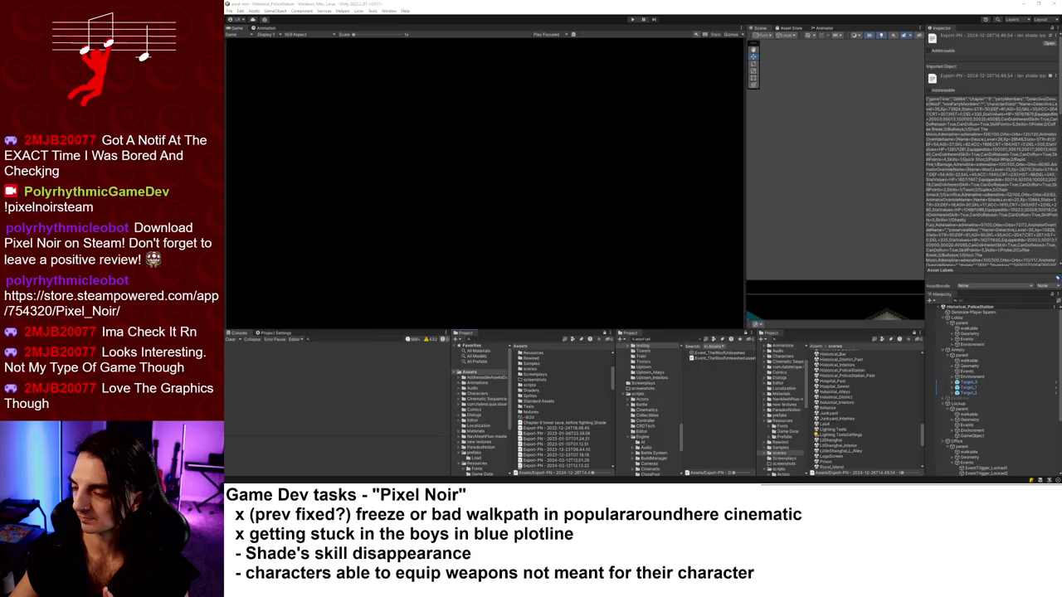
key("alt+Tab")
key("alt+Tab")
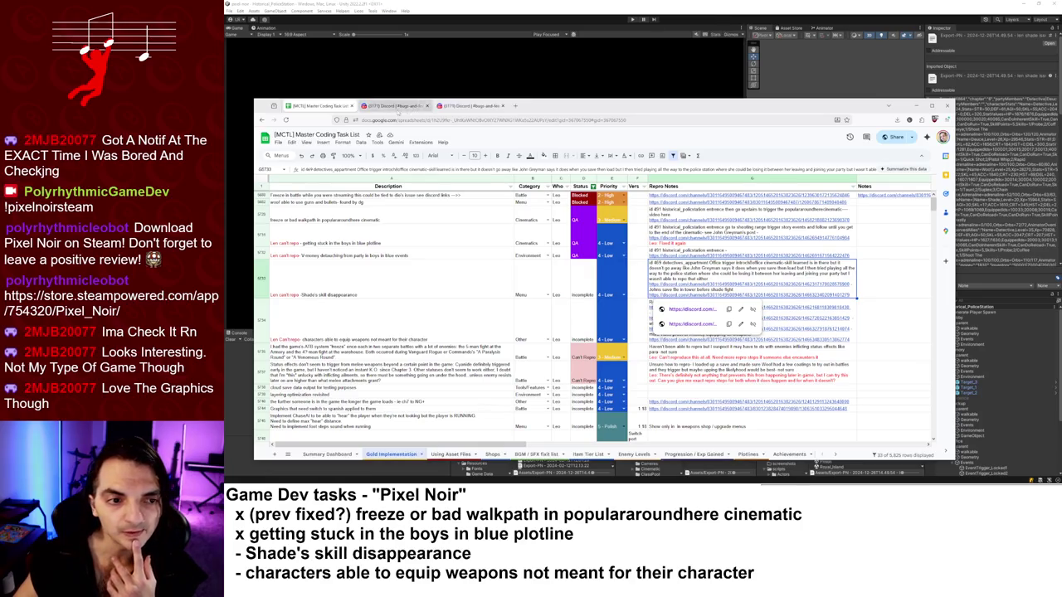
Check the Discord bugs-and-feedback channel, return to the task list, then minimize Chrome.
left_click(397, 106)
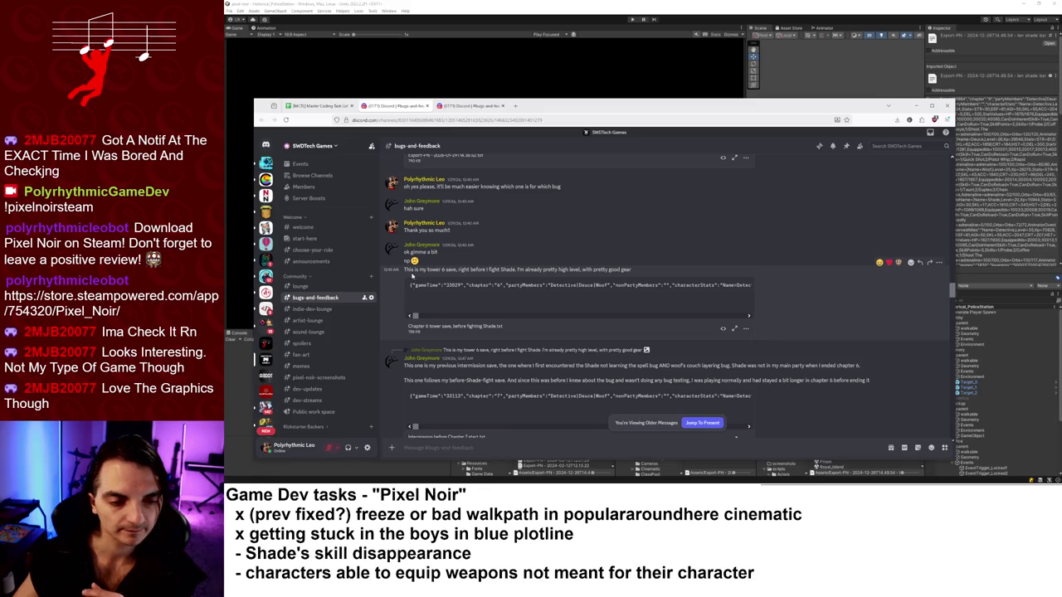
left_click(332, 107)
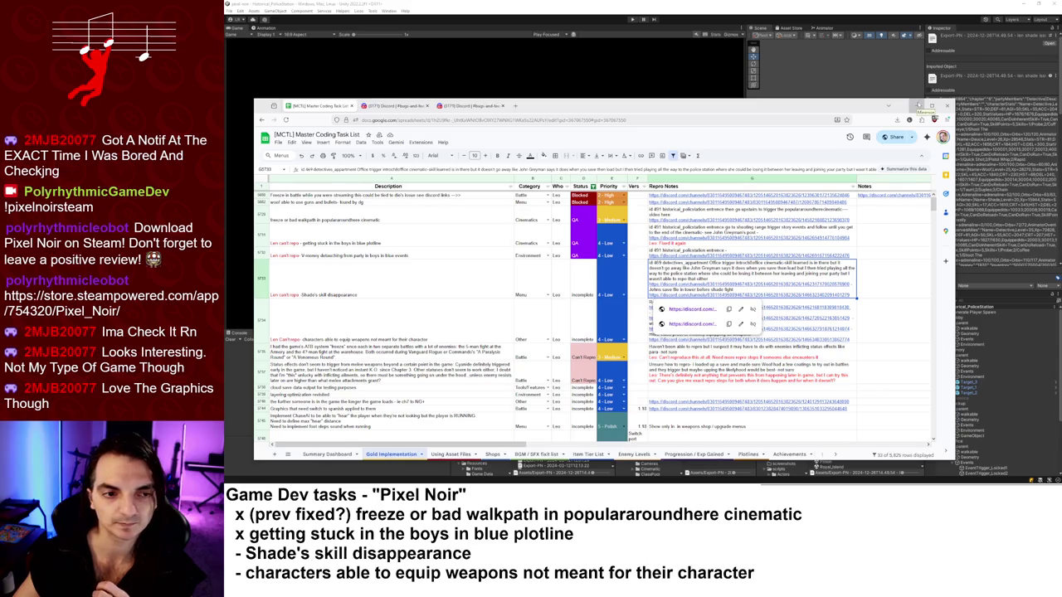
left_click(918, 106)
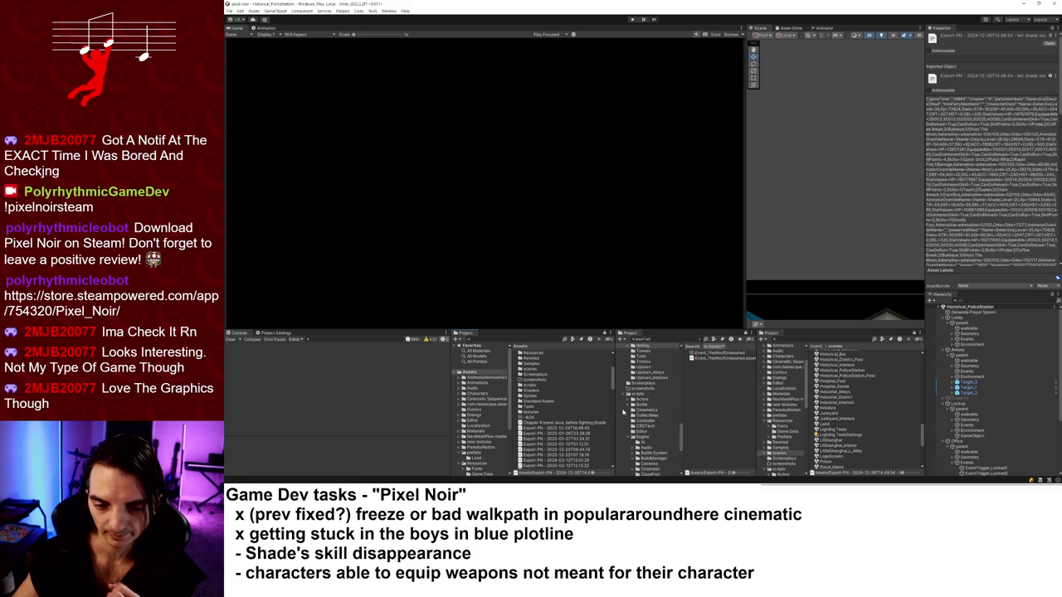
Open the LogoScreen scene from the project's scenes folder.
scroll(655, 410, "up", 10)
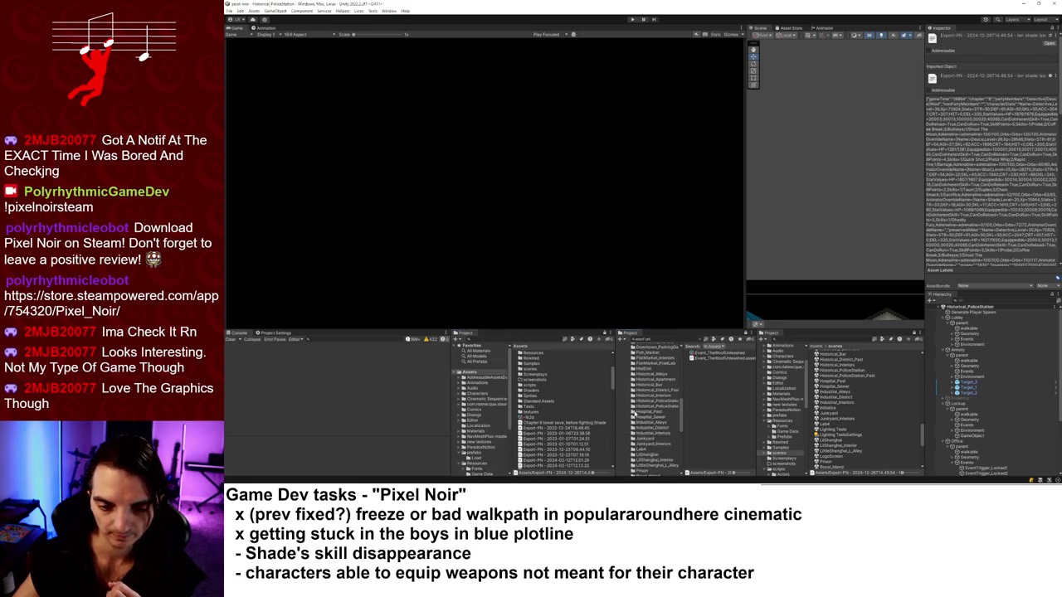
left_click(640, 425)
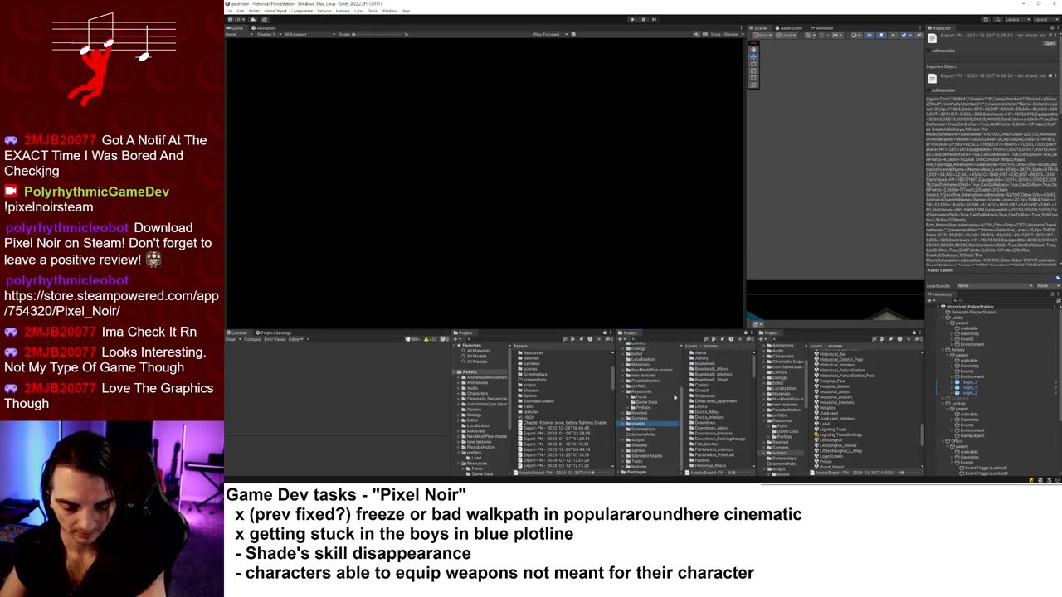
scroll(718, 400, "down", 3)
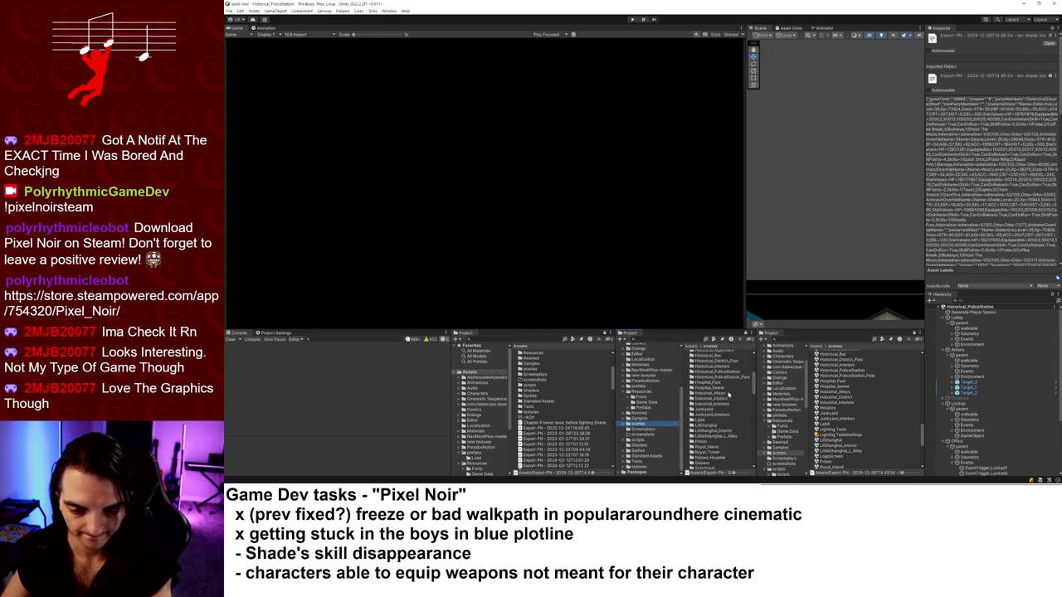
scroll(720, 399, "down", 8)
scroll(719, 400, "down", 3)
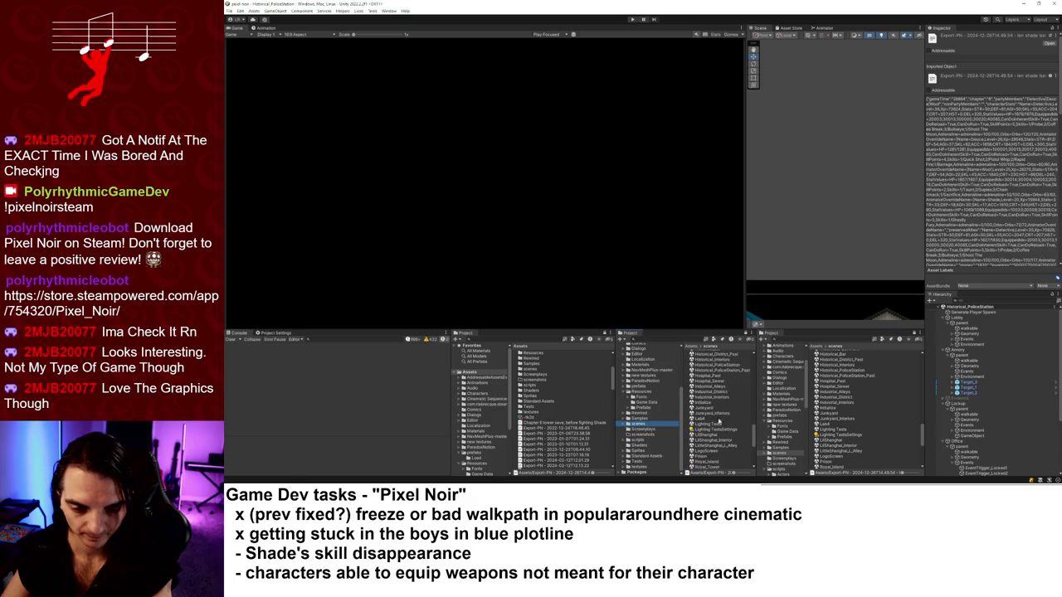
double_click(711, 451)
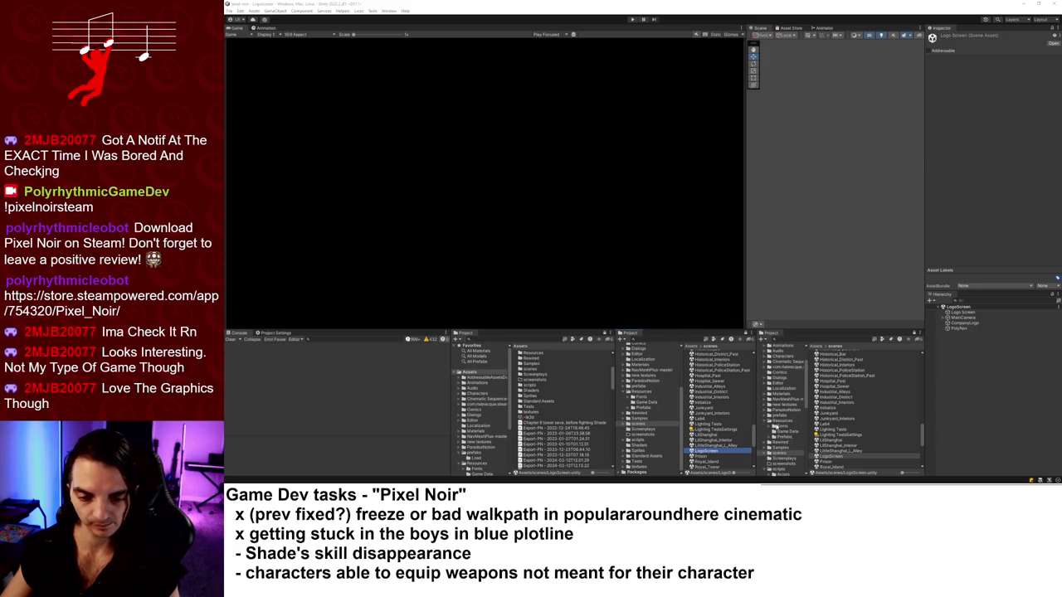
Set the Chapter 6 tower save as Story Plot's Import Data and start Play mode.
left_click(782, 421)
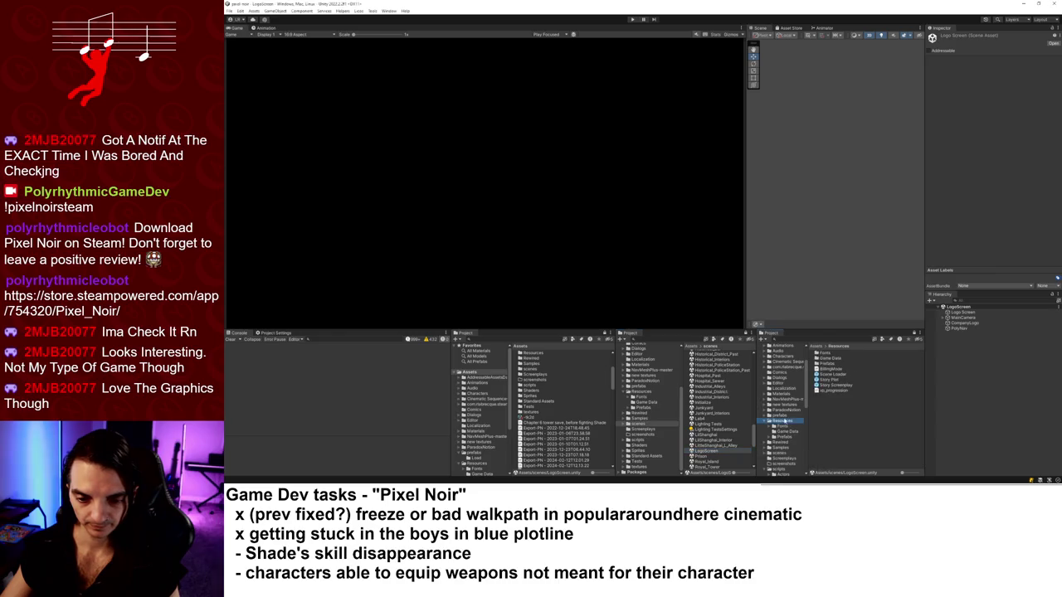
left_click(829, 381)
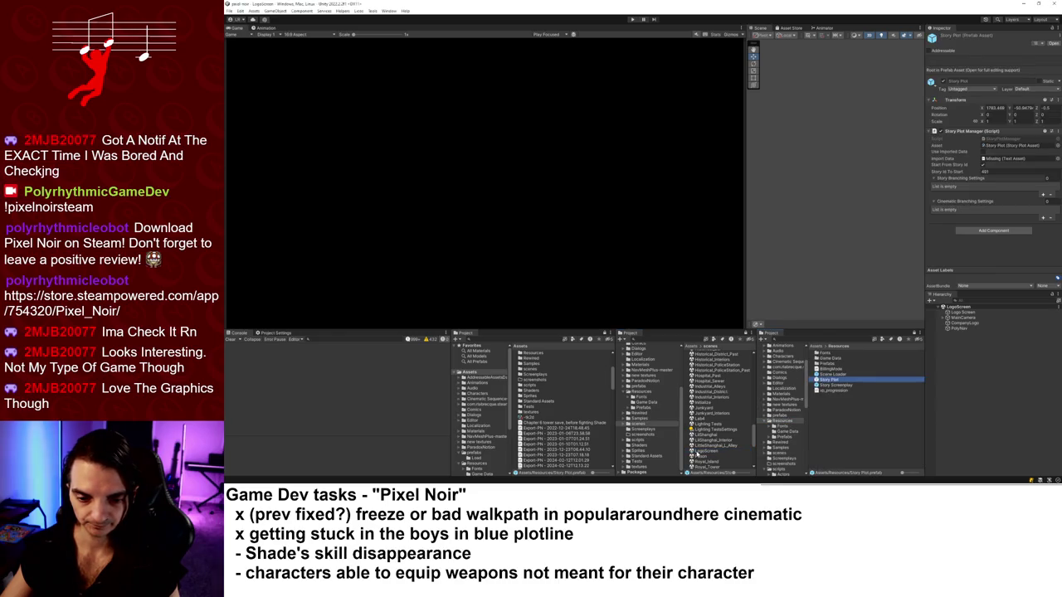
mouse_move(567, 424)
left_mouse_down()
mouse_move(984, 264)
mouse_move(998, 165)
left_mouse_up()
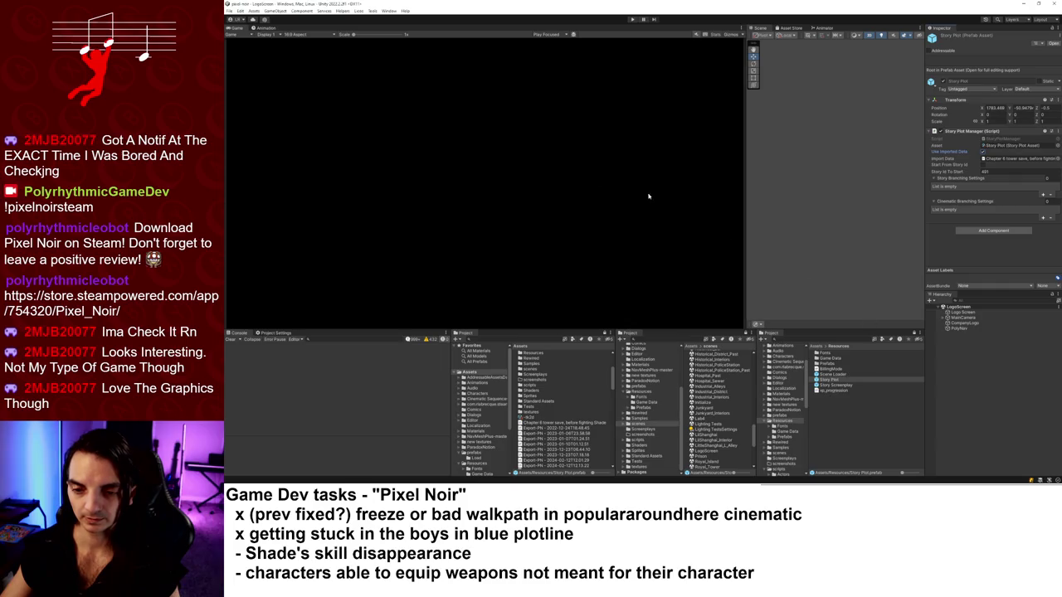
left_click(631, 19)
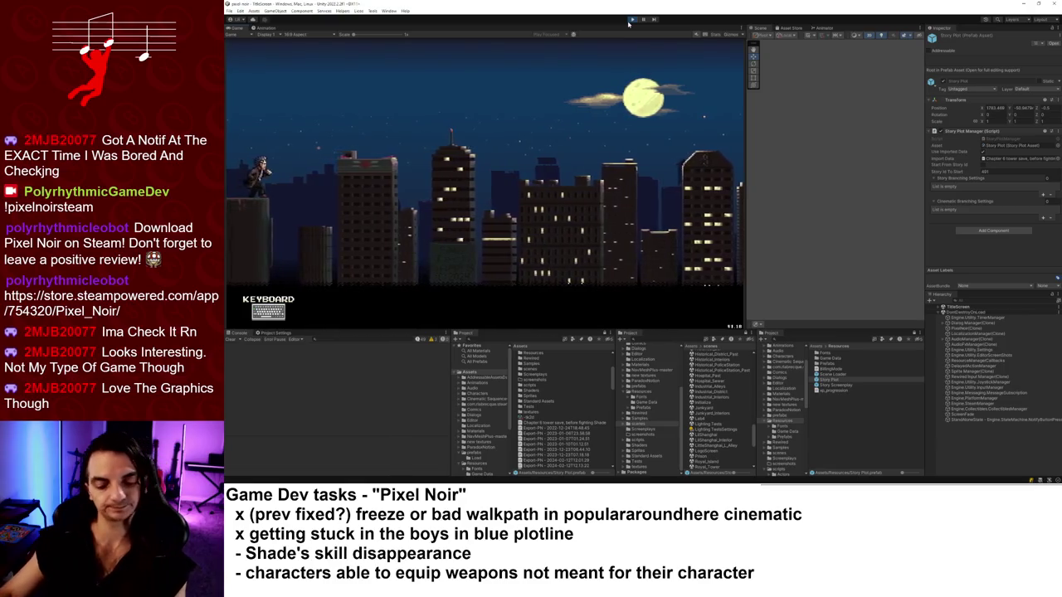
Use Load Game to load a save archive into the prison level, then stop play.
key("Return")
key("Down")
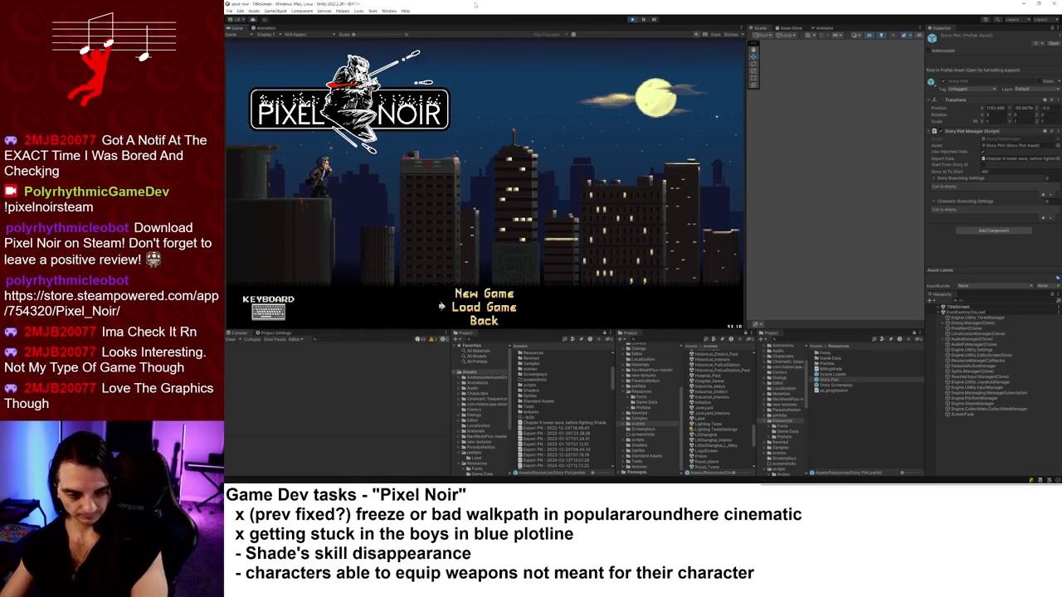
key("Return")
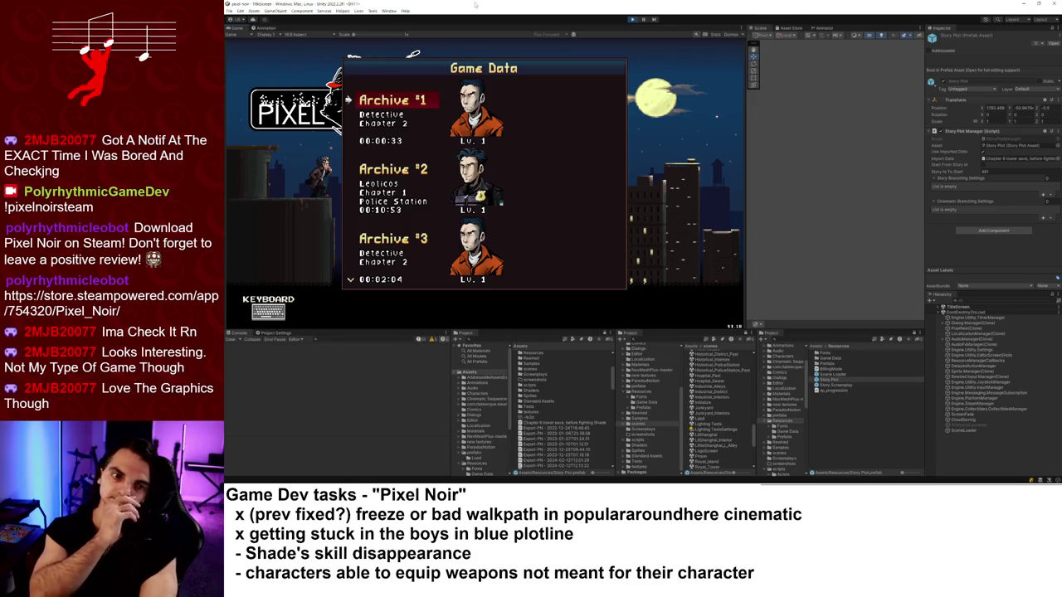
key("Return")
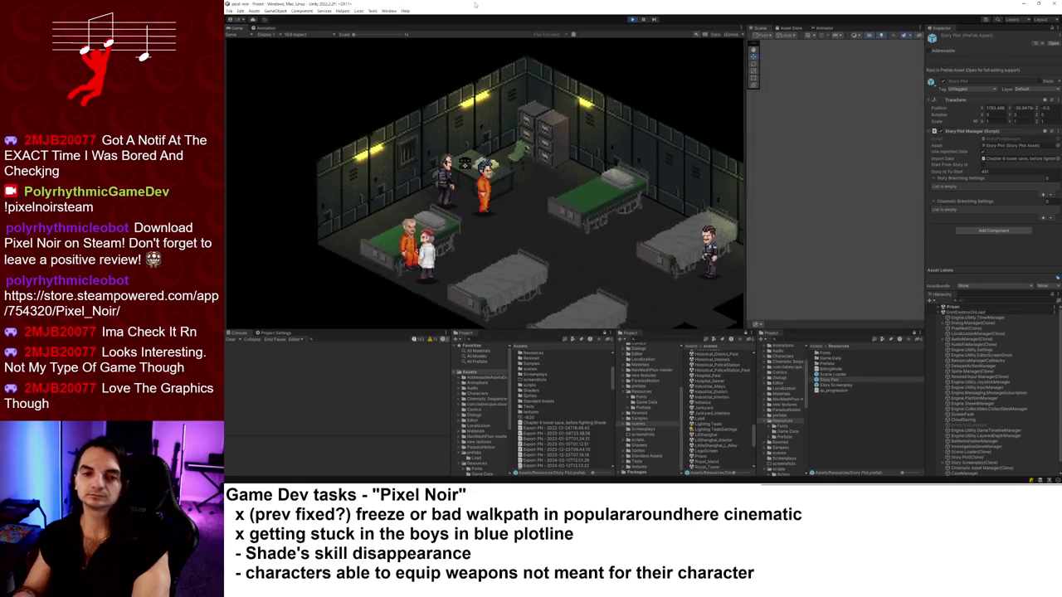
left_click(633, 19)
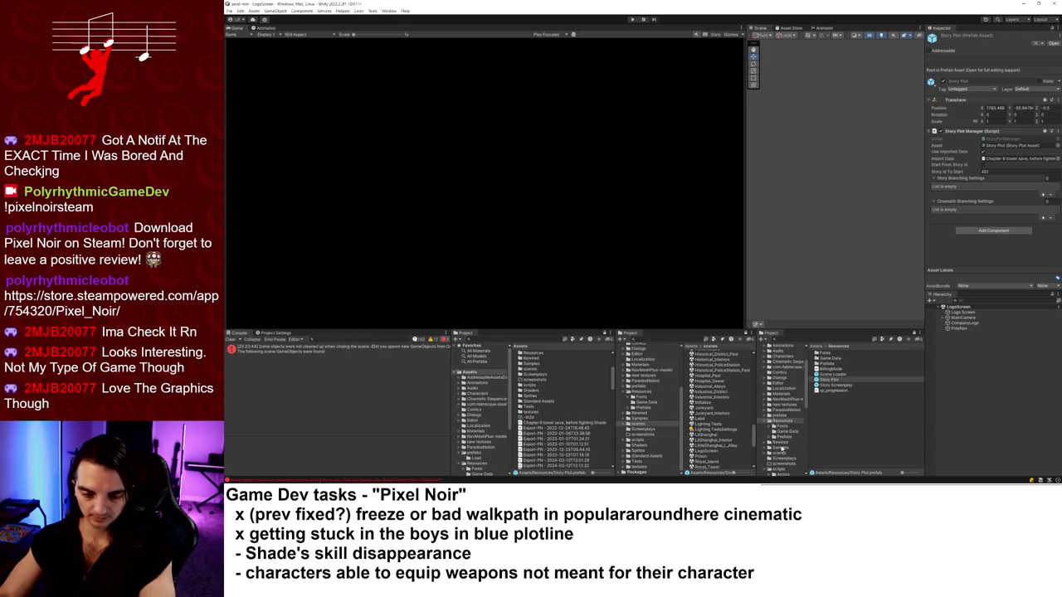
Open the Towers scene.
scroll(781, 449, "down", 8)
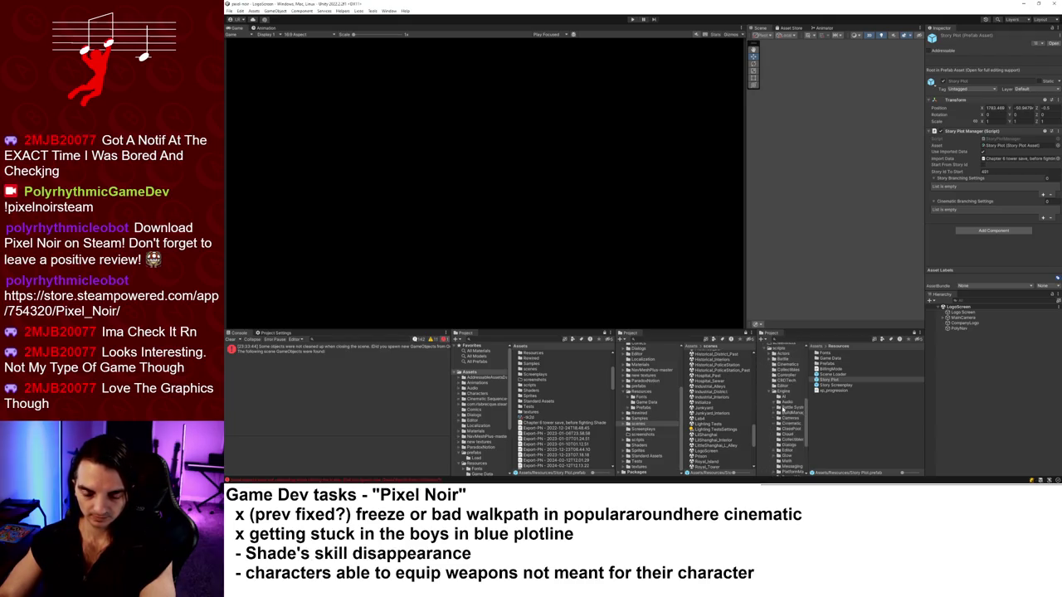
scroll(782, 408, "up", 10)
scroll(722, 425, "down", 5)
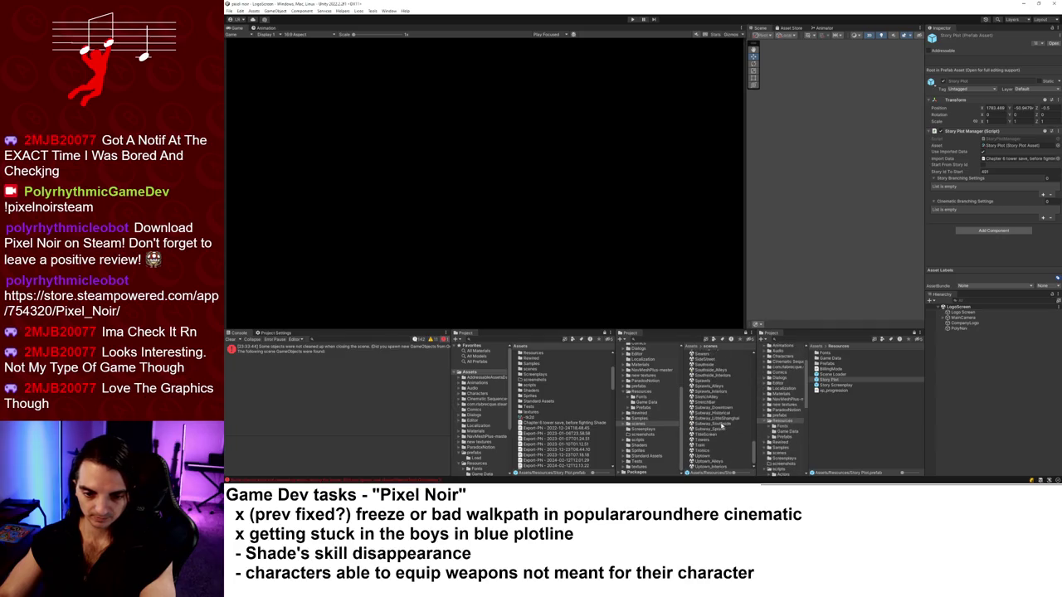
left_click(705, 440)
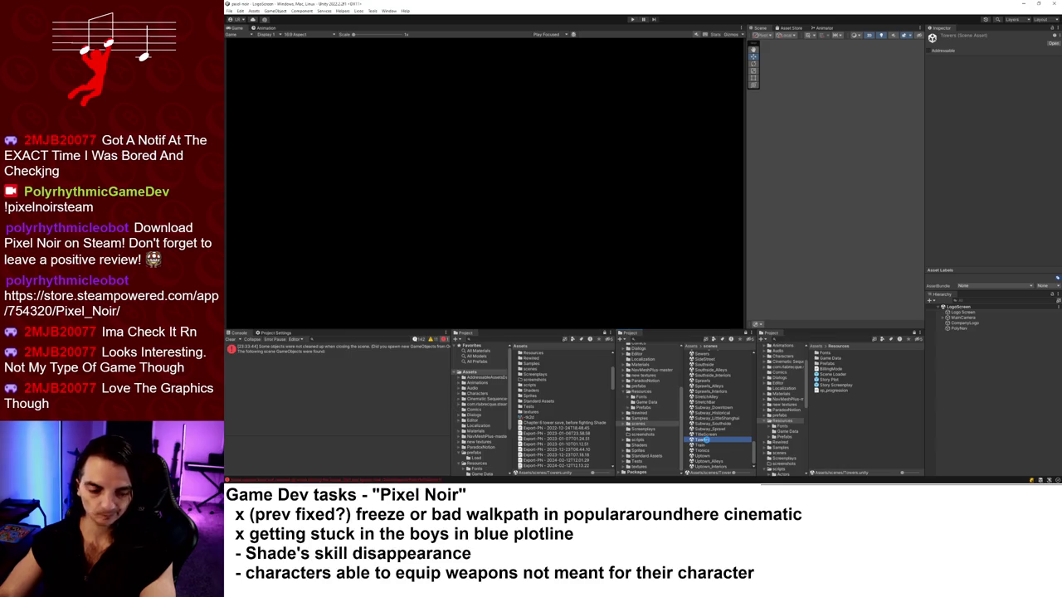
double_click(705, 440)
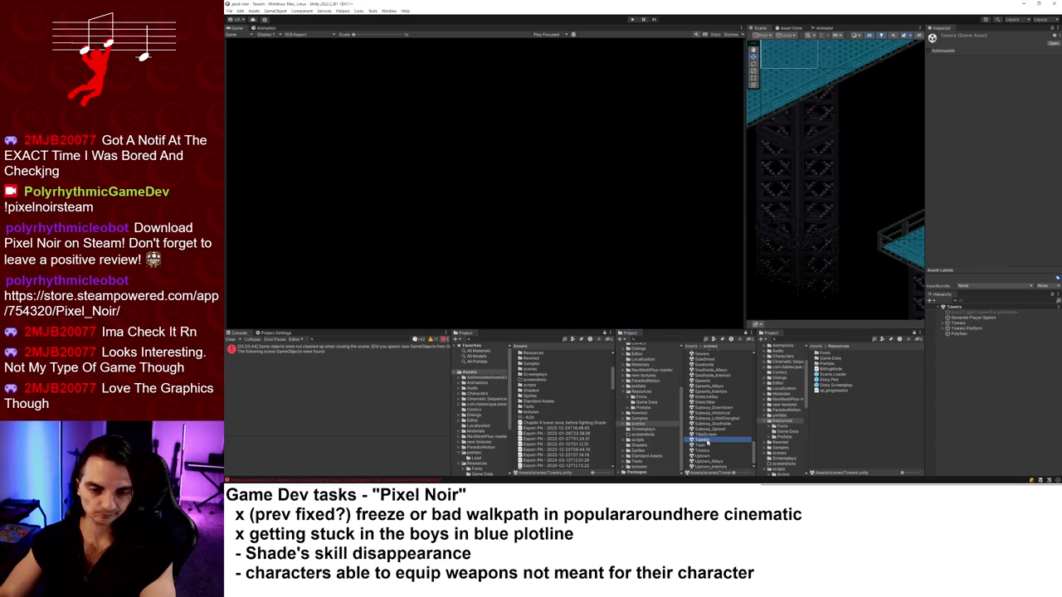
Move Generate Player Spawn to about (-53.3, 253.3) and run the game.
left_click(972, 318)
scroll(827, 61, "down", 5)
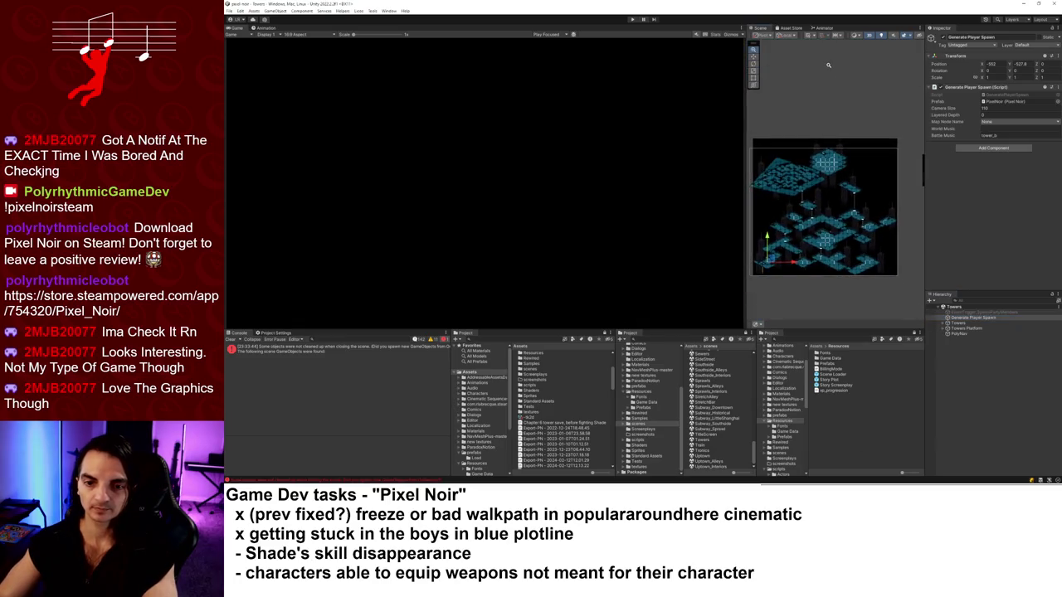
mouse_move(766, 263)
left_mouse_down()
mouse_move(791, 176)
mouse_move(833, 158)
mouse_move(821, 167)
mouse_move(831, 152)
mouse_move(817, 169)
left_mouse_up()
scroll(893, 180, "up", 6)
scroll(893, 180, "down", 2)
left_click(633, 17)
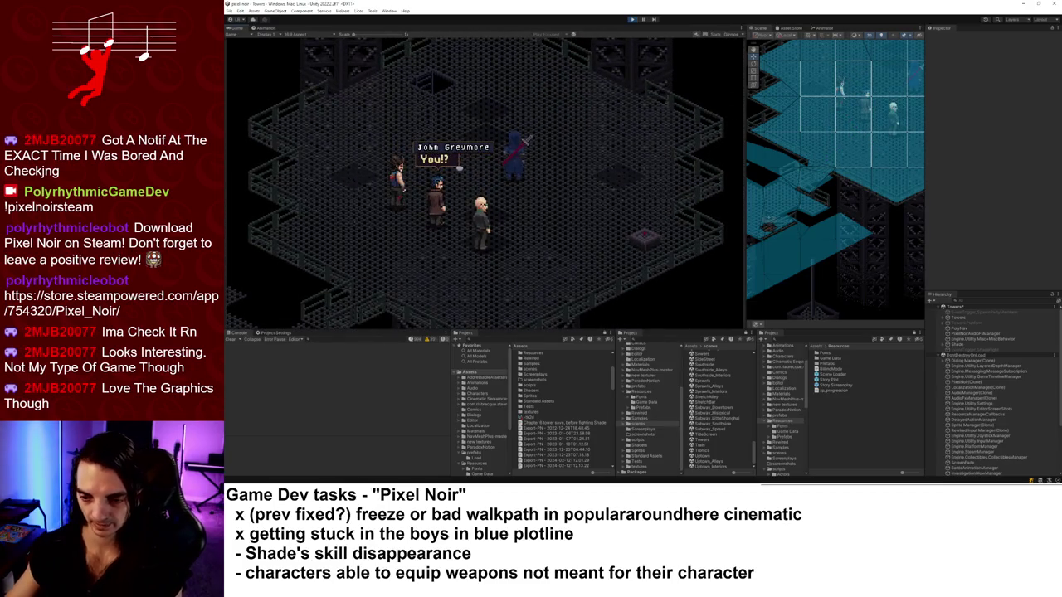
Inspect a character, then search 'shade fi' and open Event_ShadeFight in its node-graph editor.
scroll(969, 462, "down", 3)
left_click(968, 453)
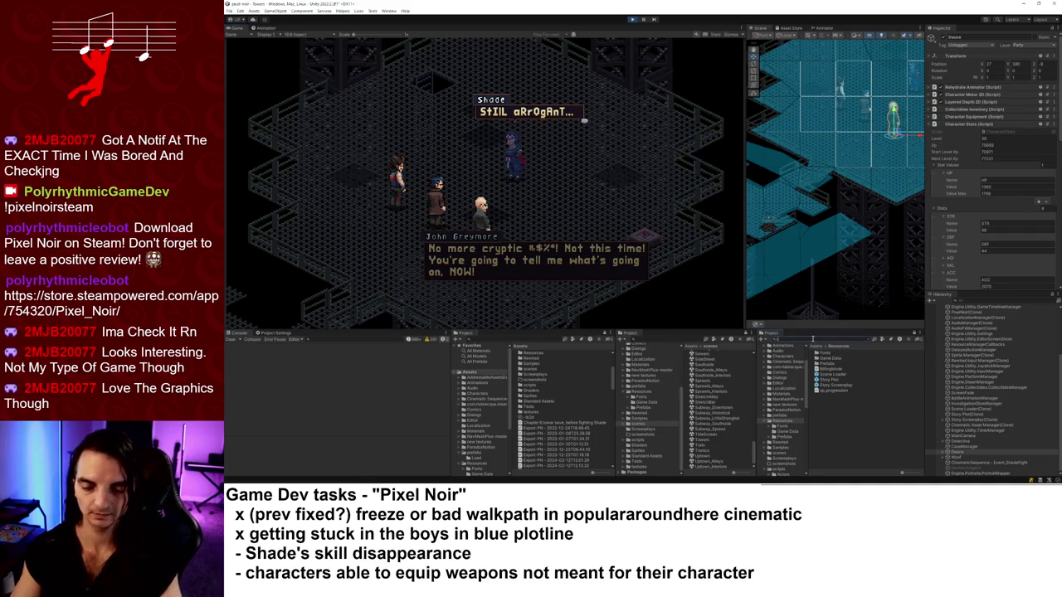
type("fi")
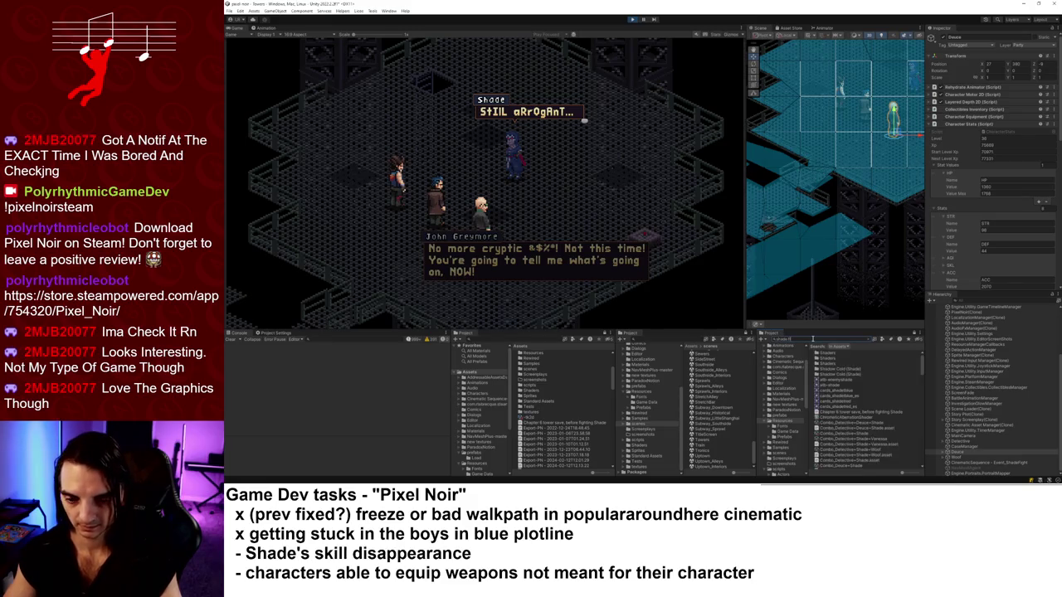
left_click(837, 358)
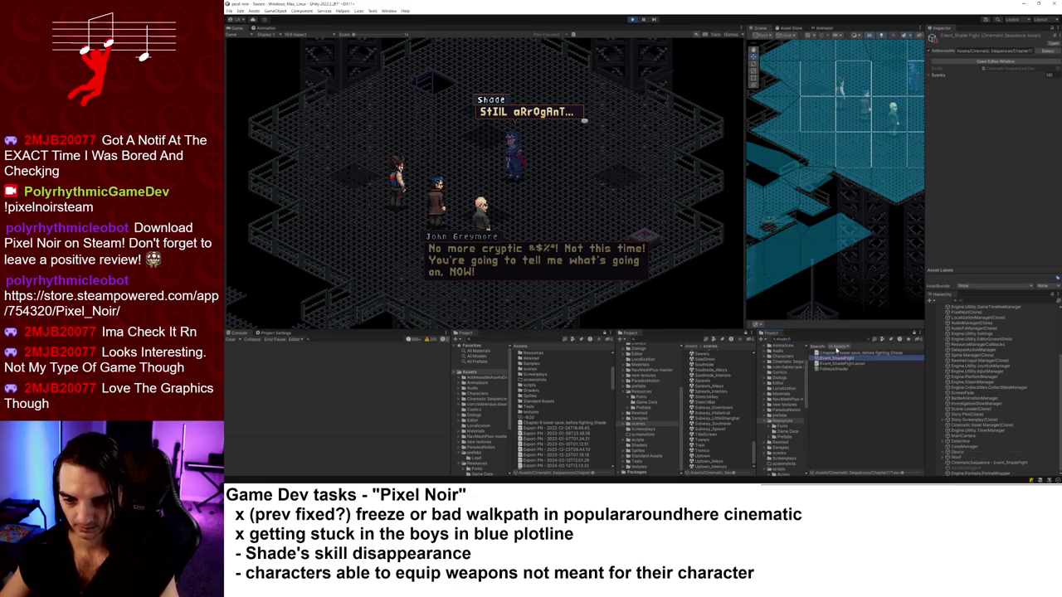
left_click(966, 61)
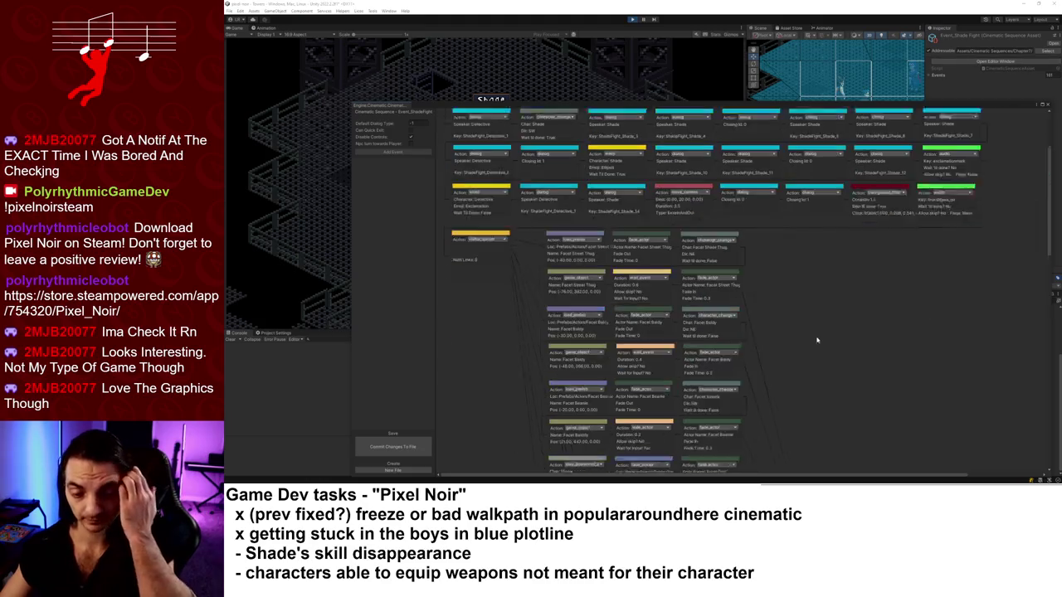
Close the sequence editor and advance Shade's dialogue, choosing The Furies and asking about Pixel.
scroll(814, 350, "down", 5)
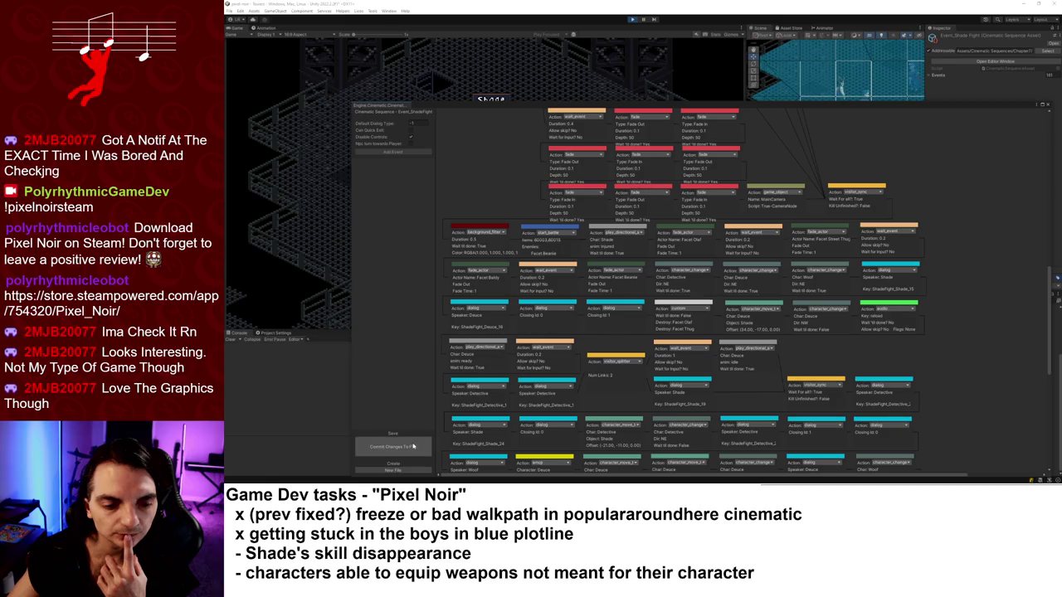
left_click(1048, 105)
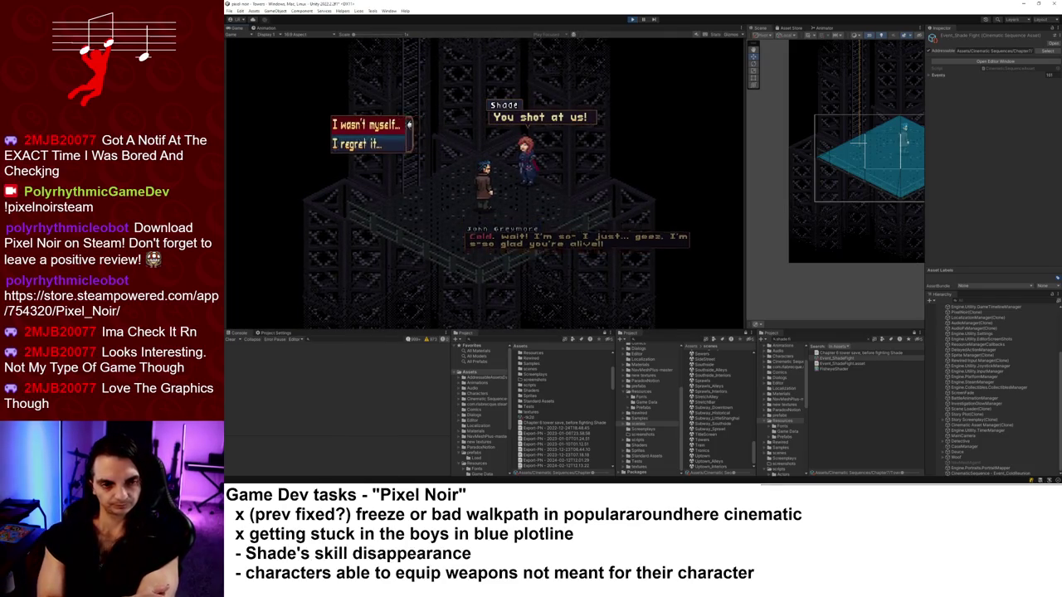
key("Return")
key("Return")
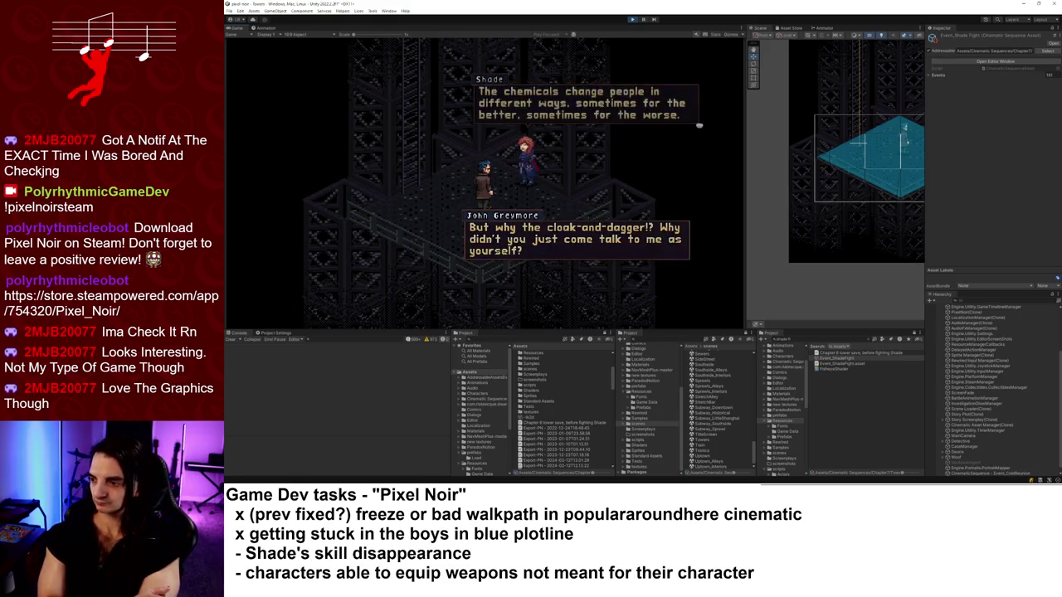
key("Return")
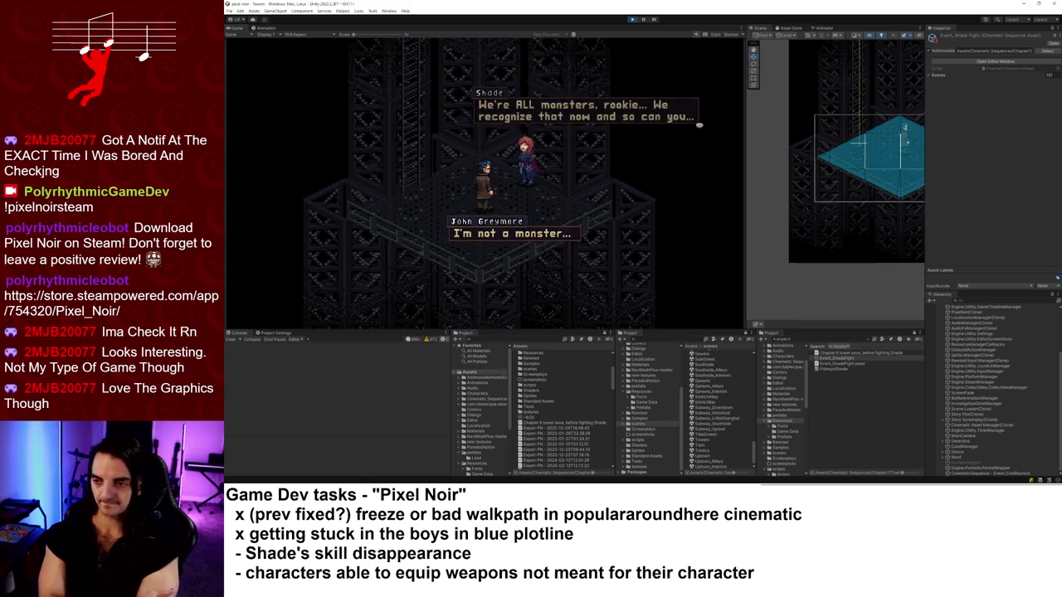
key("Return")
key("Return")
key("Return")
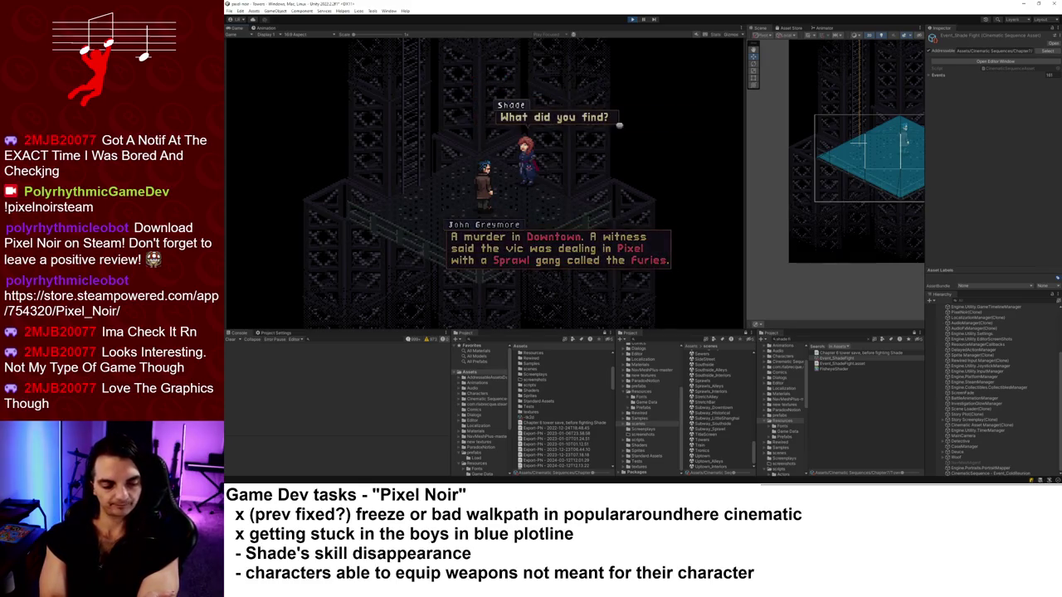
key("Return")
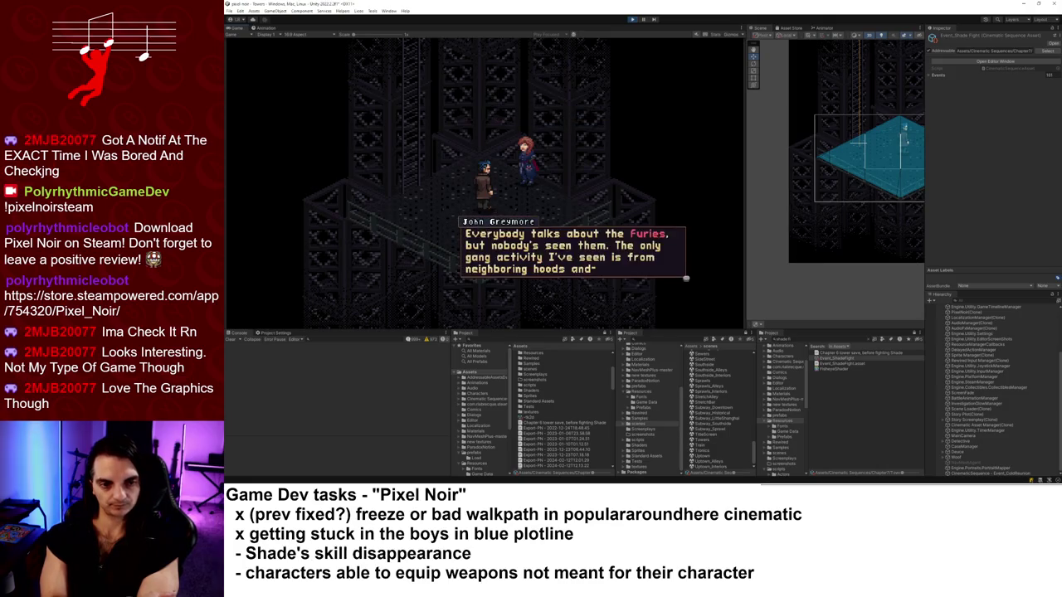
key("Return")
key("Return")
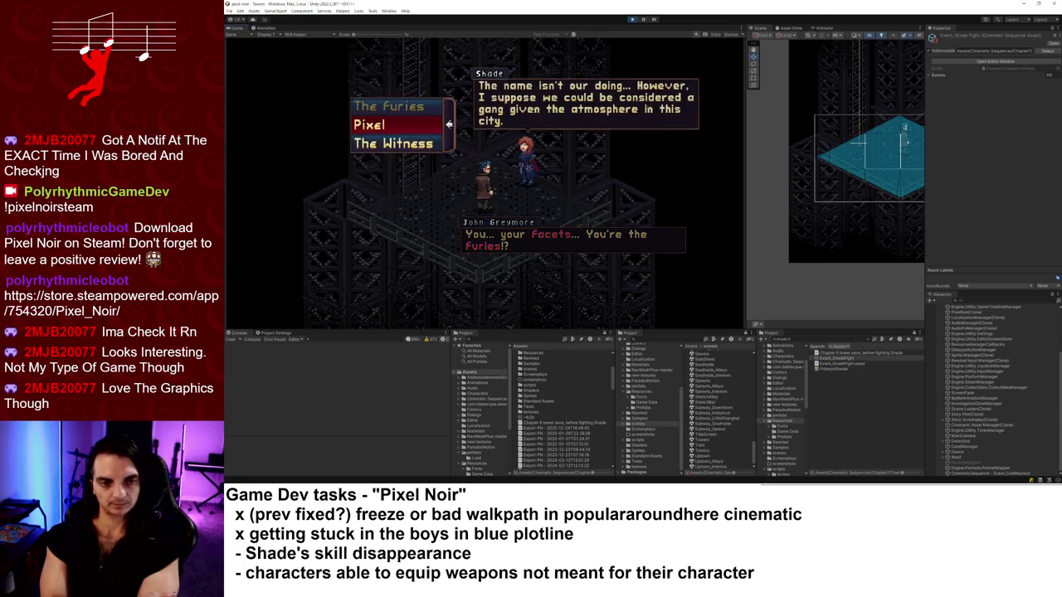
key("Return")
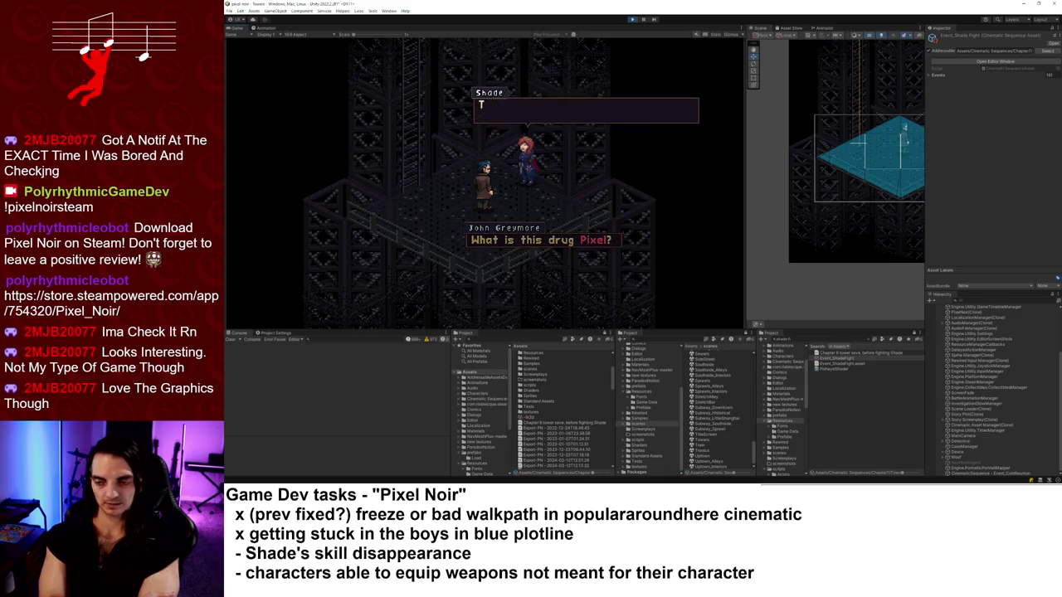
Continue the conversation, answering The Witness, until Shade refuses to trust John again.
key("Return")
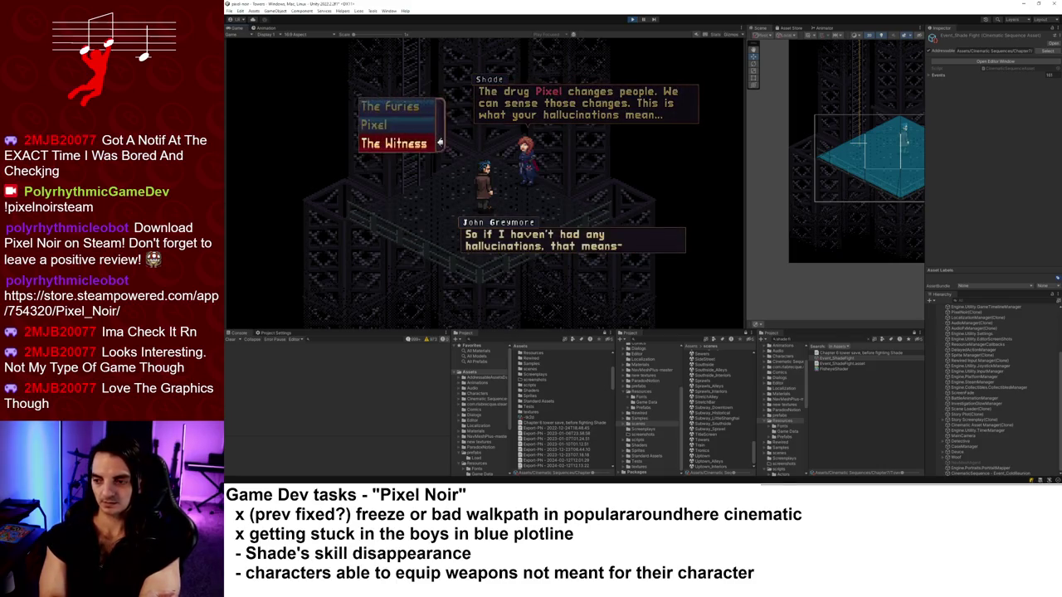
key("Return")
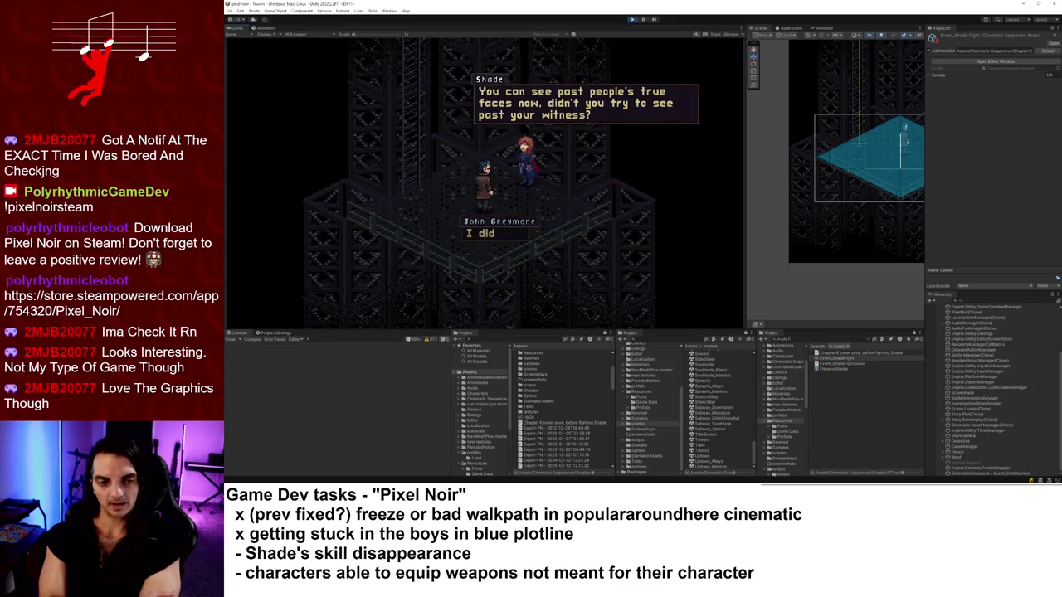
key("Return")
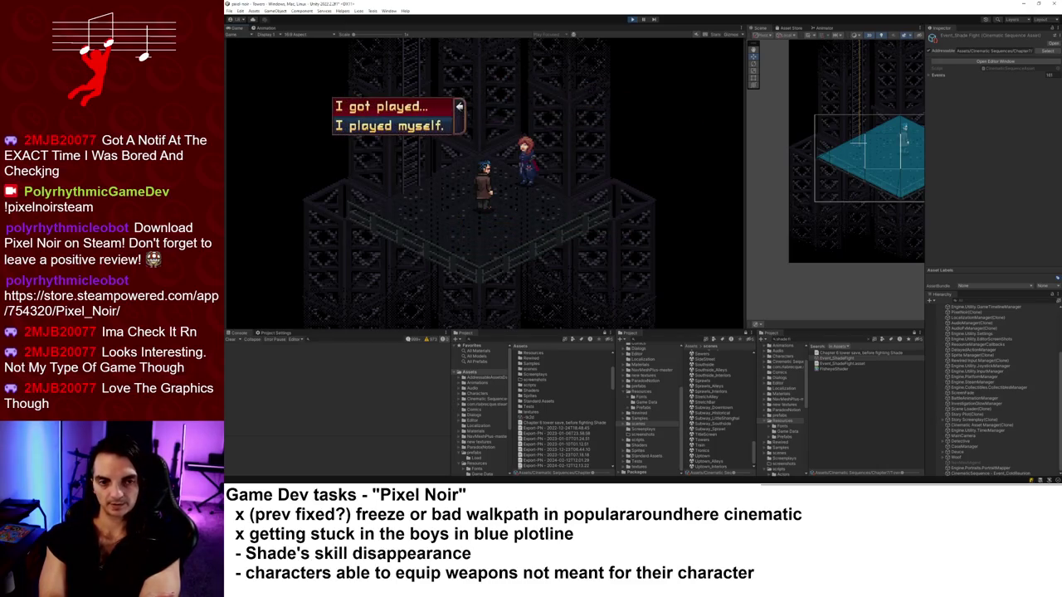
key("Return")
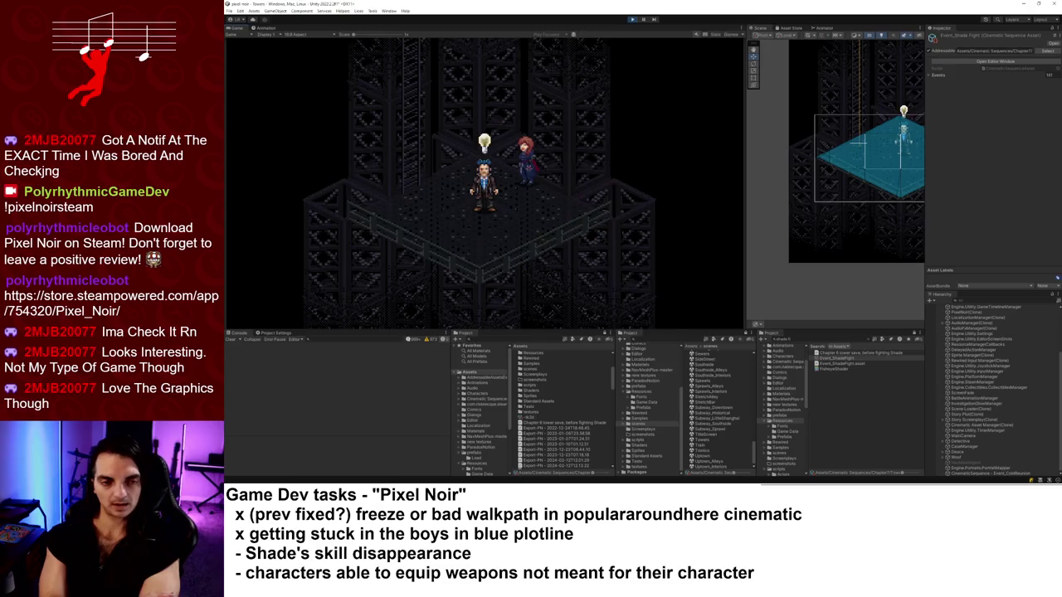
key("Return")
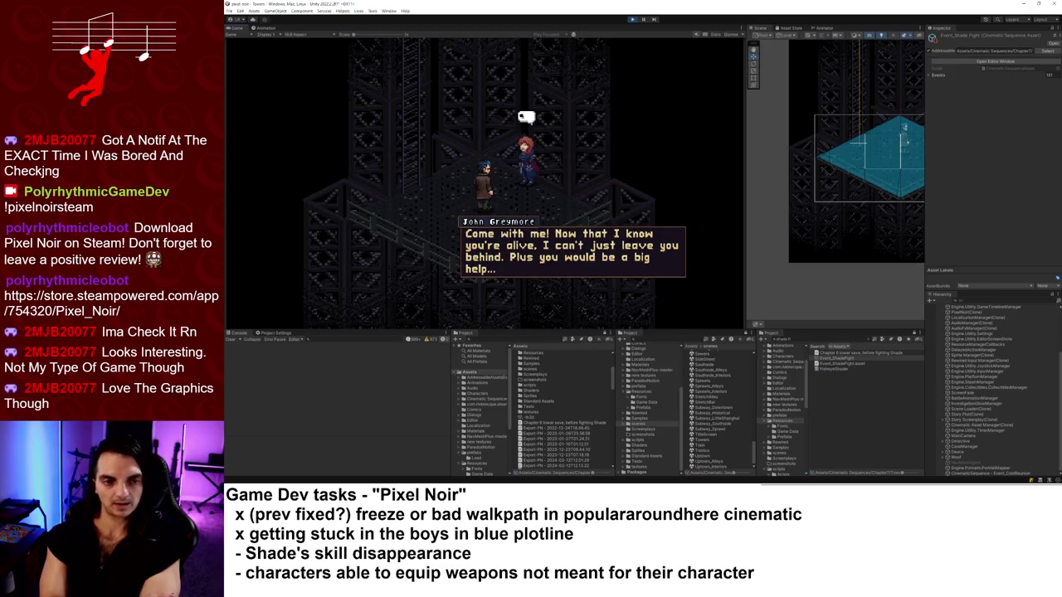
key("Return")
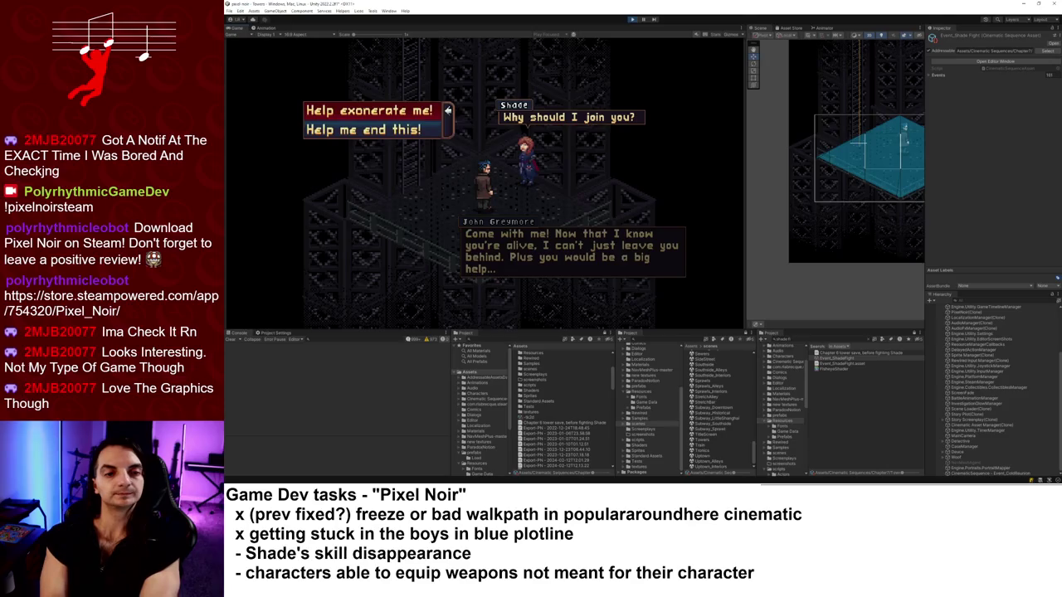
key("Return")
key("Return")
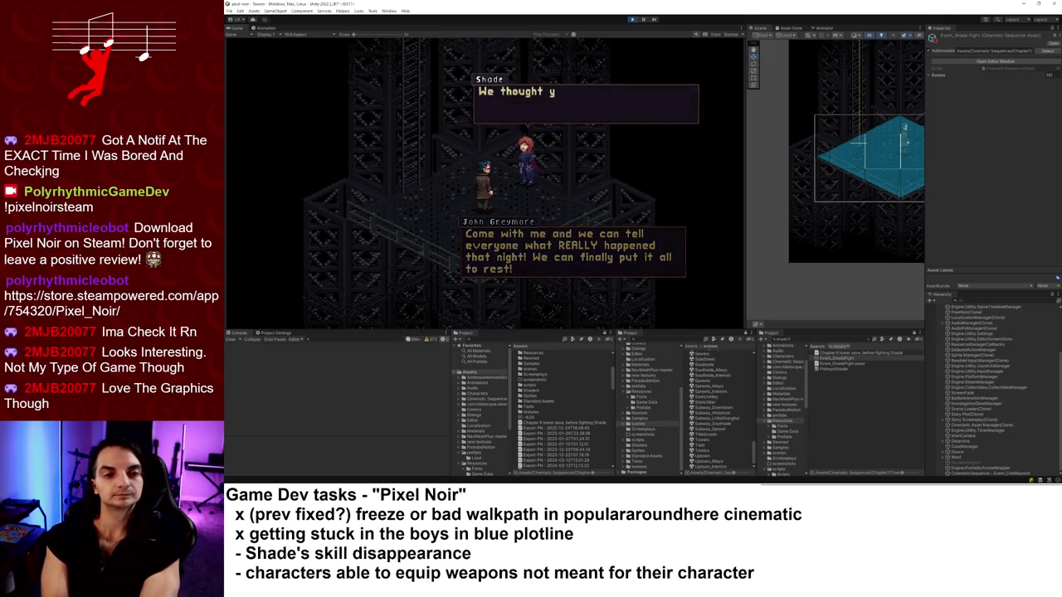
key("Return")
key("Return")
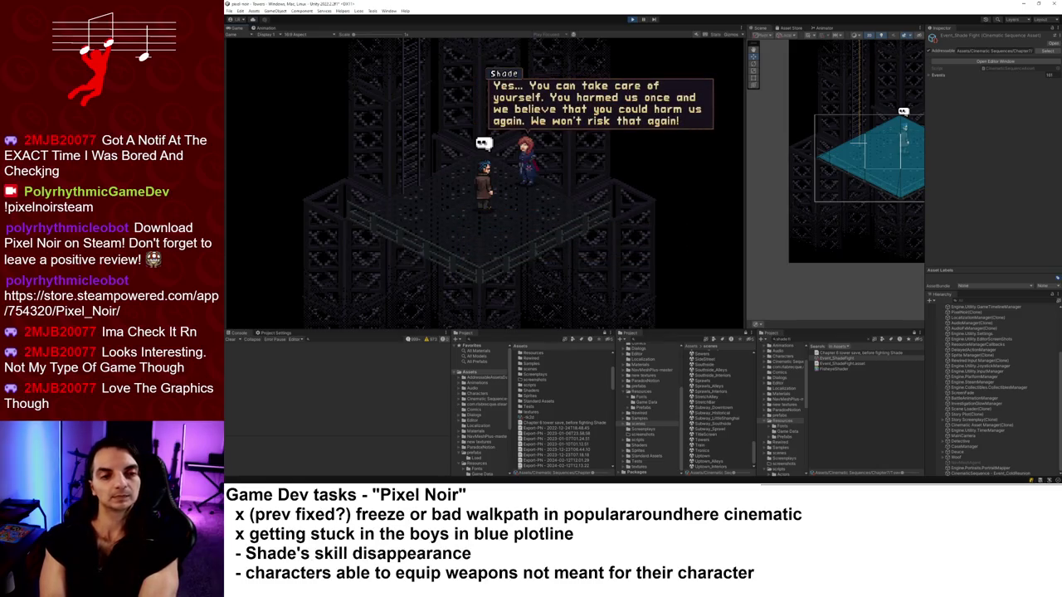
key("Return")
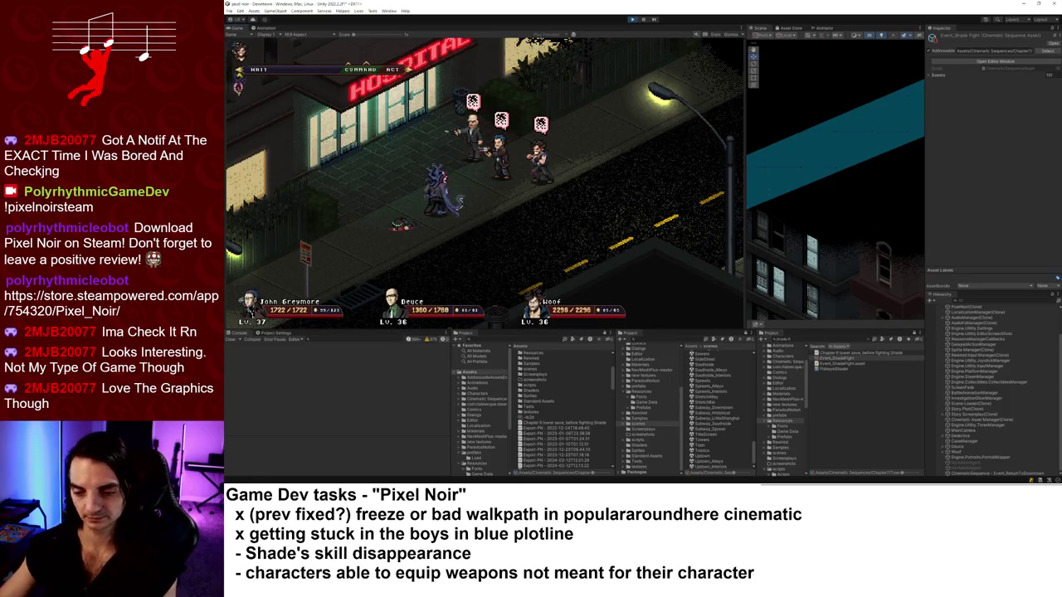
Win the Shade battle with Deuce's Rubber Bullets (34420 damage), dismiss results, and close the menu.
left_click(960, 449)
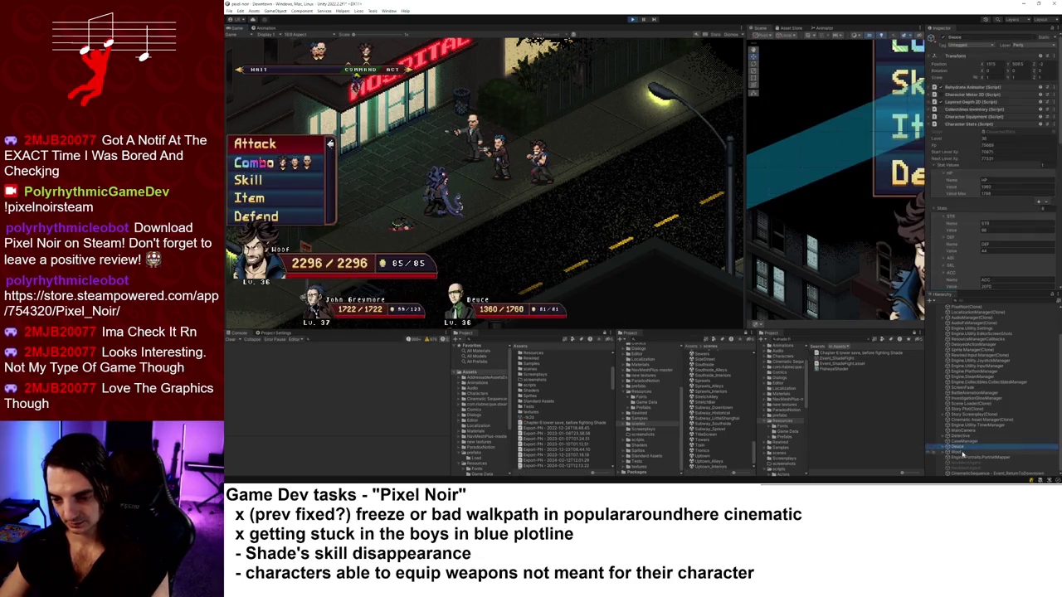
left_click(992, 223)
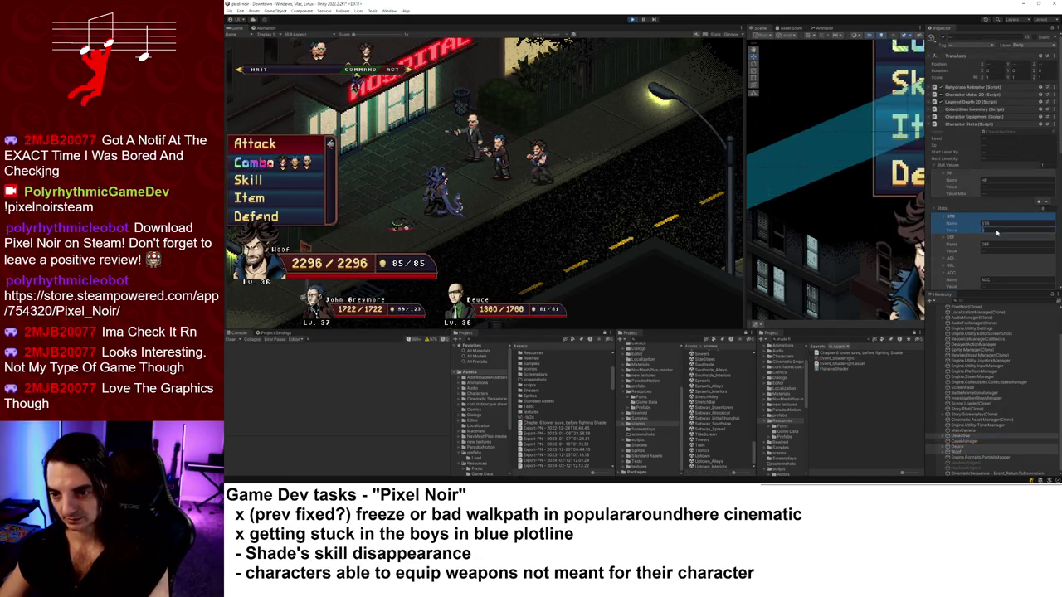
key("Up")
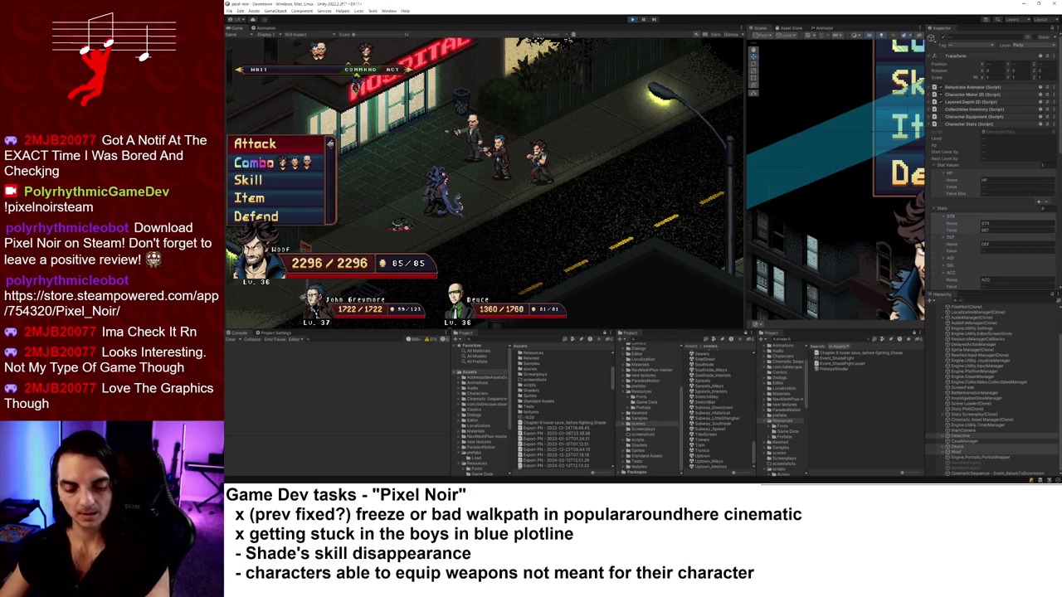
key("Return")
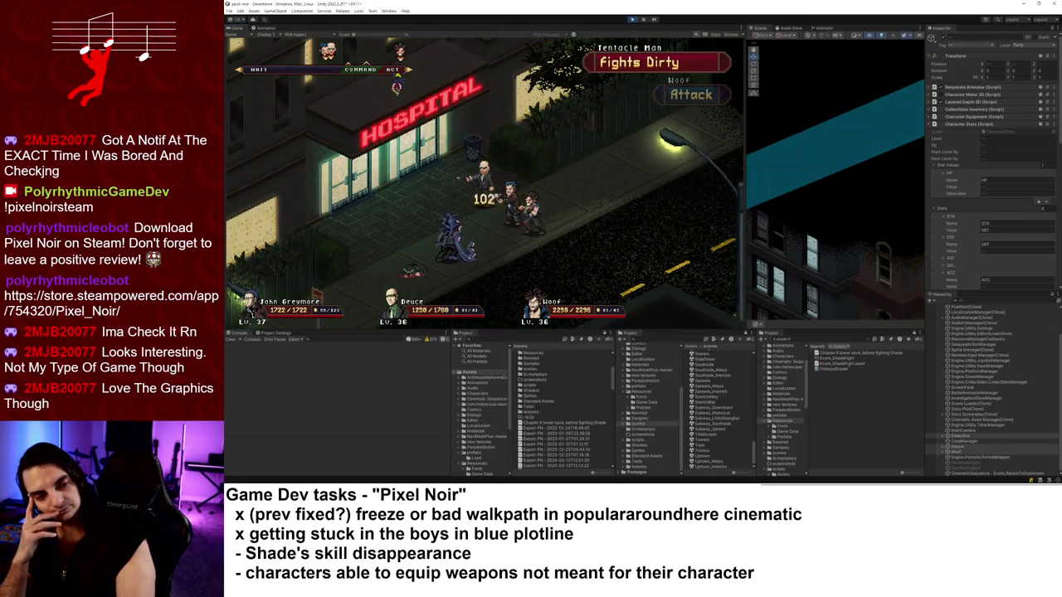
key("Return")
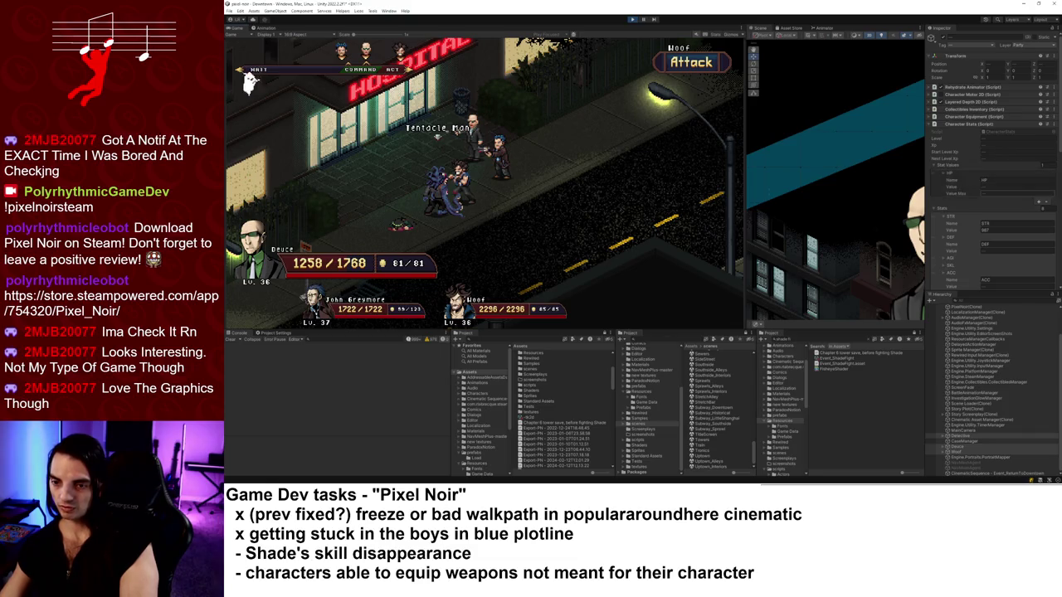
left_click(1023, 251)
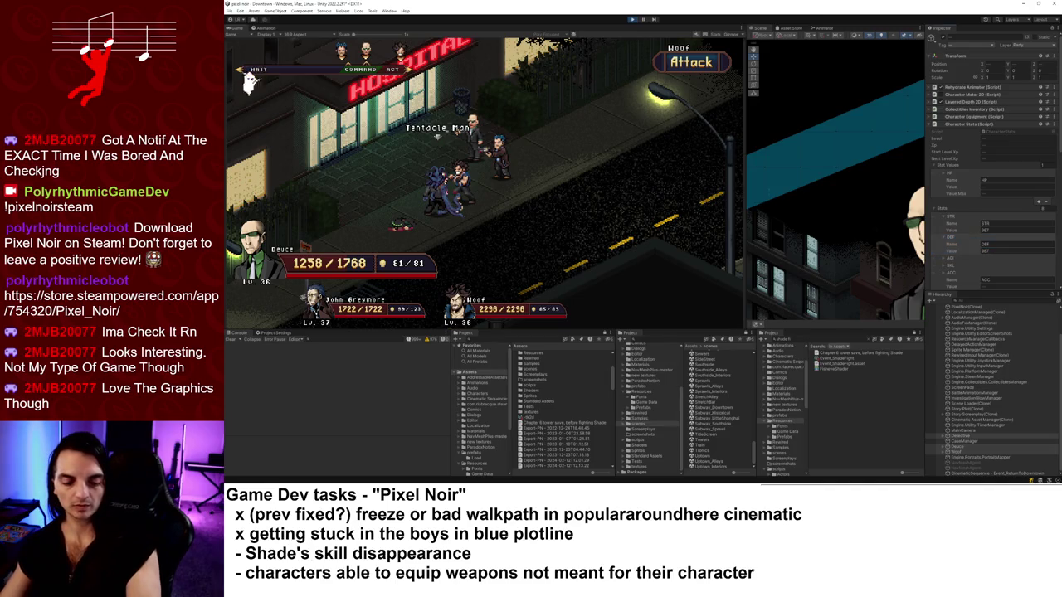
key("Return")
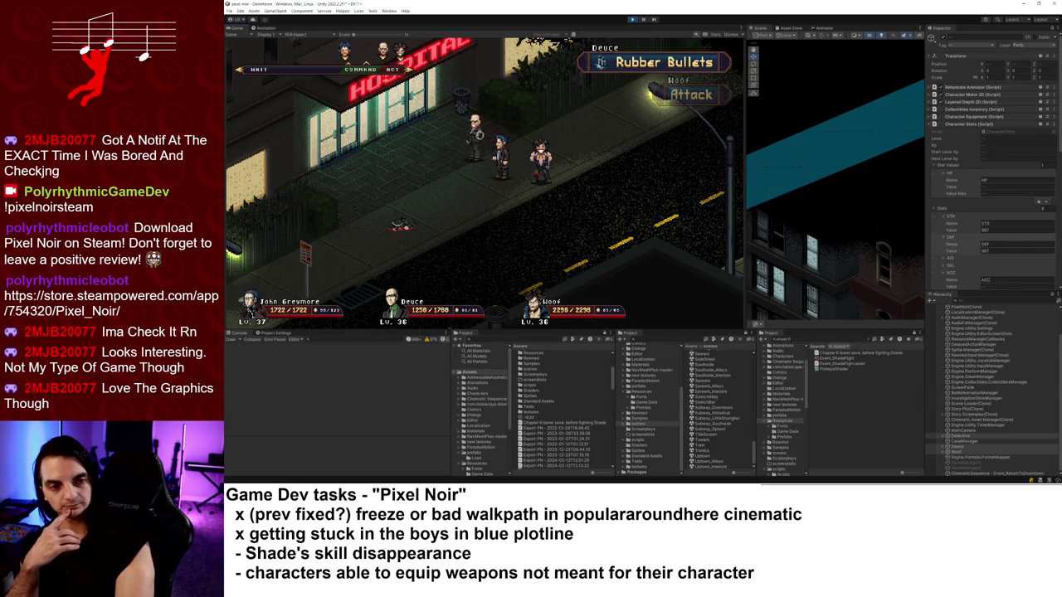
key("Return")
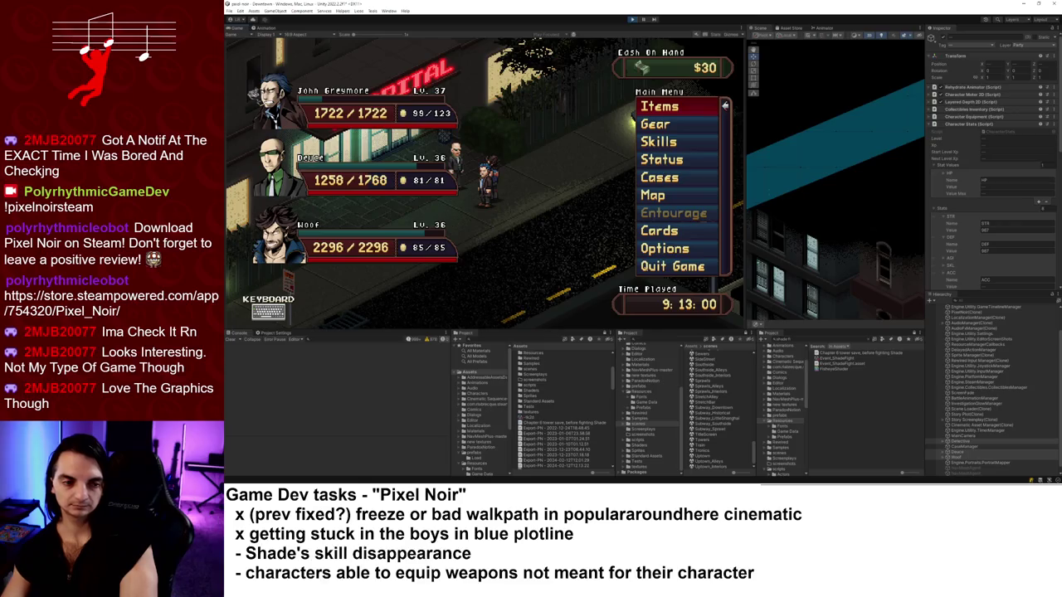
key("Escape")
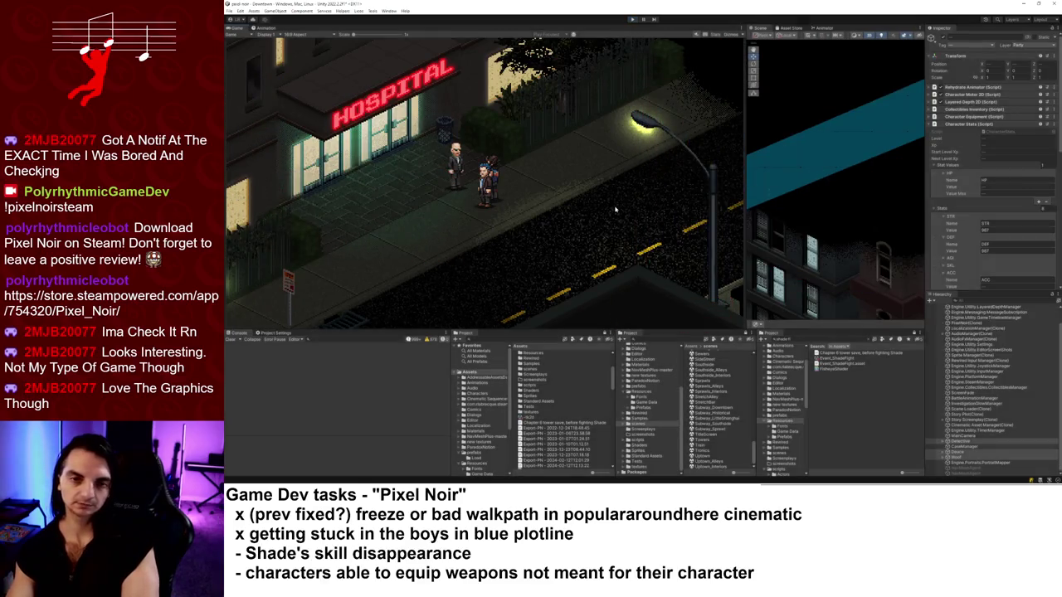
Resume play and let the Towers cutscene reach Shade's 'You shot at us!' reply choice.
key("ctrl+p")
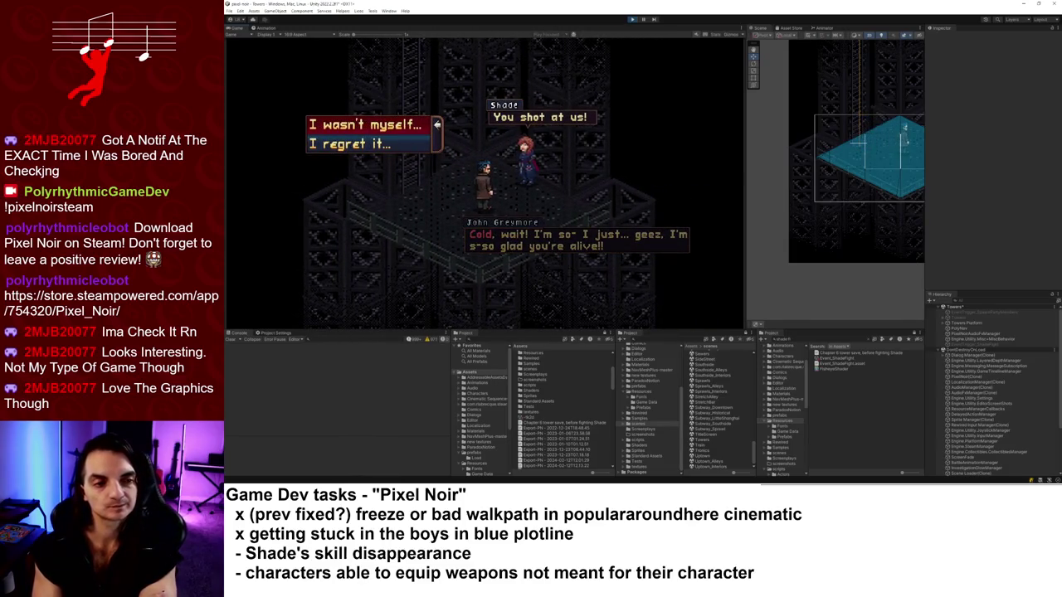
Answer Shade's accusation and ask about the Furies and the drug Pixel.
key("Return")
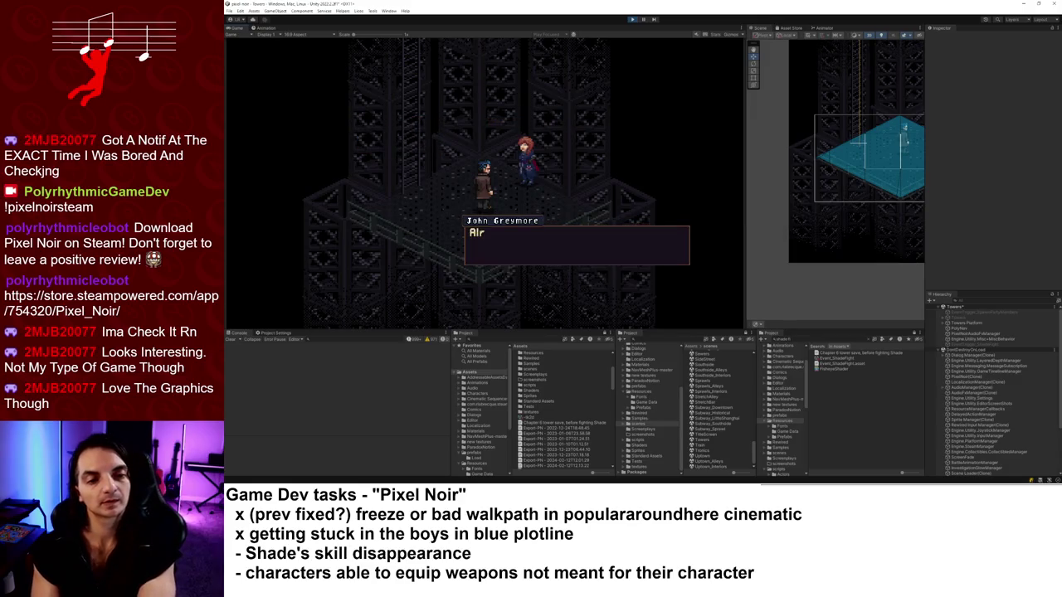
key("Return")
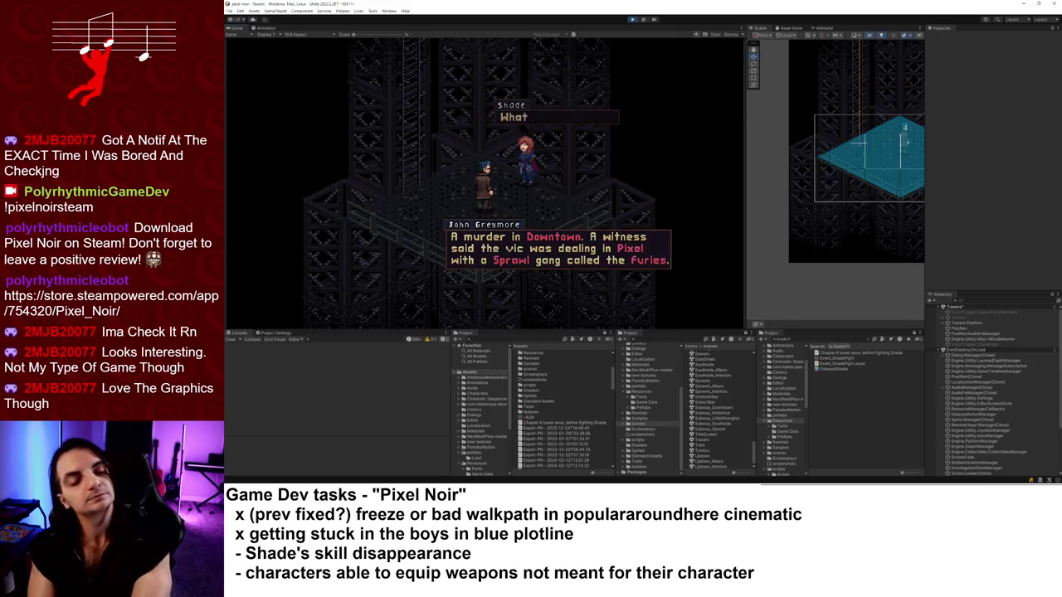
key("Return")
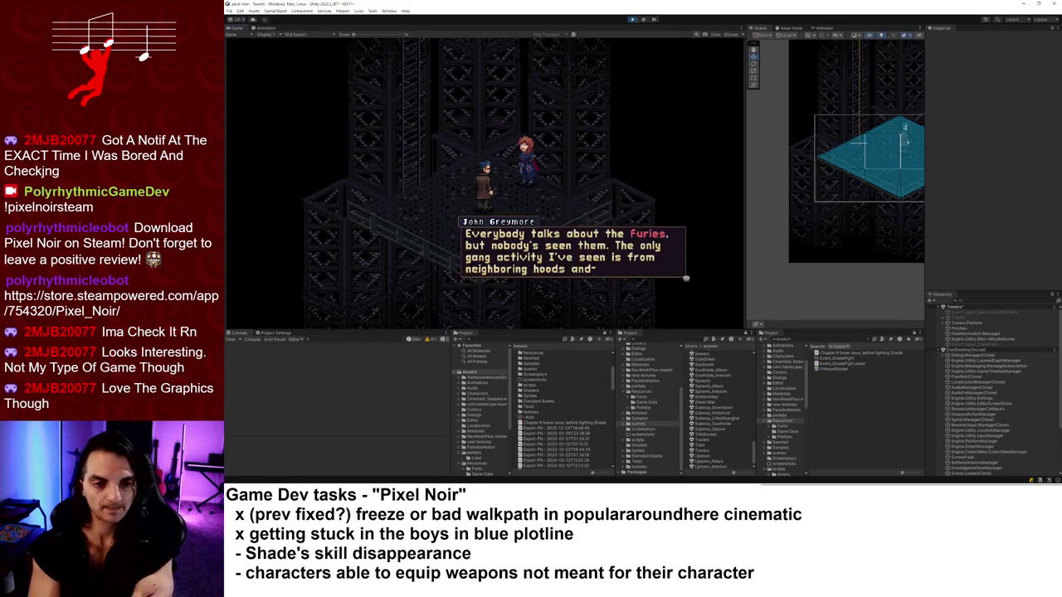
key("Return")
key("Return")
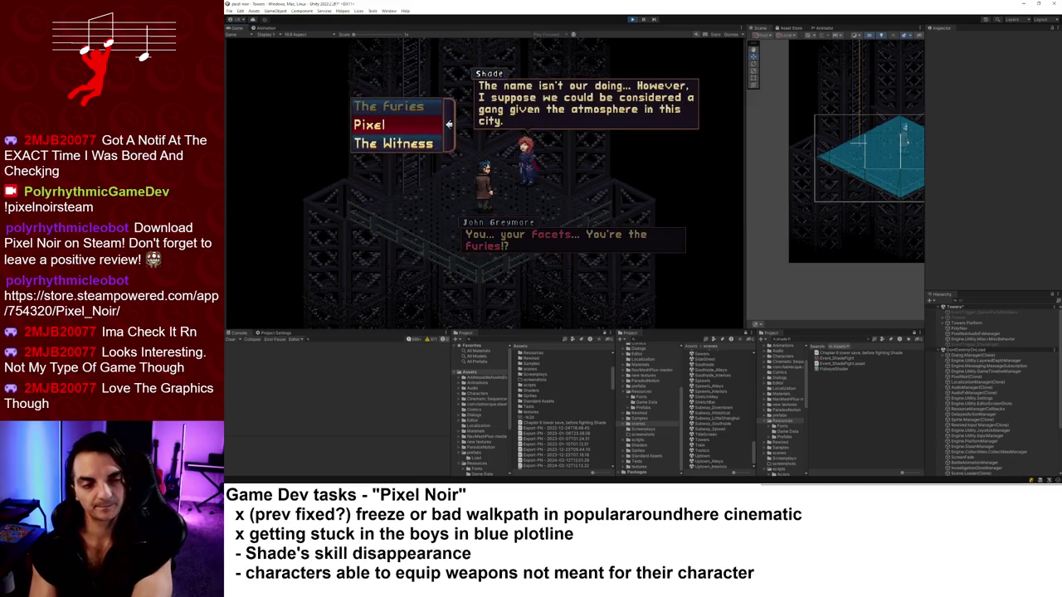
key("Return")
key("Return")
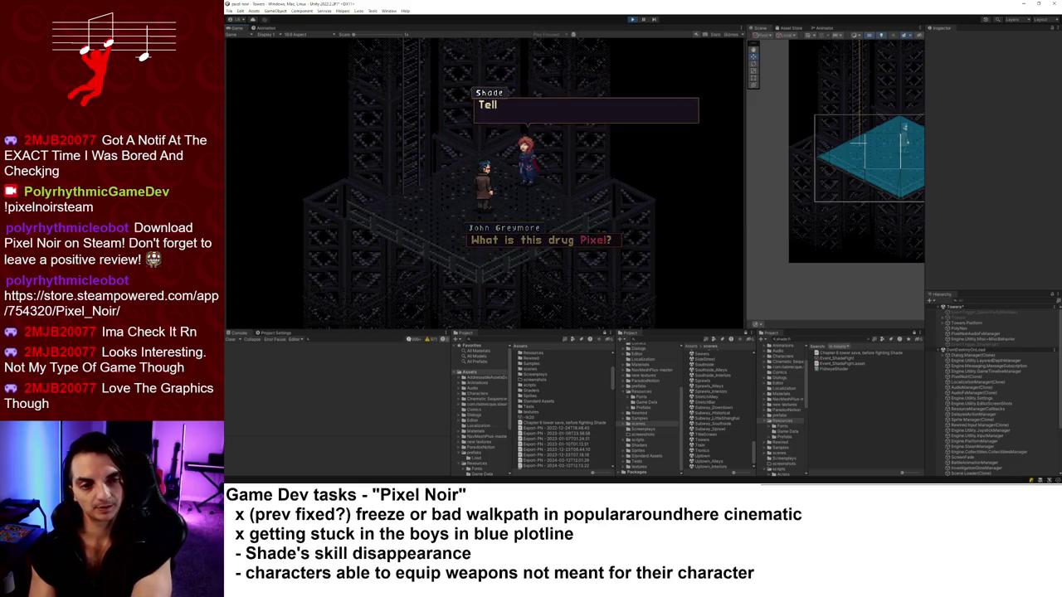
key("Return")
key("Return")
key("Return")
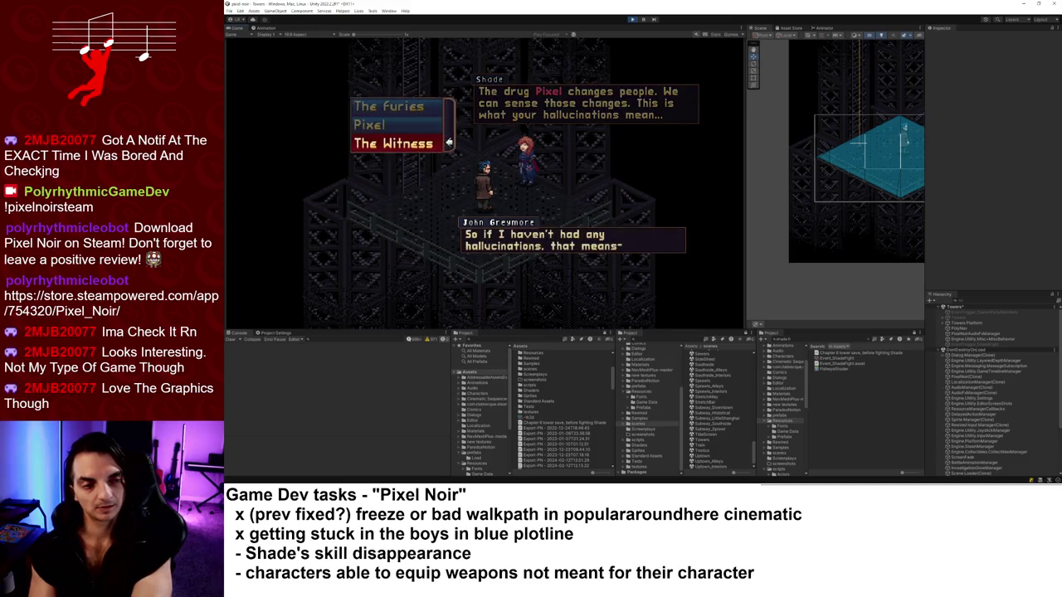
key("Return")
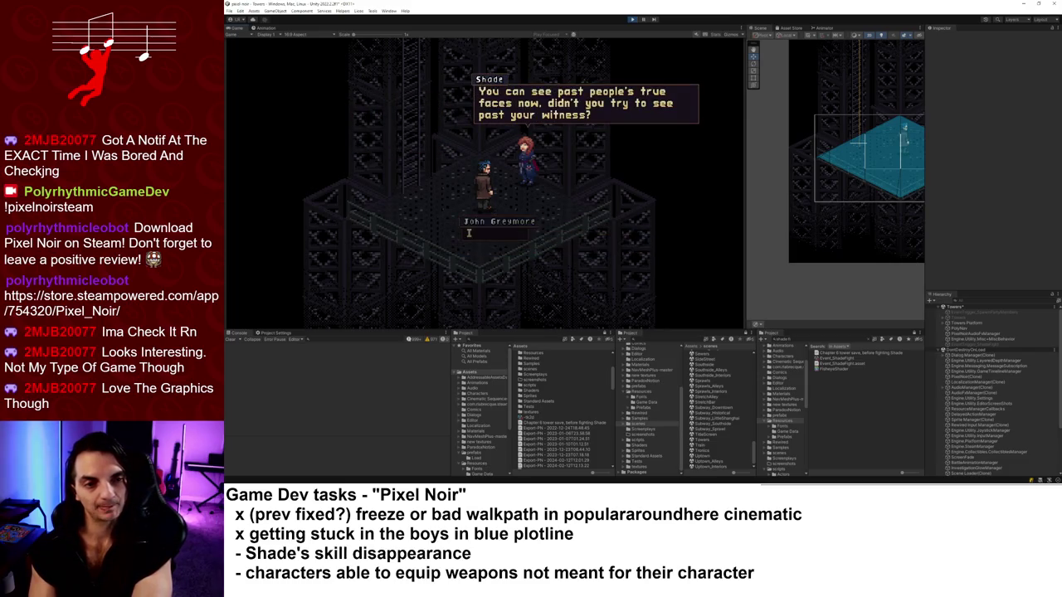
key("Return")
key("Return")
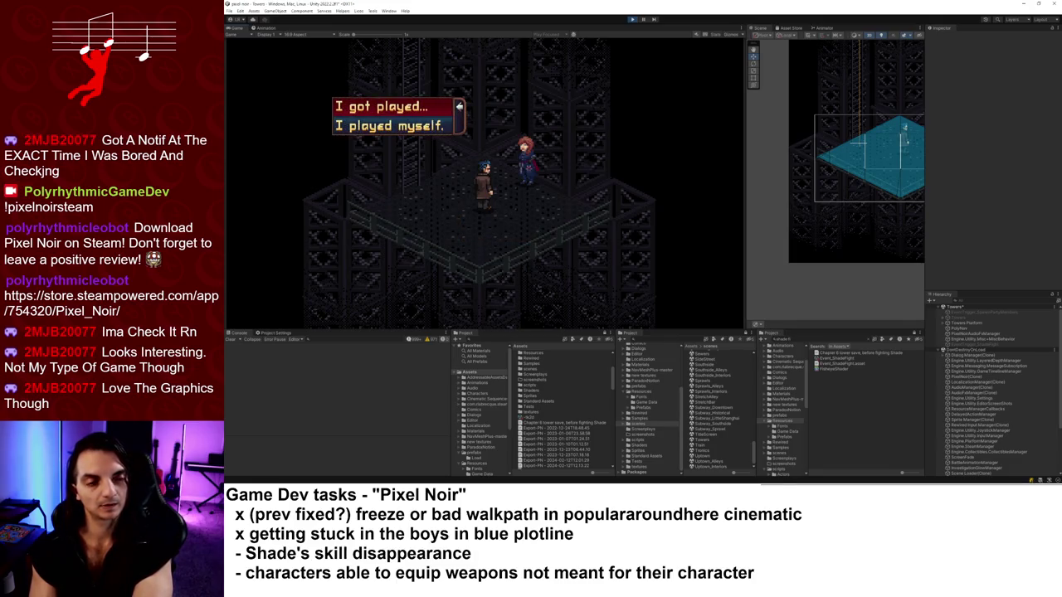
Reply 'I played myself.' and then 'Help me end this!' to Shade.
key("Down")
key("Return")
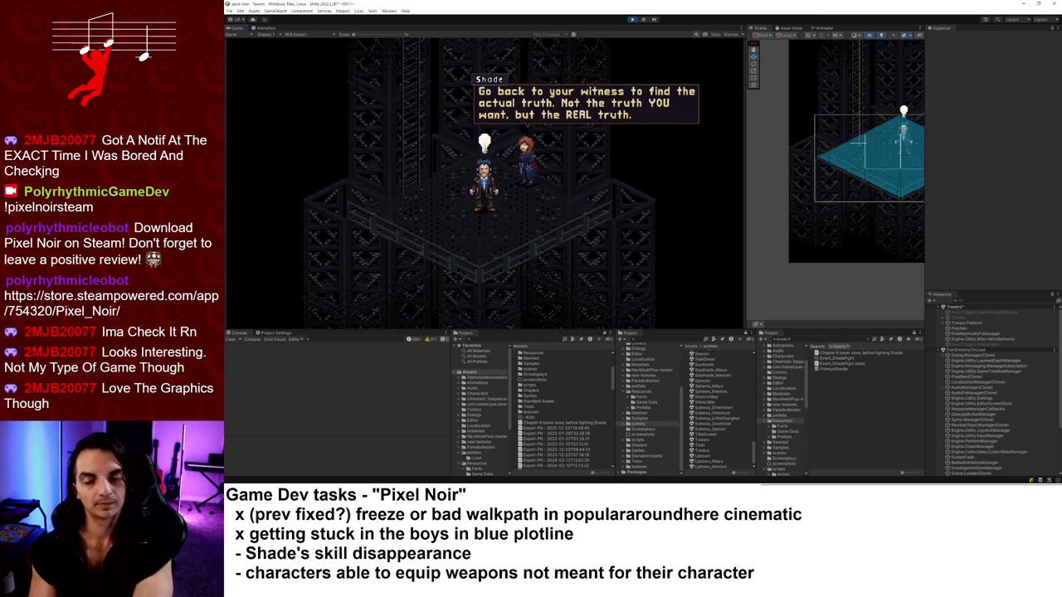
key("Return")
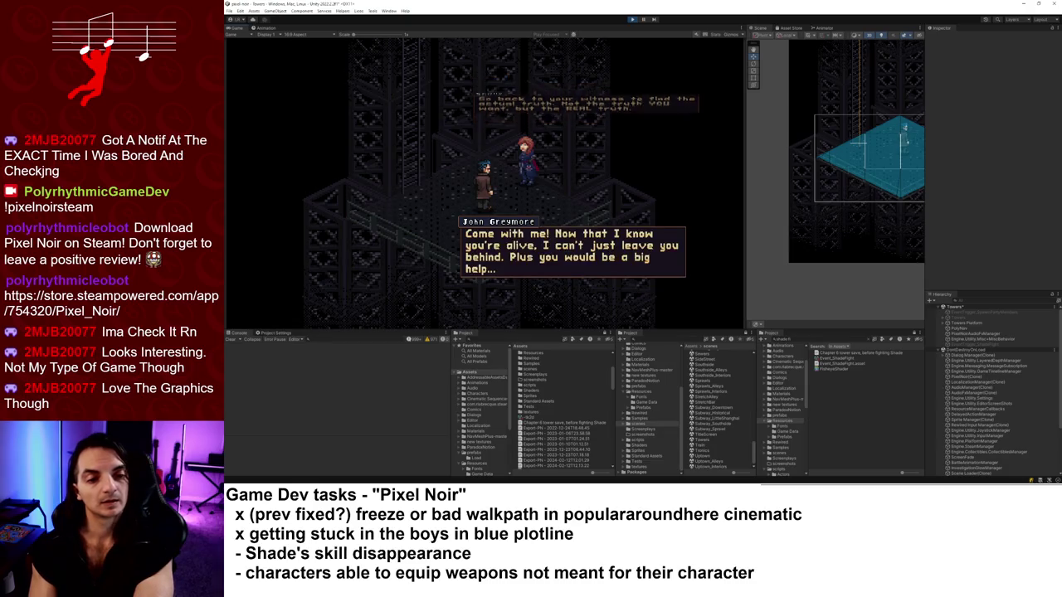
key("Return")
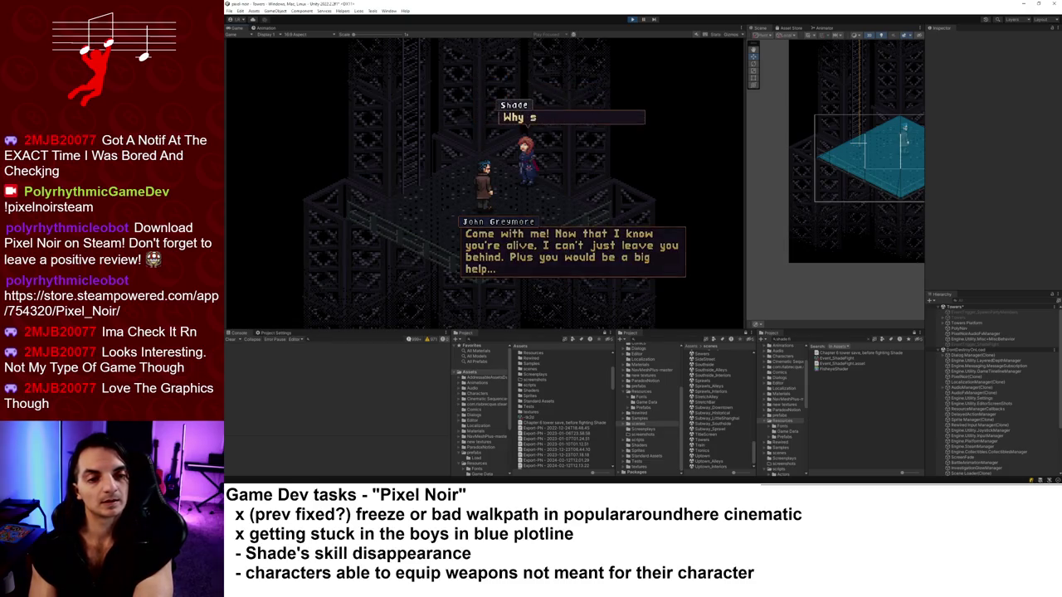
key("Down")
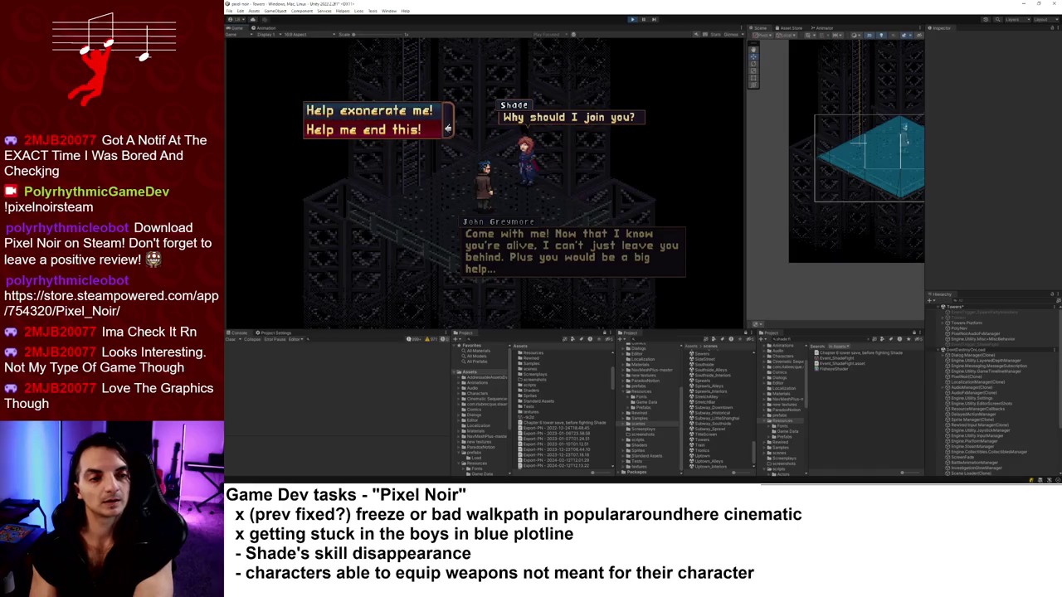
key("Return")
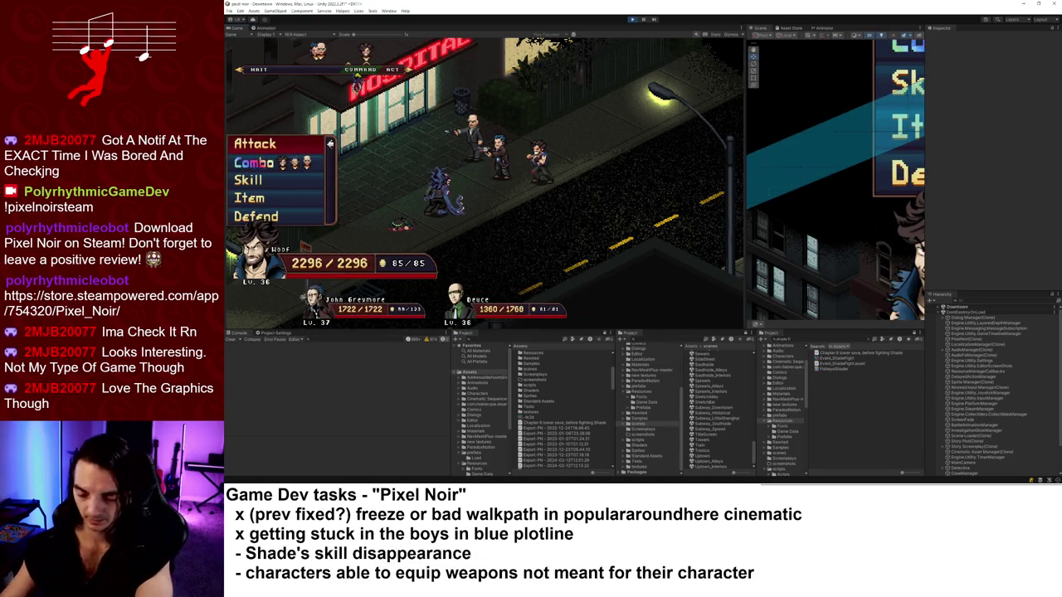
Scroll the Hierarchy down to the party objects while the Downtown battle awaits Woof's command.
scroll(970, 448, "down", 3)
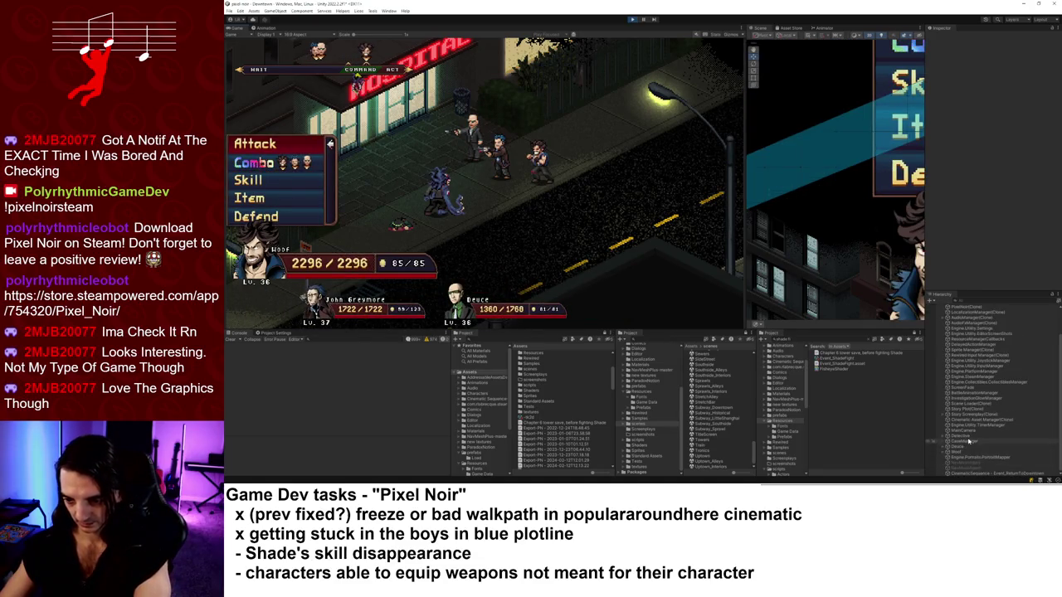
Select Detective, Deuce and Woof together and inspect their shared DEF and DEL stats.
left_click(958, 435)
left_click(958, 449, "ctrl")
left_click(958, 456, "ctrl")
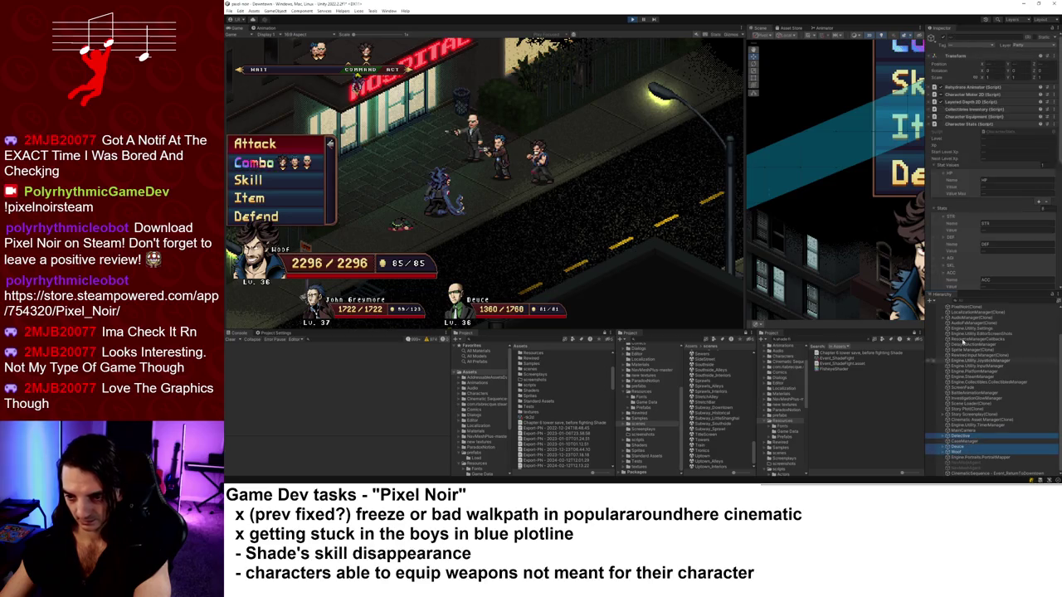
left_click(990, 236)
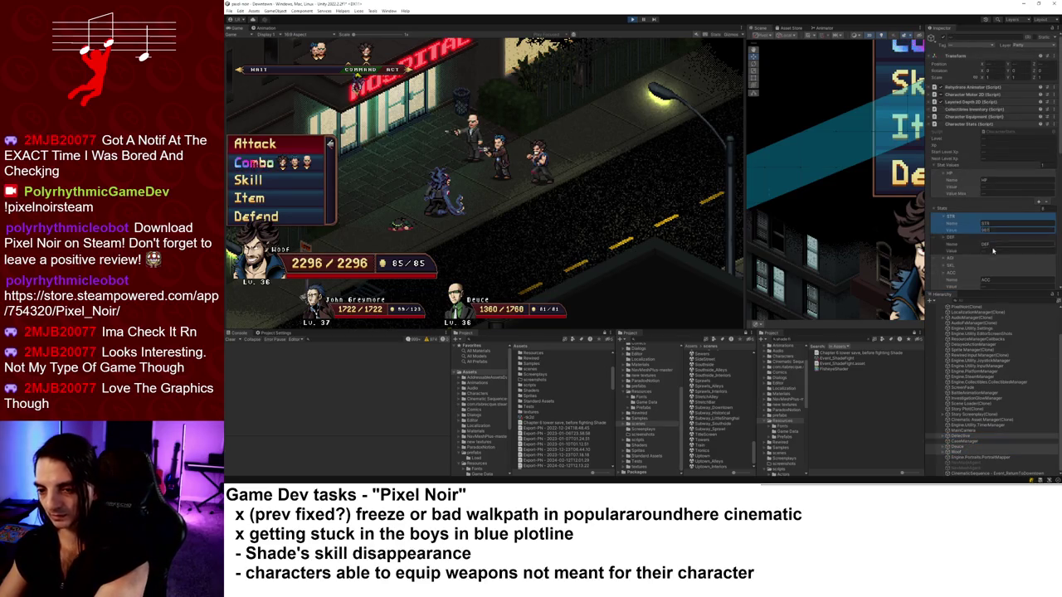
scroll(993, 241, "down", 3)
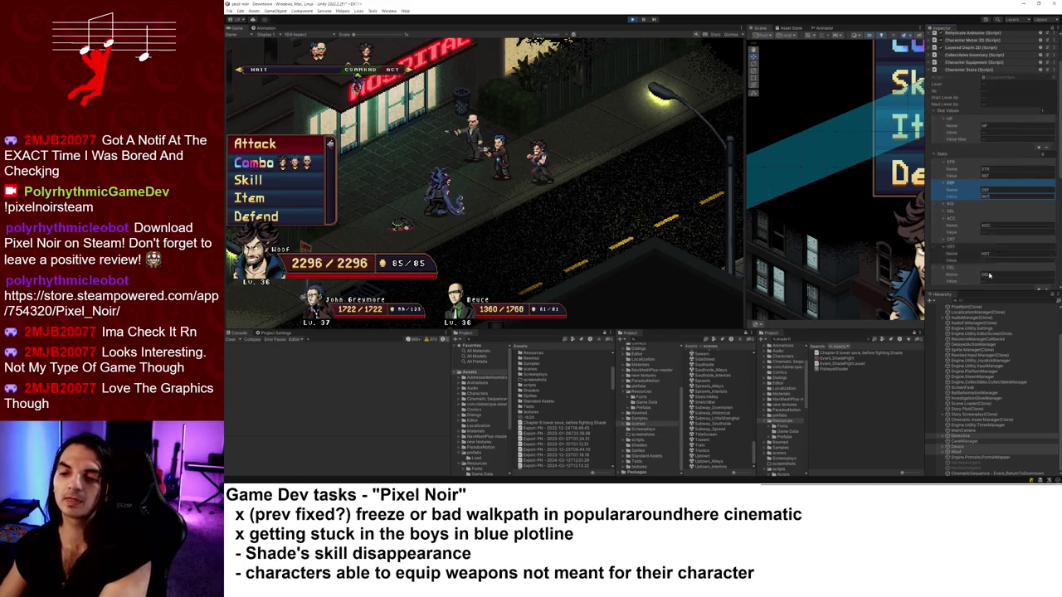
left_click(997, 245)
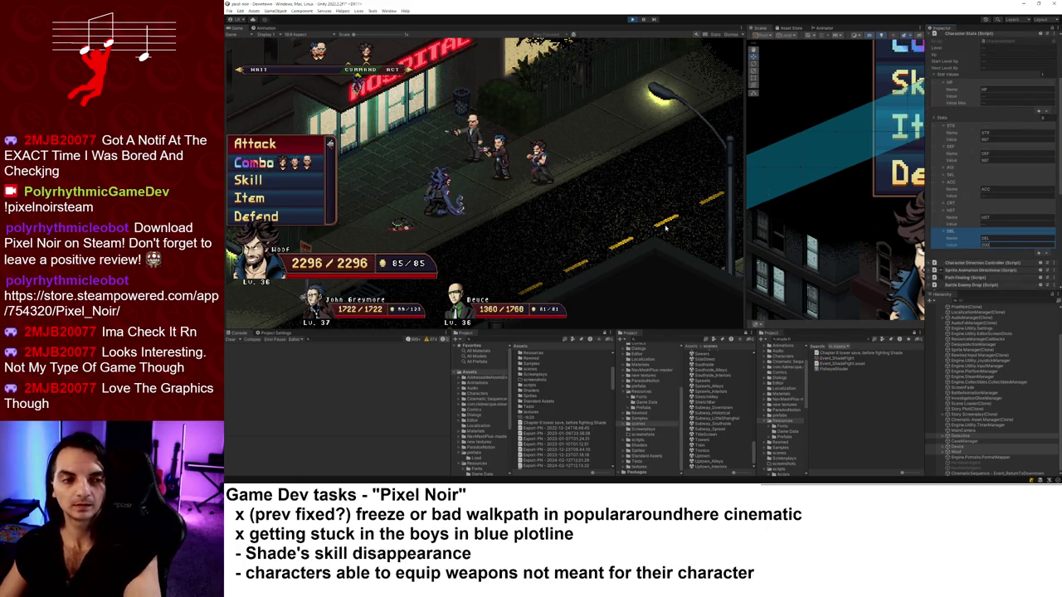
Attack Tentacle Man with Woof, Deuce's Rubber Bullets and John, winning 466 EXP and $30.
key("Return")
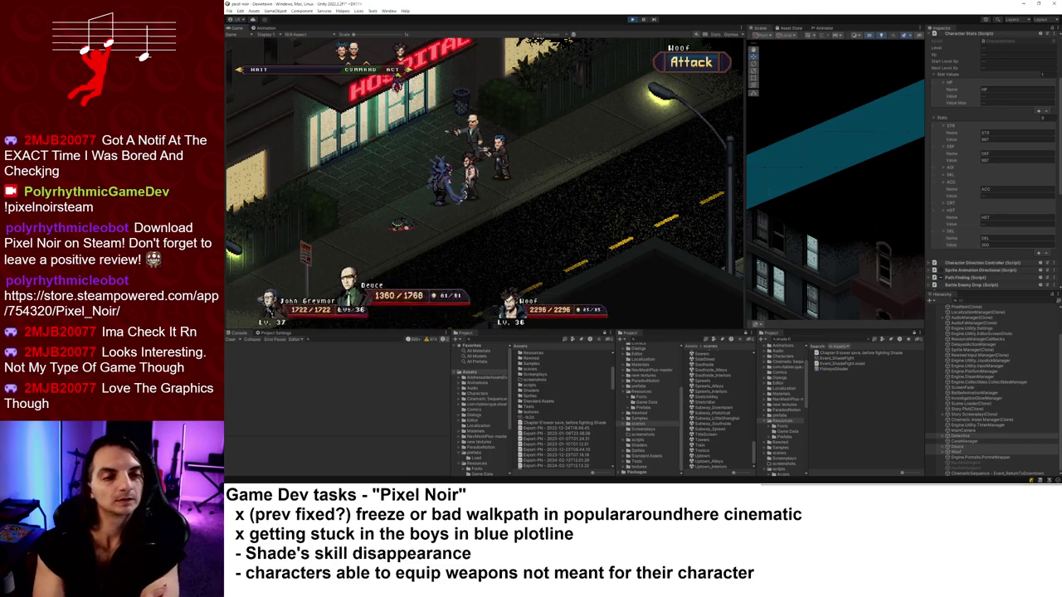
key("Return")
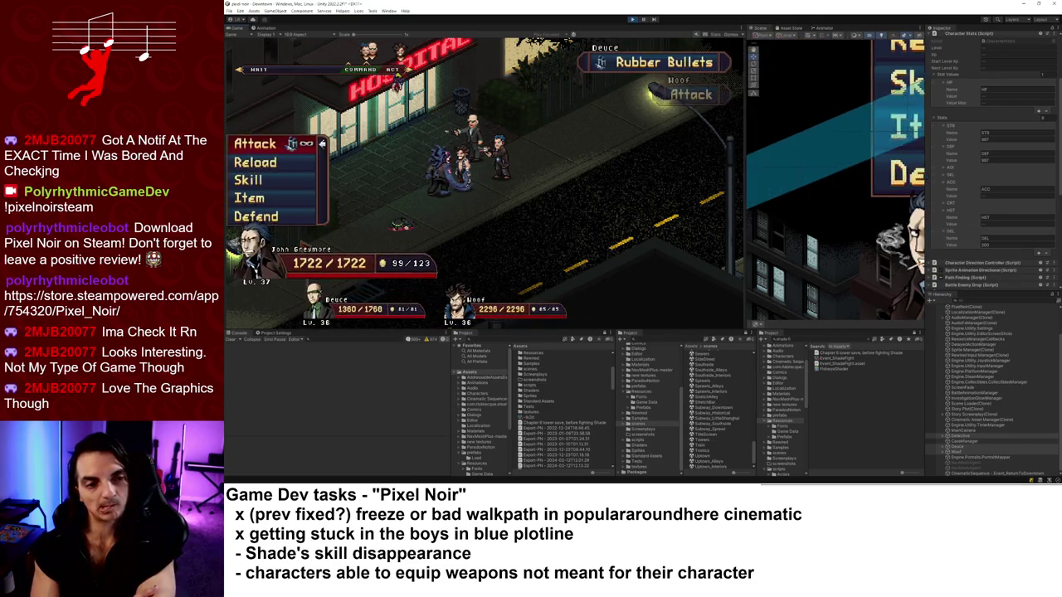
key("Return")
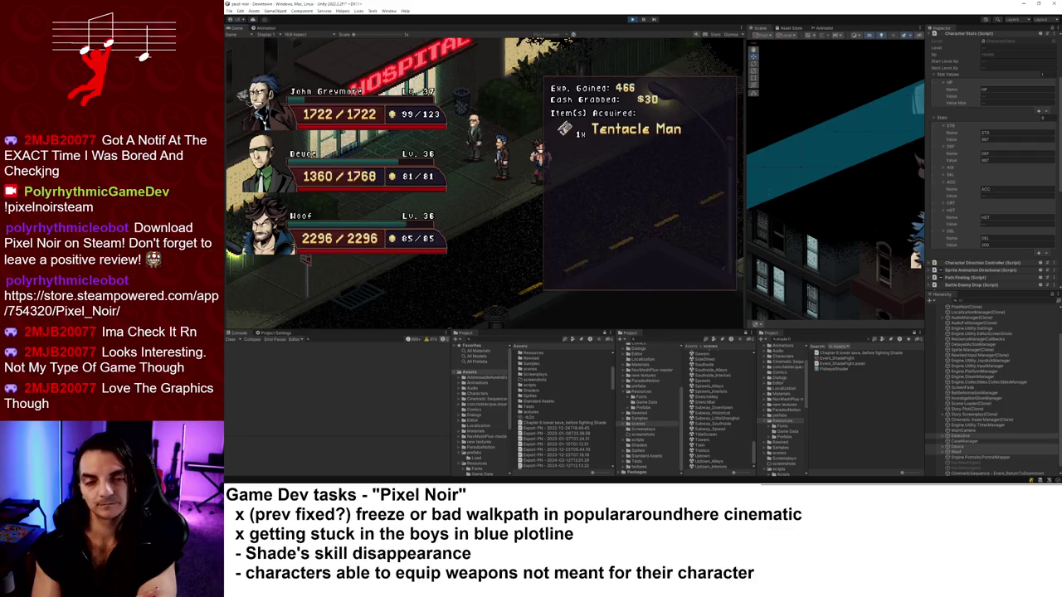
key("Return")
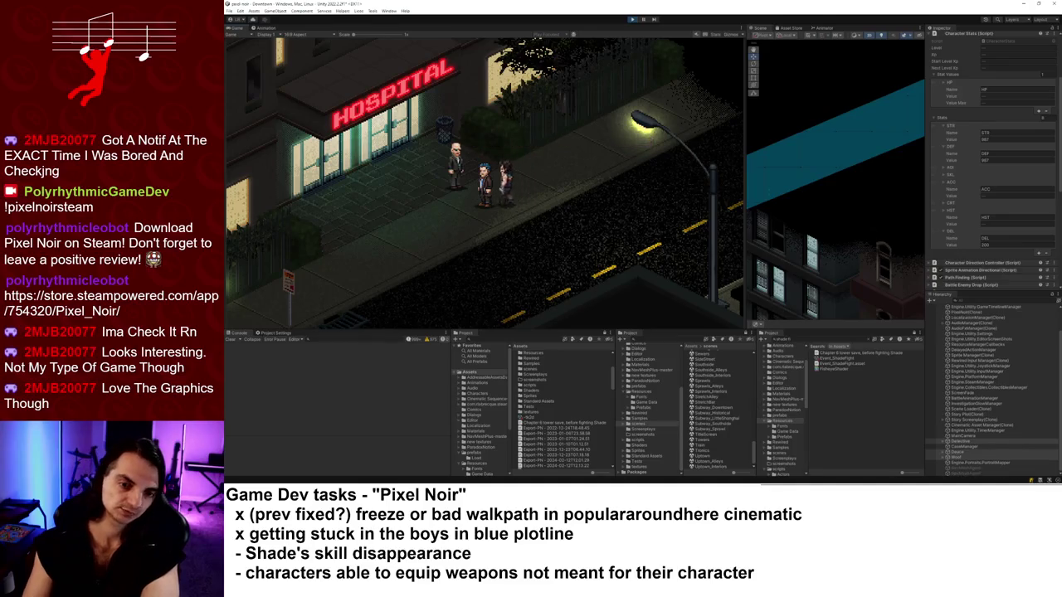
In the pause menu, view the Map, swap Shade in for Deuce, and check Skills.
key("Escape")
key("Down")
key("Down")
key("Down")
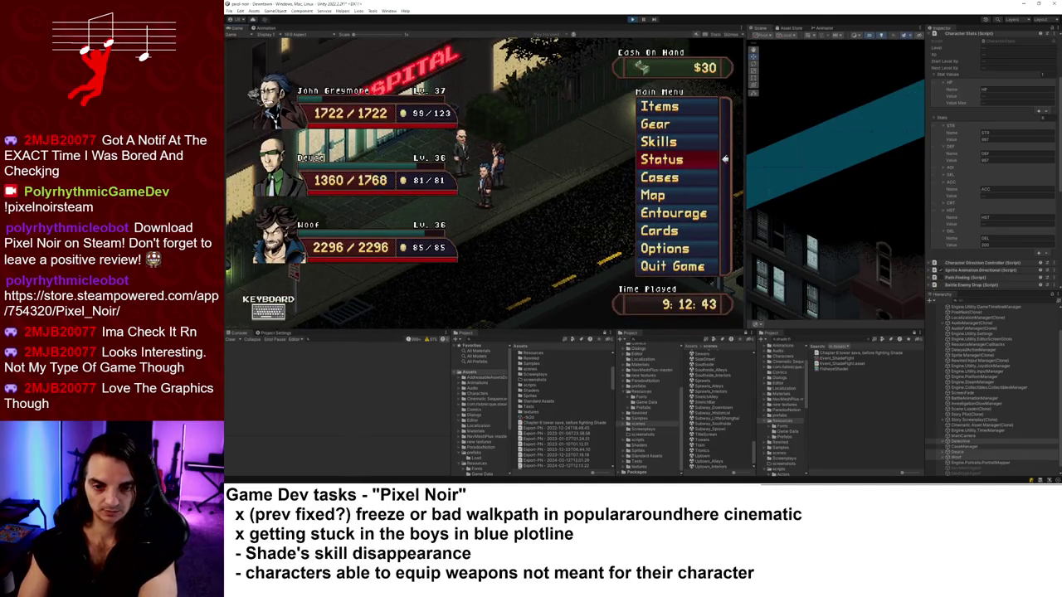
key("Return")
key("Escape")
key("Down")
key("Return")
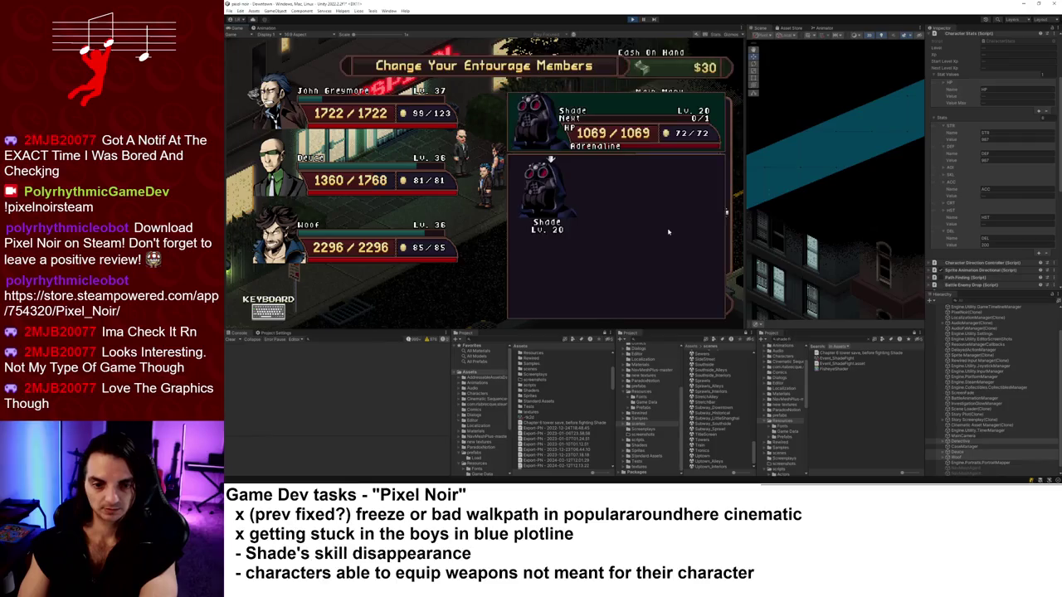
key("Return")
key("Escape")
key("Up")
key("Up")
key("Up")
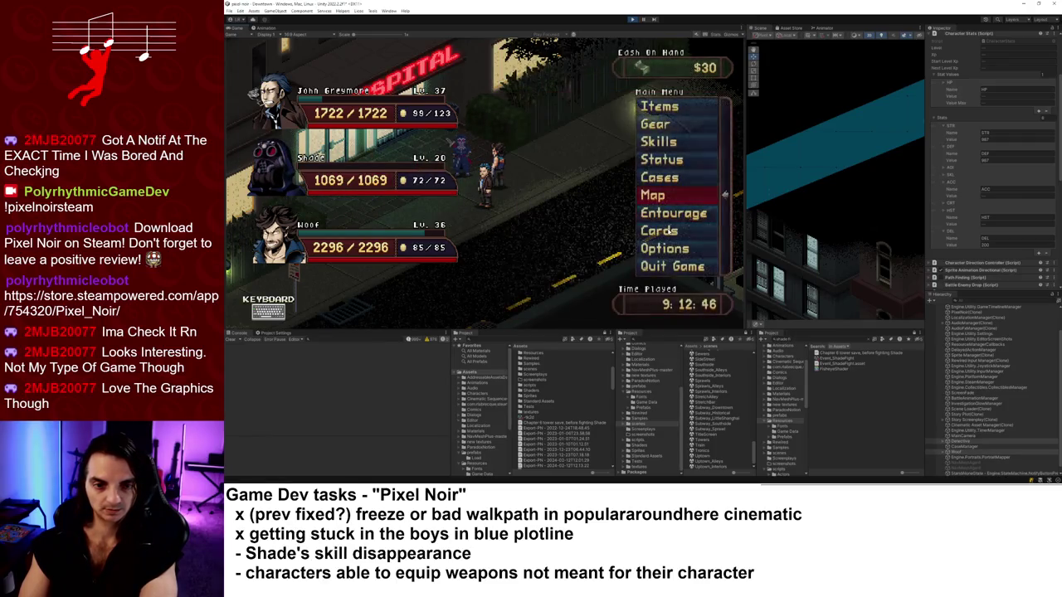
key("Return")
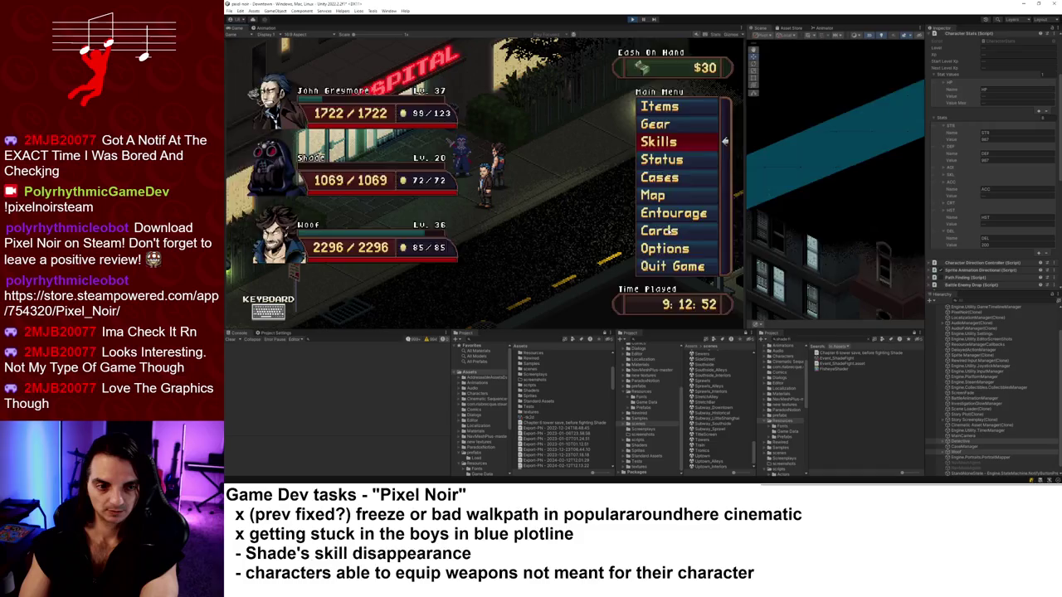
key("Escape")
Walk the party from the hospital through Downtown to the corner by a lit storefront.
key("Right")
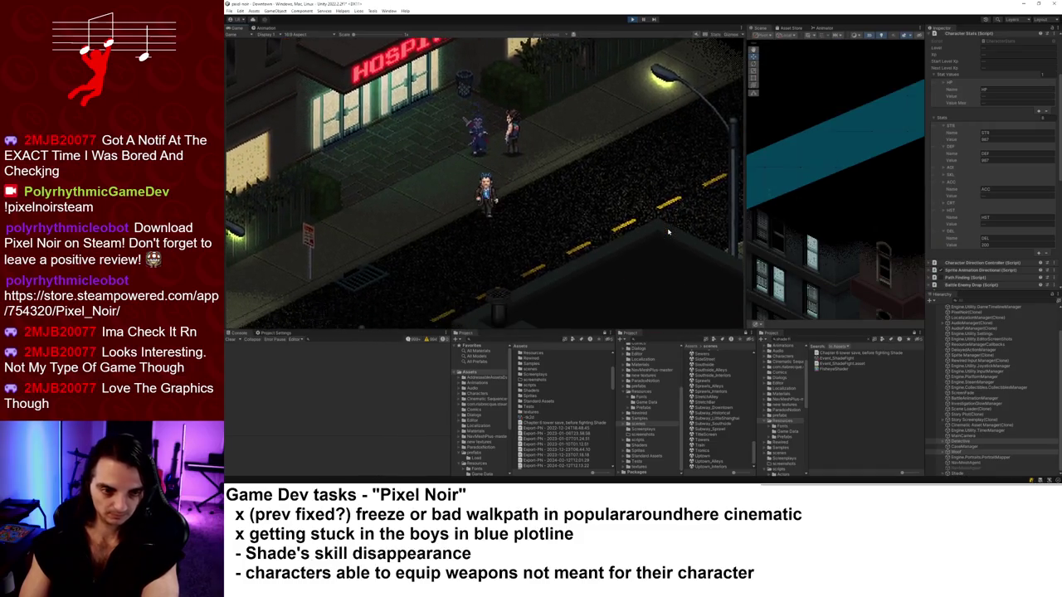
key("Right")
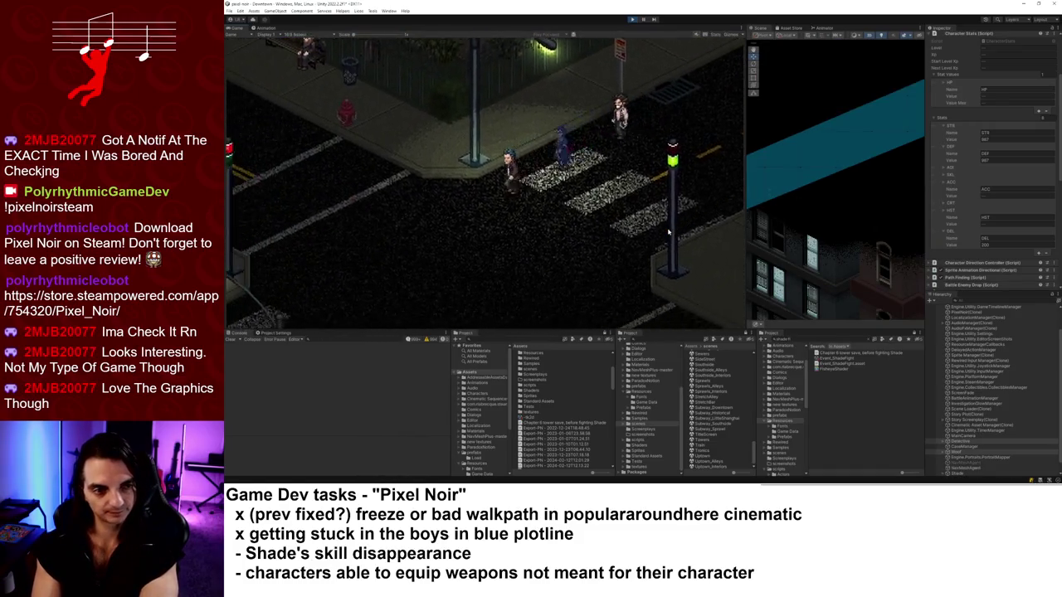
key("Right")
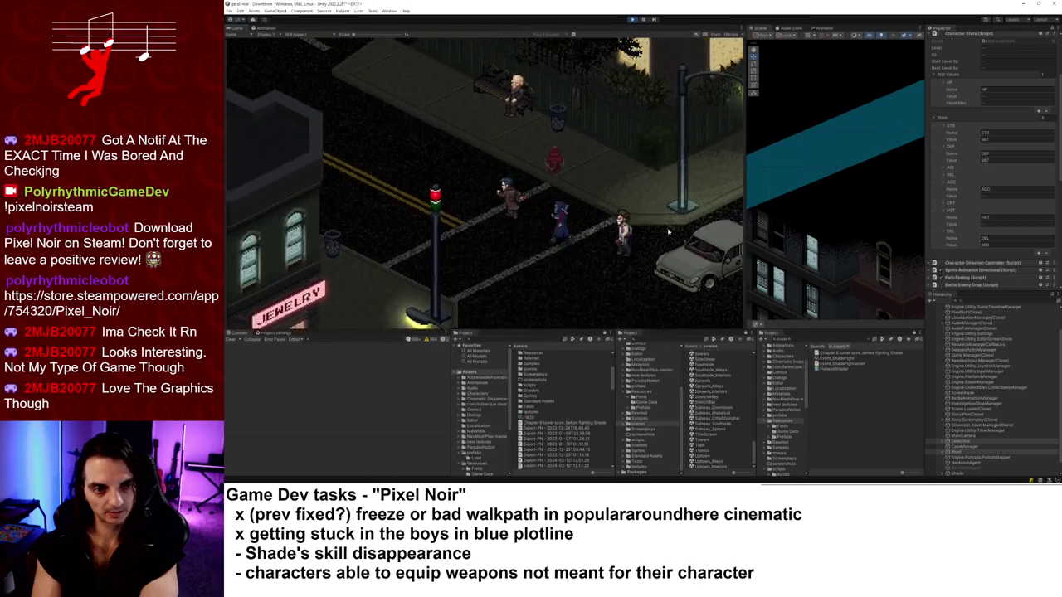
key("Up")
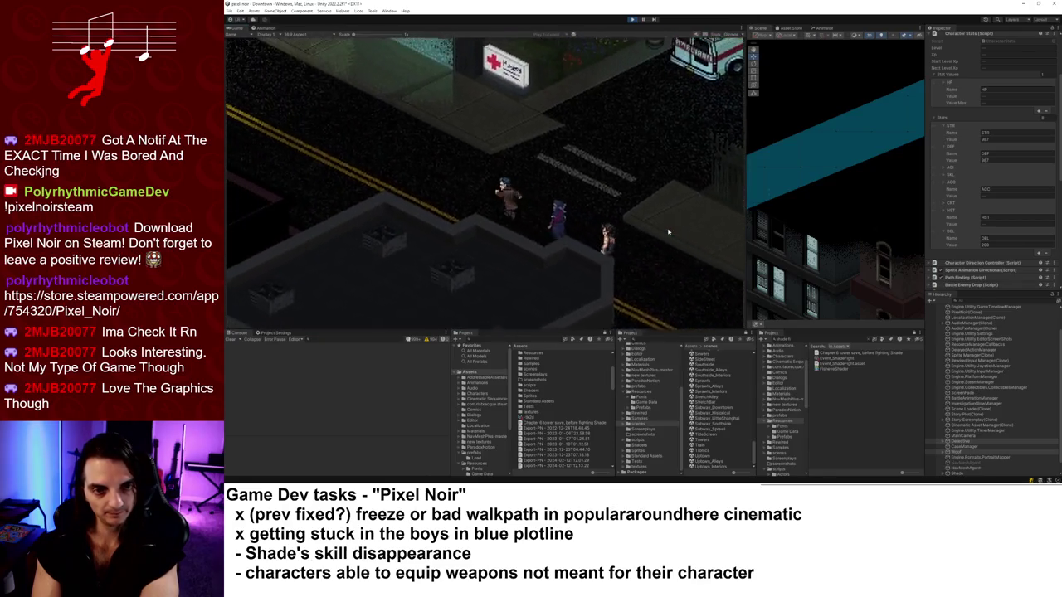
key("Up")
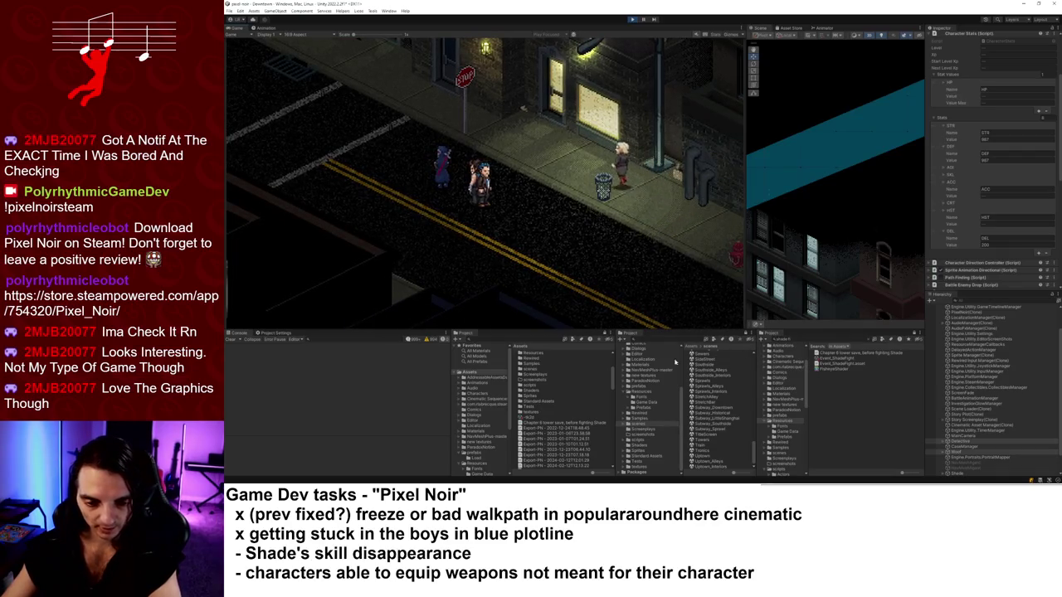
Open the Story Plot asset from Game Data in its graph editor.
left_click(648, 404)
left_click(702, 374)
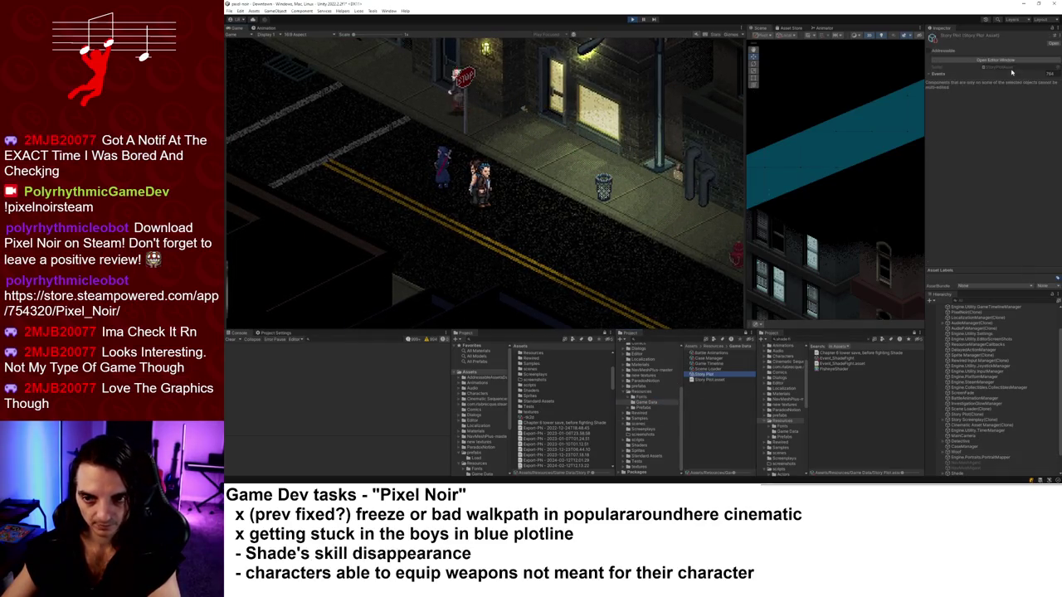
left_click(1000, 60)
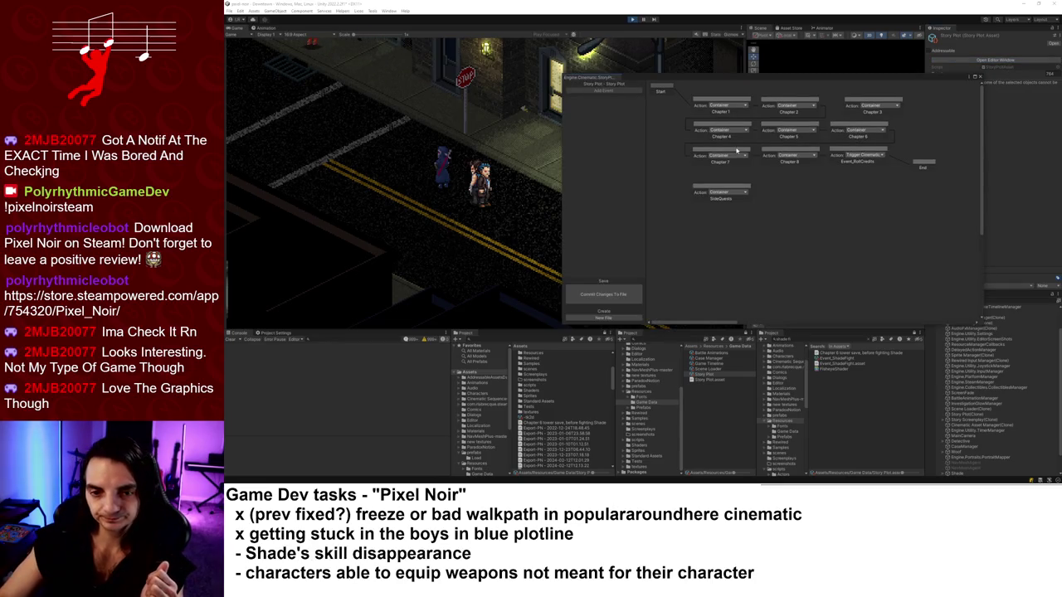
Navigate to Chapter 7 > Downtown, select Event_ReturnToDowntown, and dock the editor window.
double_click(737, 151)
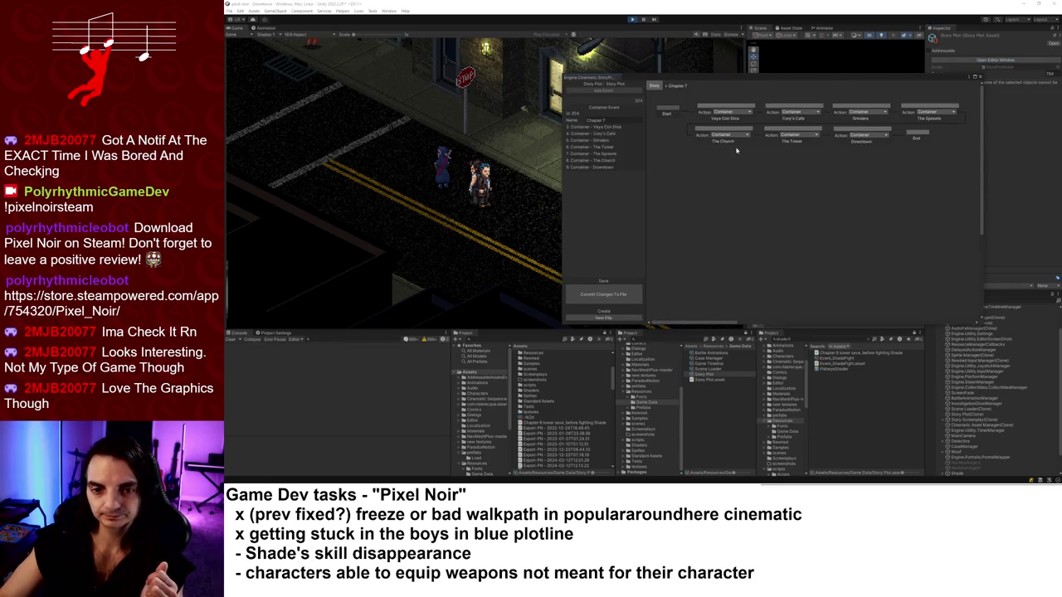
double_click(817, 131)
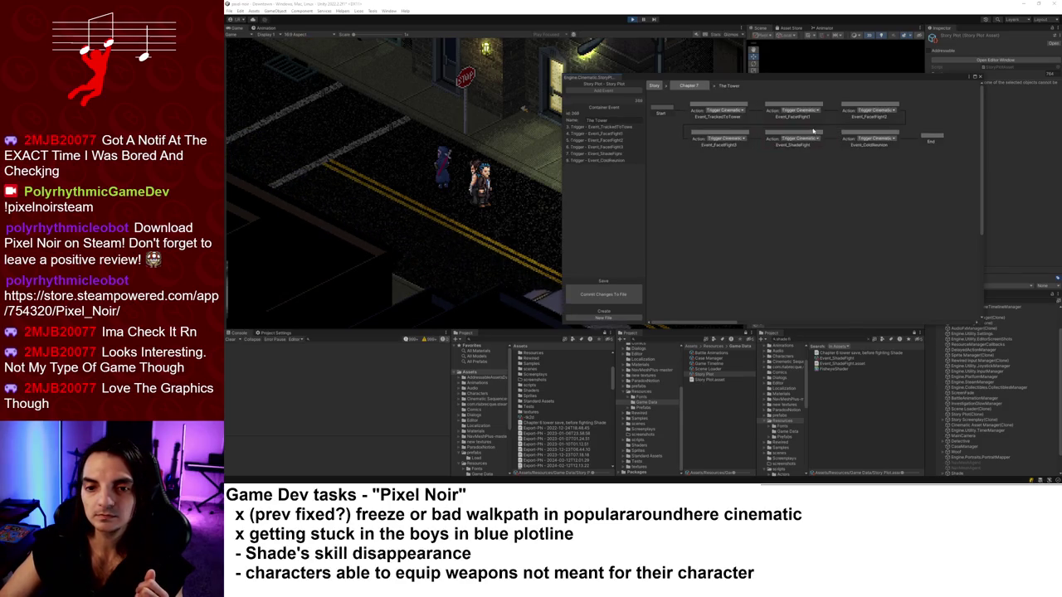
left_click(692, 86)
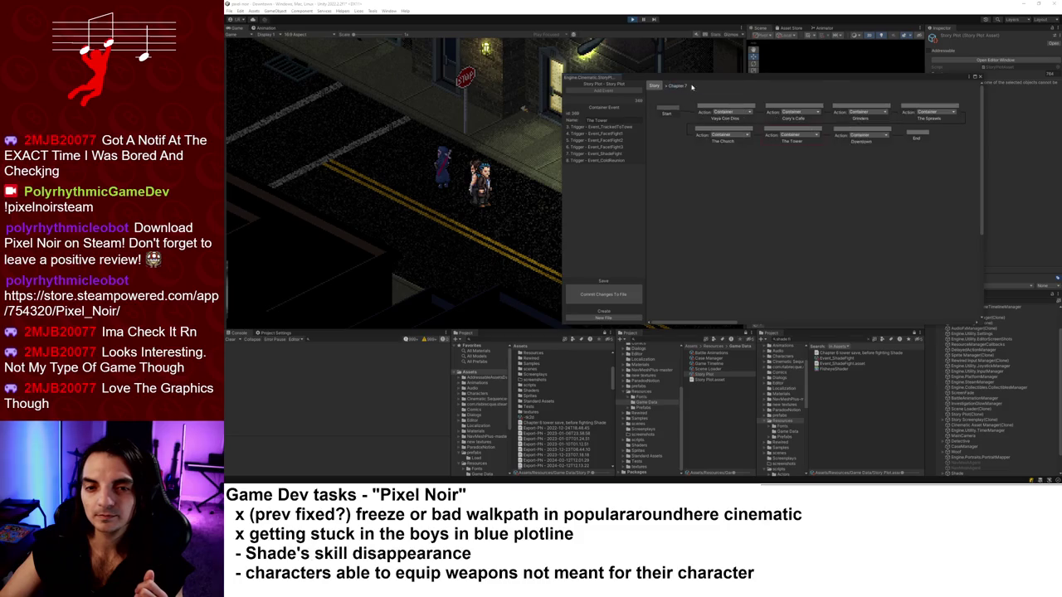
double_click(857, 131)
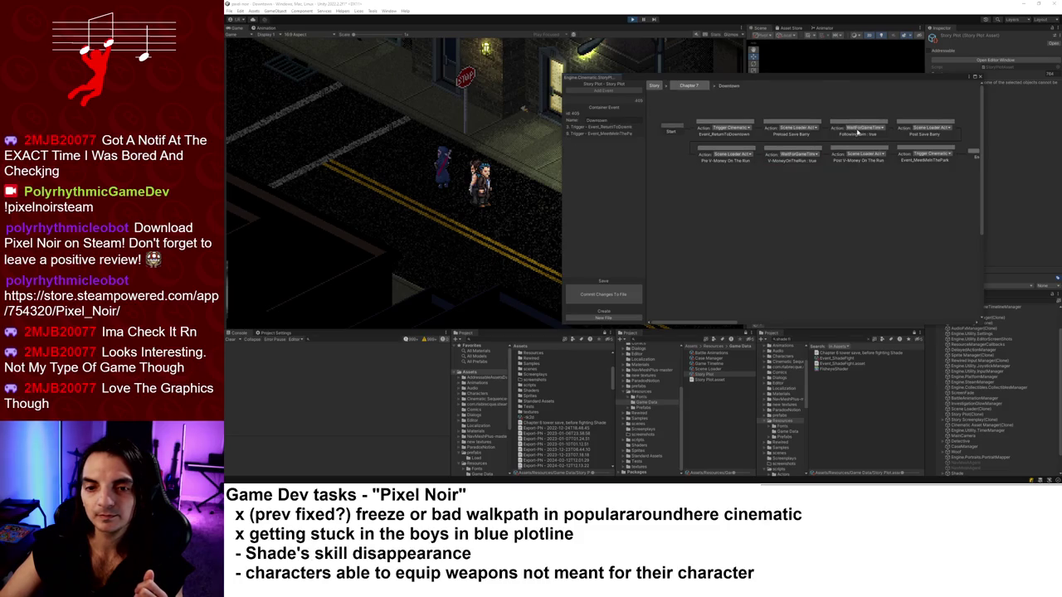
left_click(745, 126)
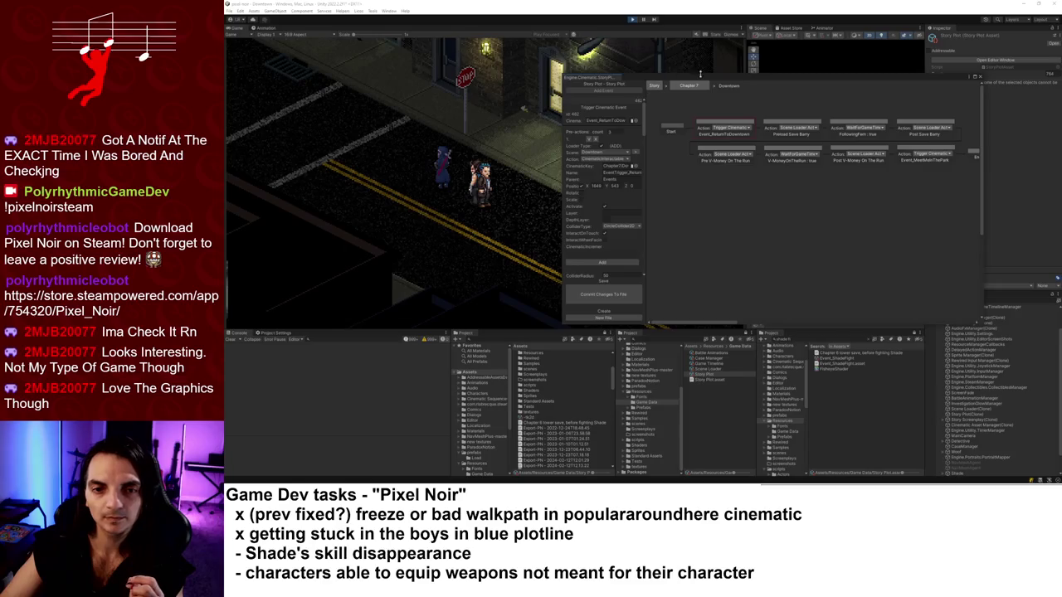
left_click_drag(699, 74, 746, 390)
View the city map from the game's main menu, then close it to resume play.
key("Escape")
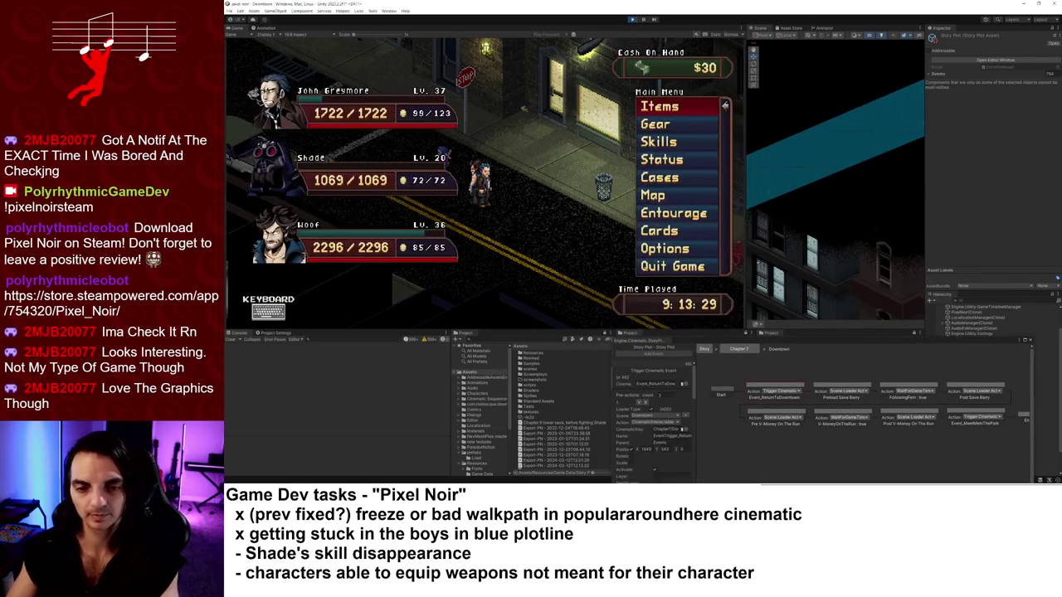
key("Down")
key("Down")
key("Return")
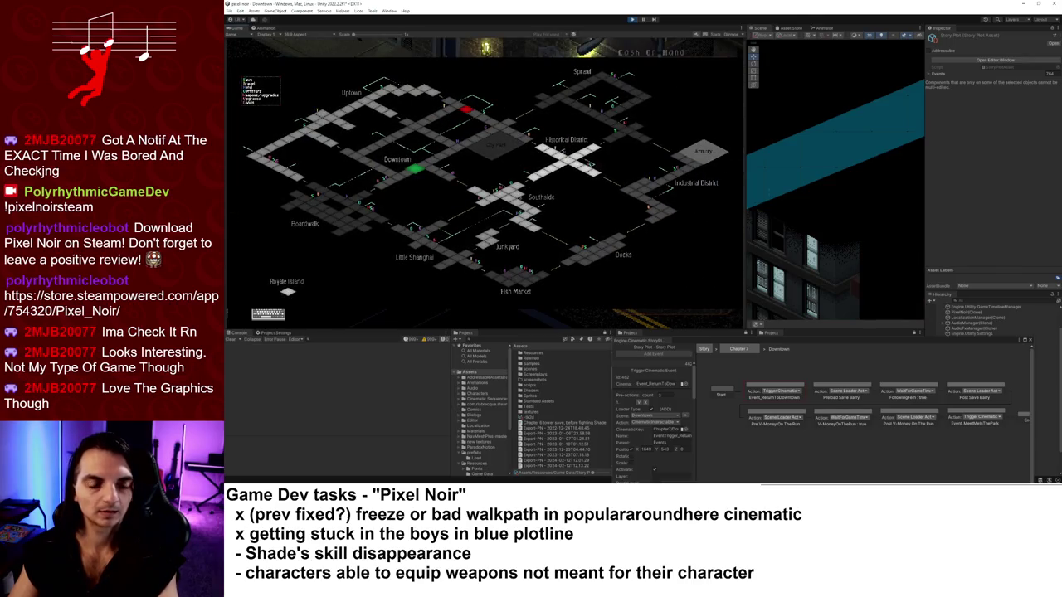
key("Escape")
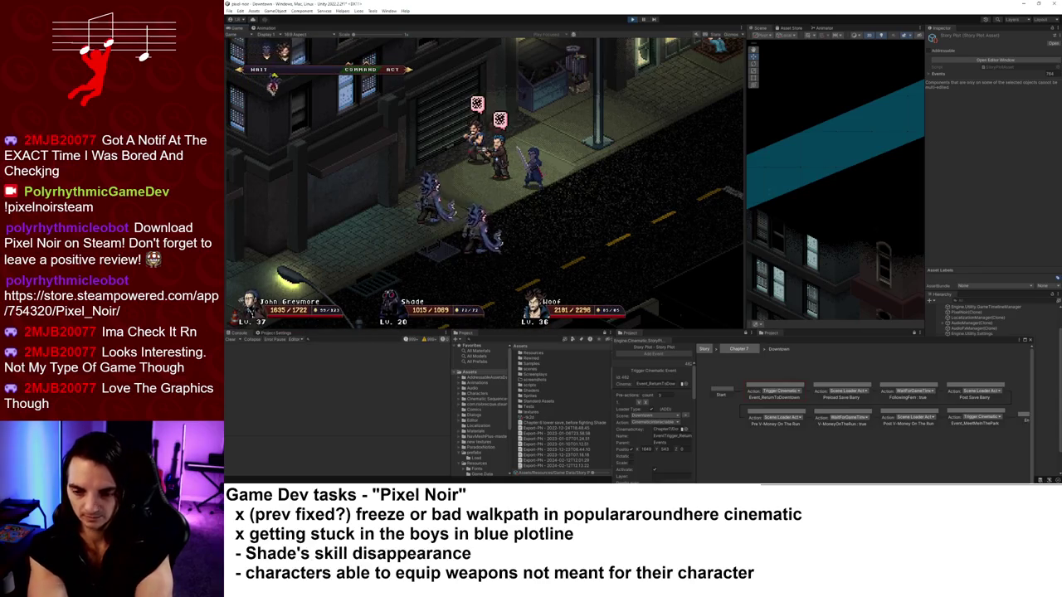
Order Woof to attack Tentacle Man, then inspect Shade's STR and DXL stats.
key("Return")
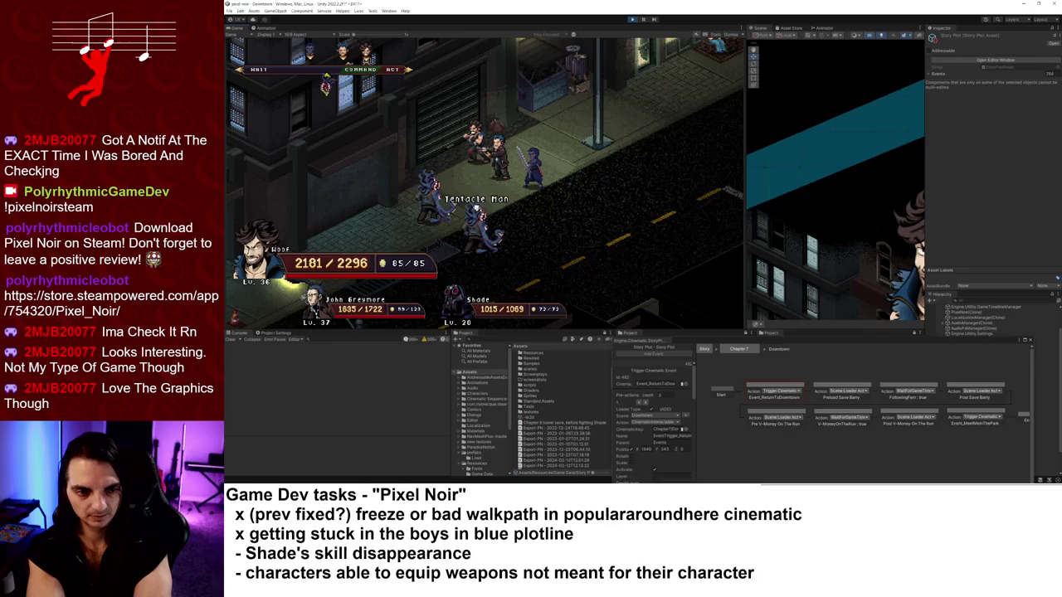
key("Return")
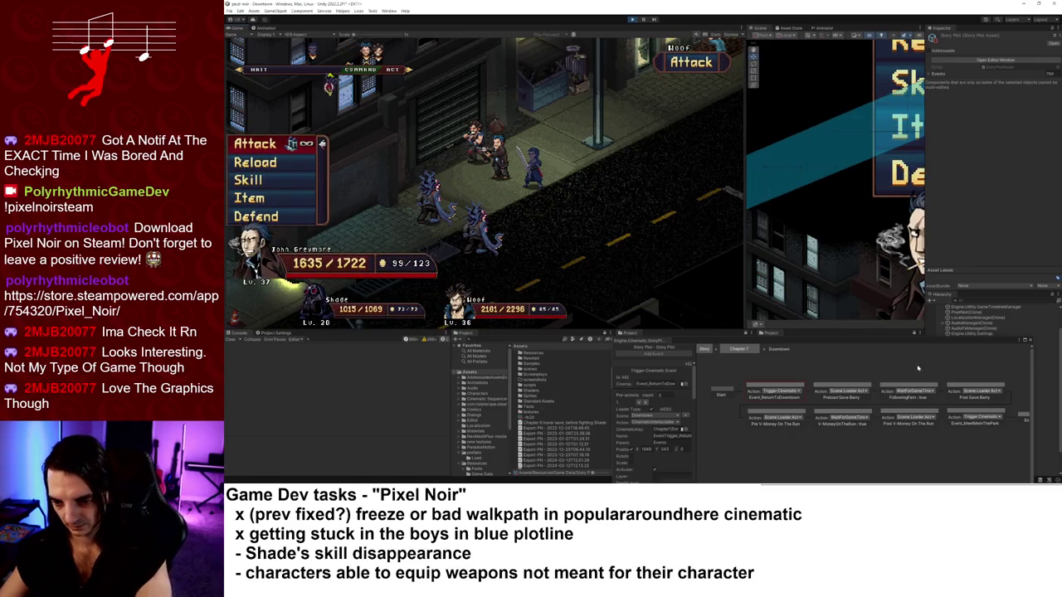
left_click_drag(949, 345, 827, 362)
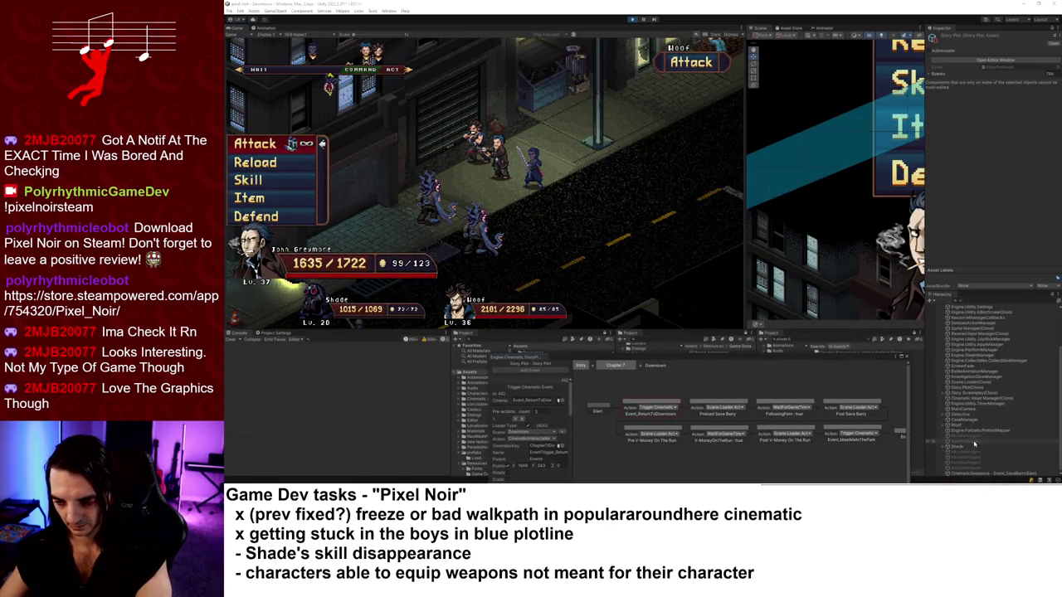
left_click(958, 447)
left_click(995, 224)
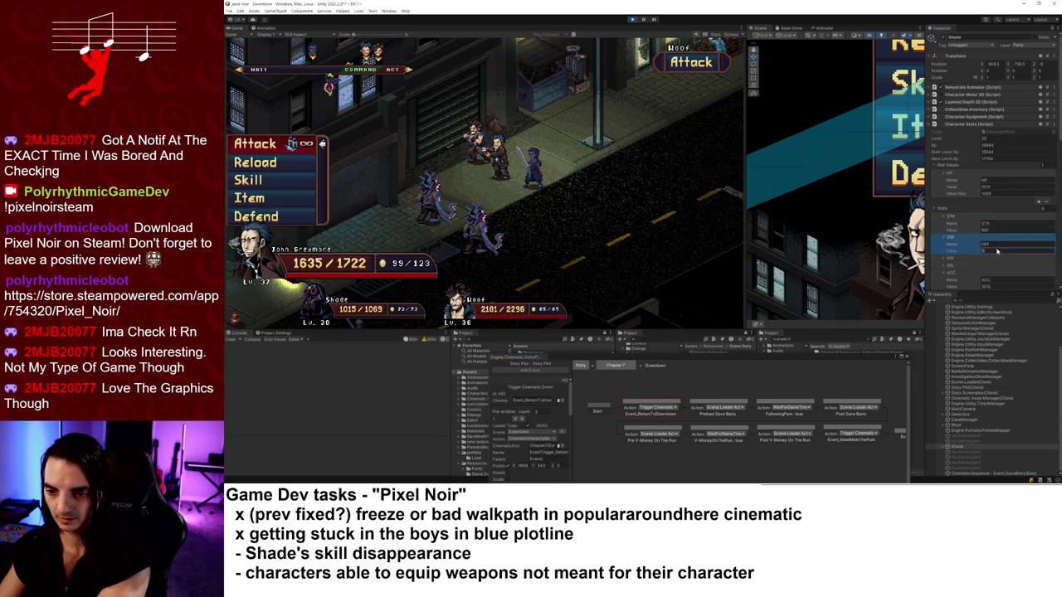
scroll(996, 249, "down", 3)
left_click(985, 259)
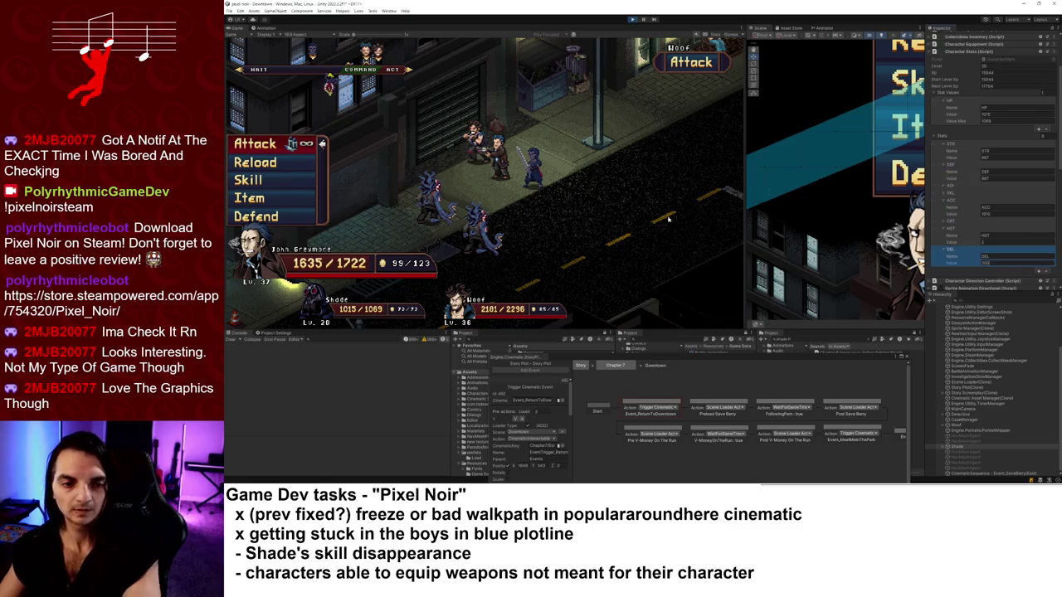
Have John fire Rubber Bullets at the target and close the victory results.
left_click(429, 145)
left_click(430, 145)
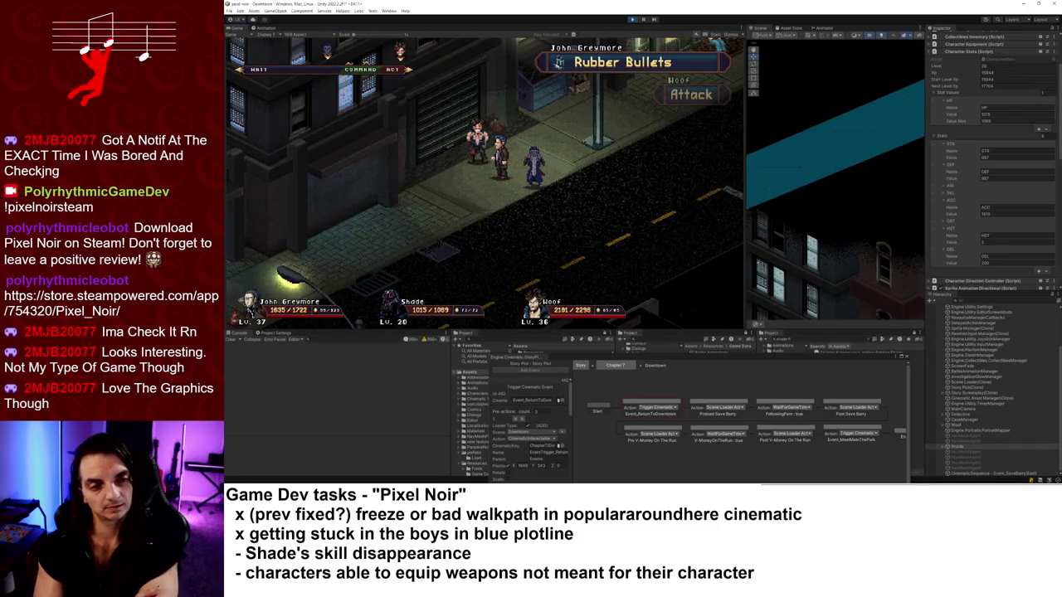
key("Return")
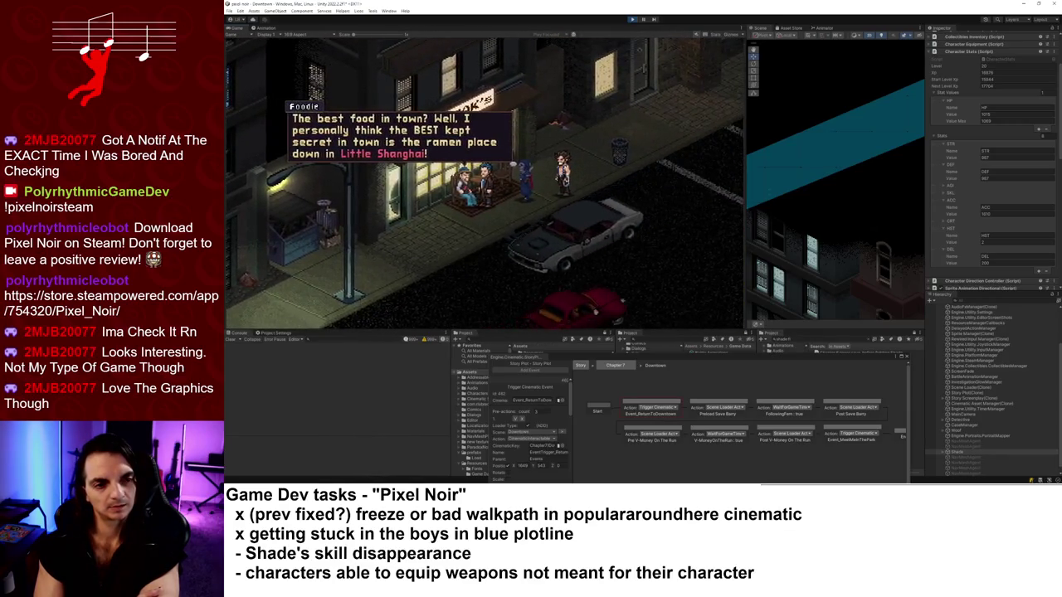
Dismiss the Foodie's dialogue and exit the shop's jukebox list via '- Leave -'.
key("space")
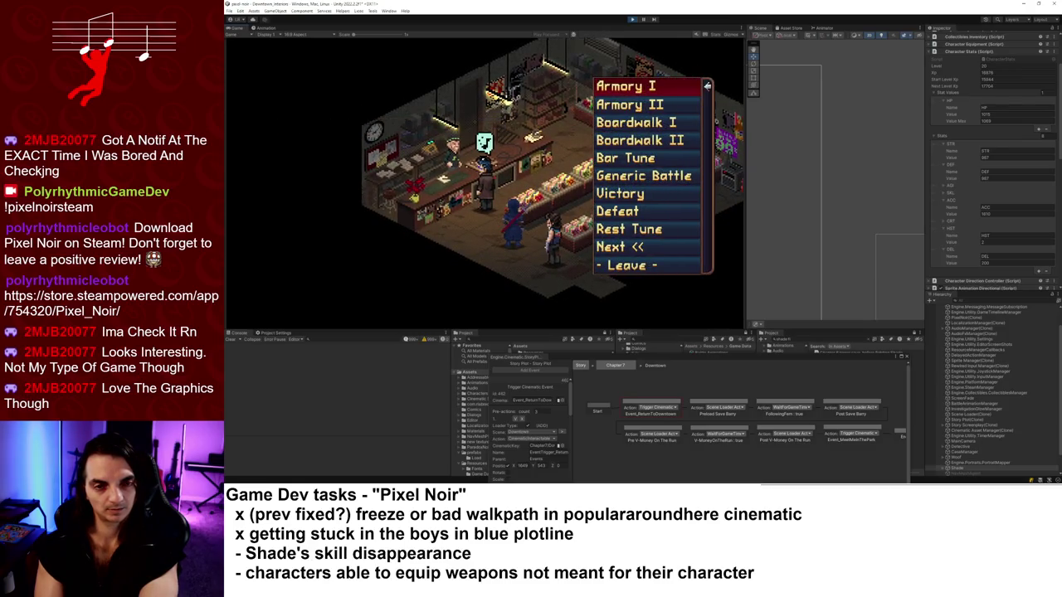
key("Up")
key("Return")
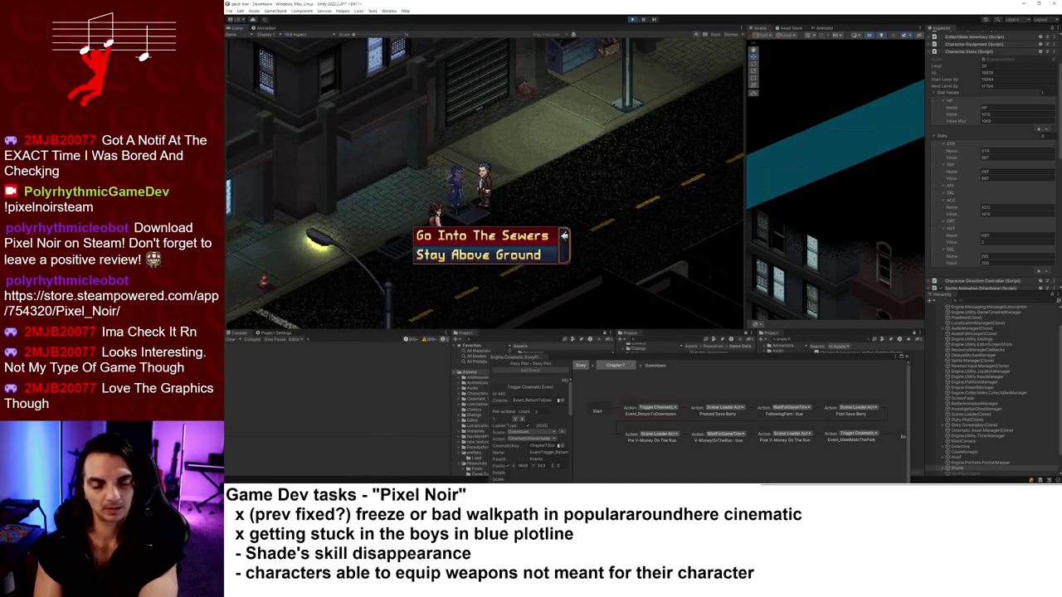
Answer the 'Go Into The Sewers' / 'Stay Above Ground' prompt.
key("Return")
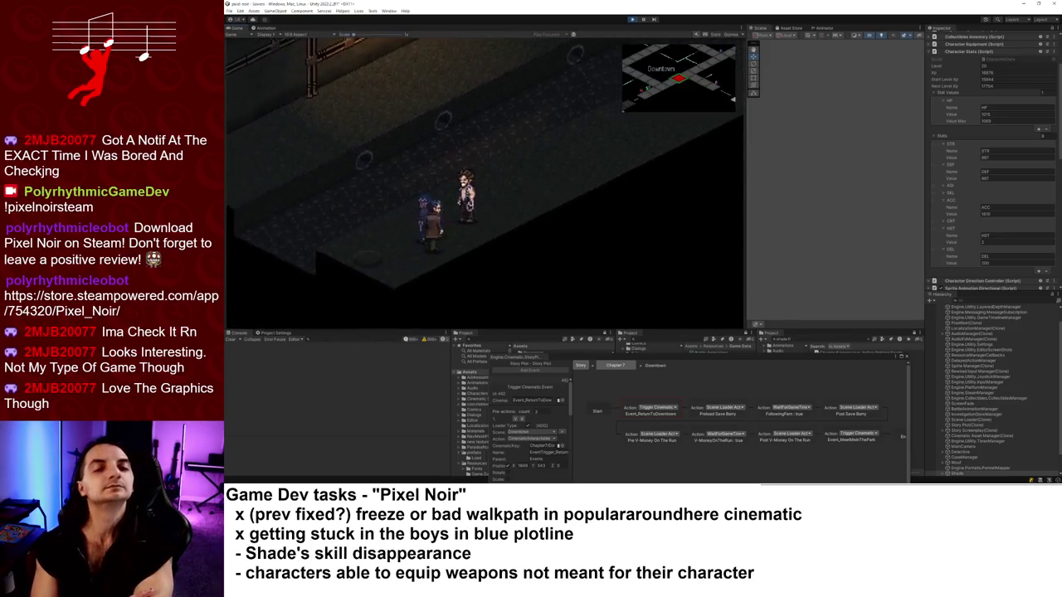
Review the Downtown Jitters clues, including Holy Clues and Cold's Alive!, then close the menu.
key("Escape")
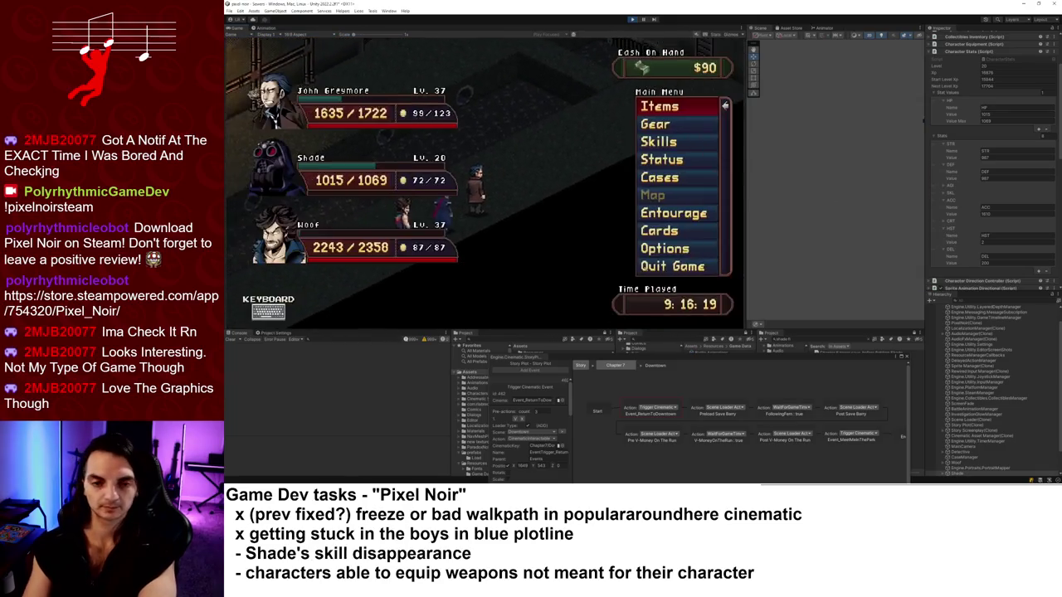
key("Down")
key("Down")
key("Down")
key("Return")
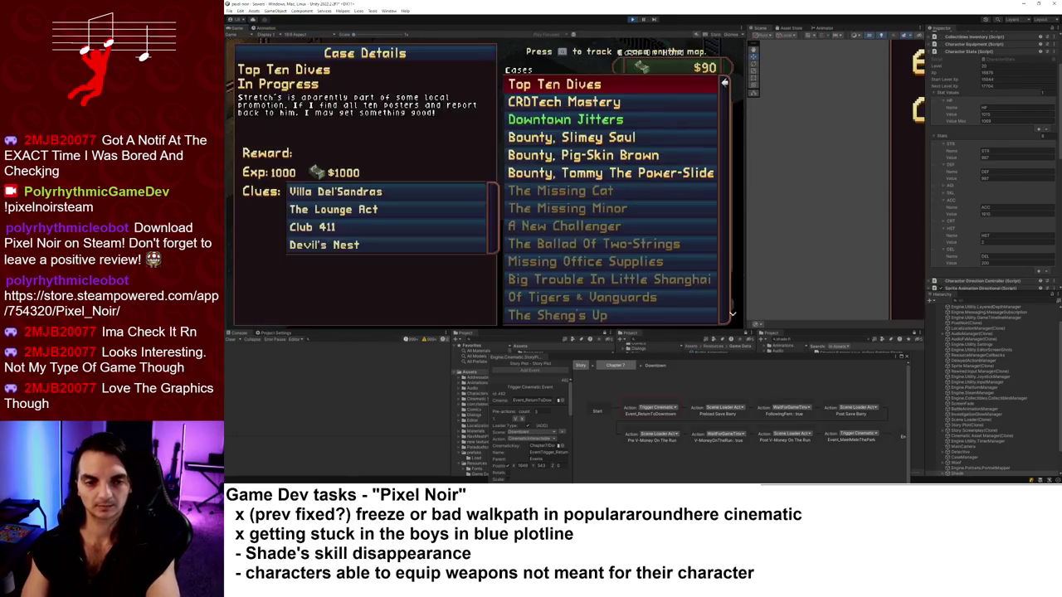
key("Down")
key("Down")
key("Left")
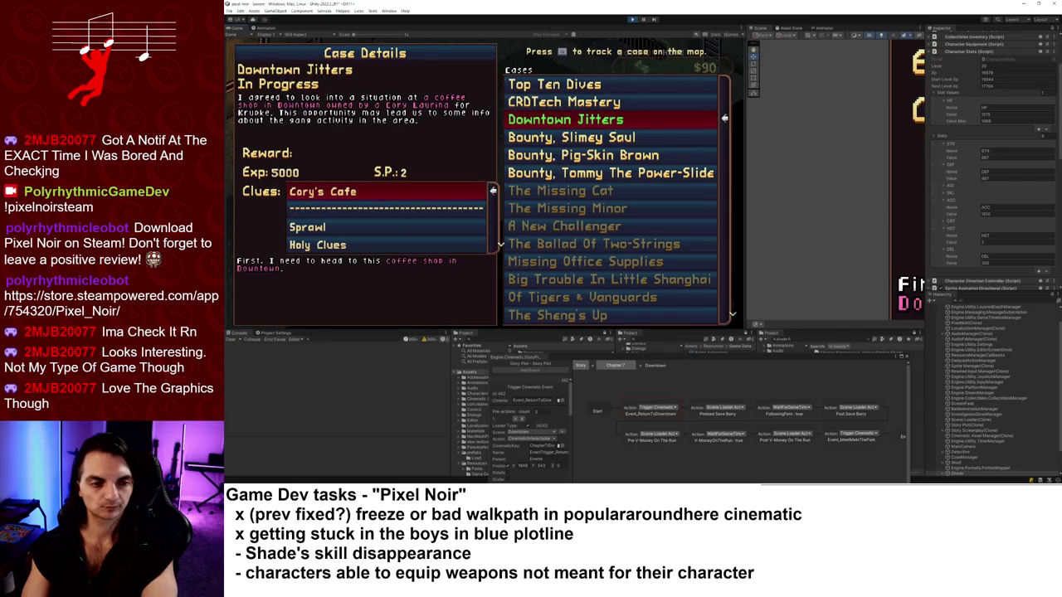
key("Down")
key("Down")
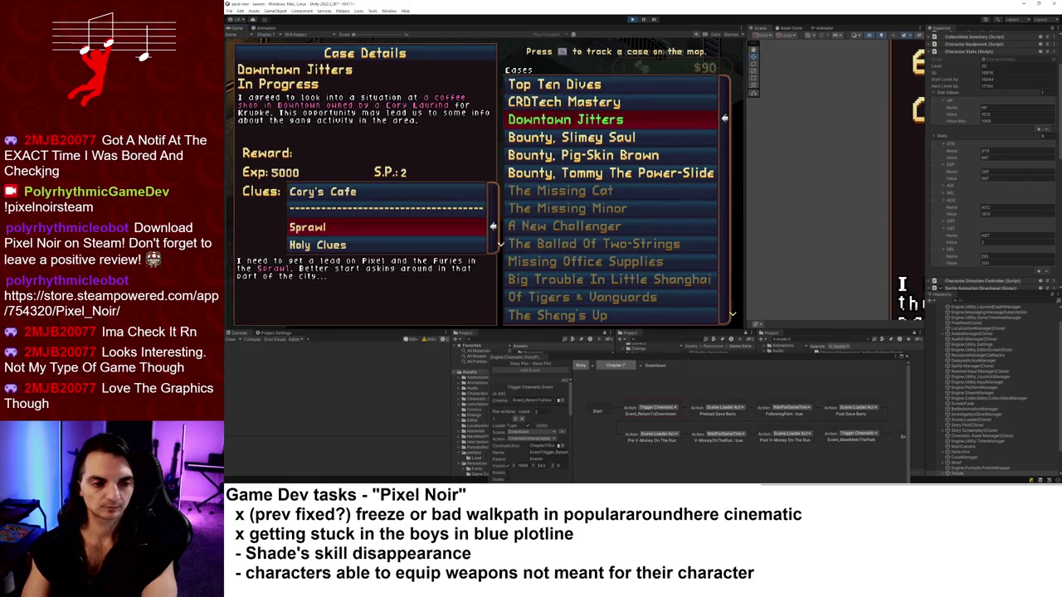
key("Down")
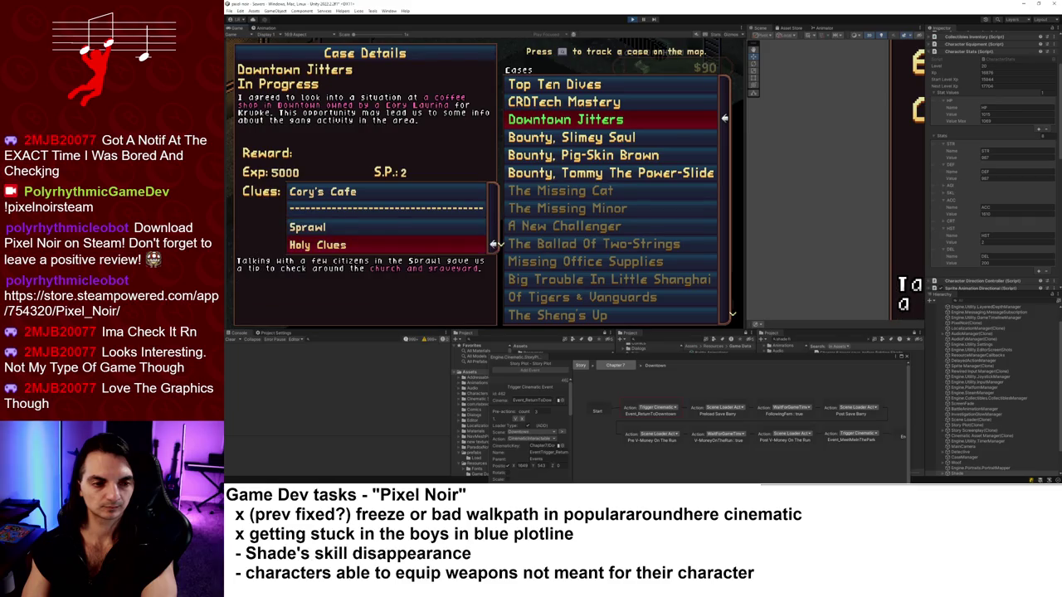
key("Down")
key("Down")
key("Down")
key("Down")
key("Down")
key("Up")
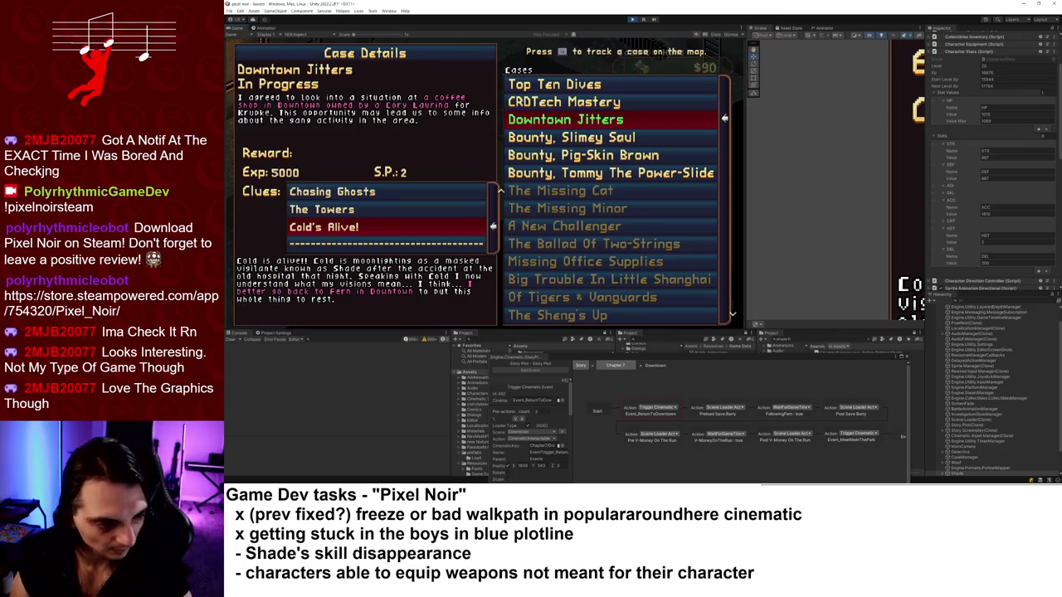
key("Escape")
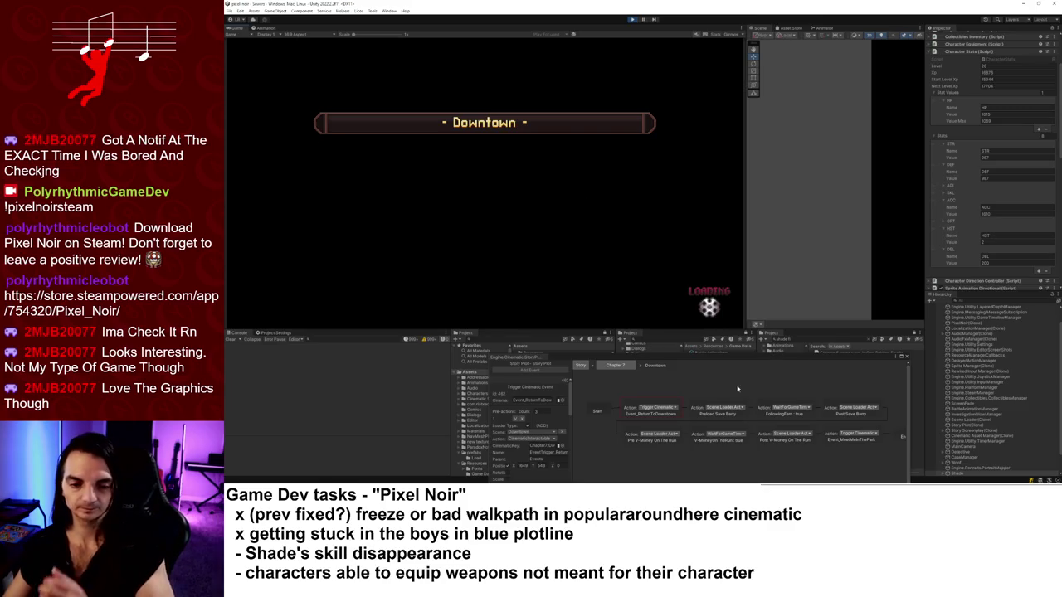
Bring the Story graph window to the front and play on to the Downtown street battle.
left_click(697, 332)
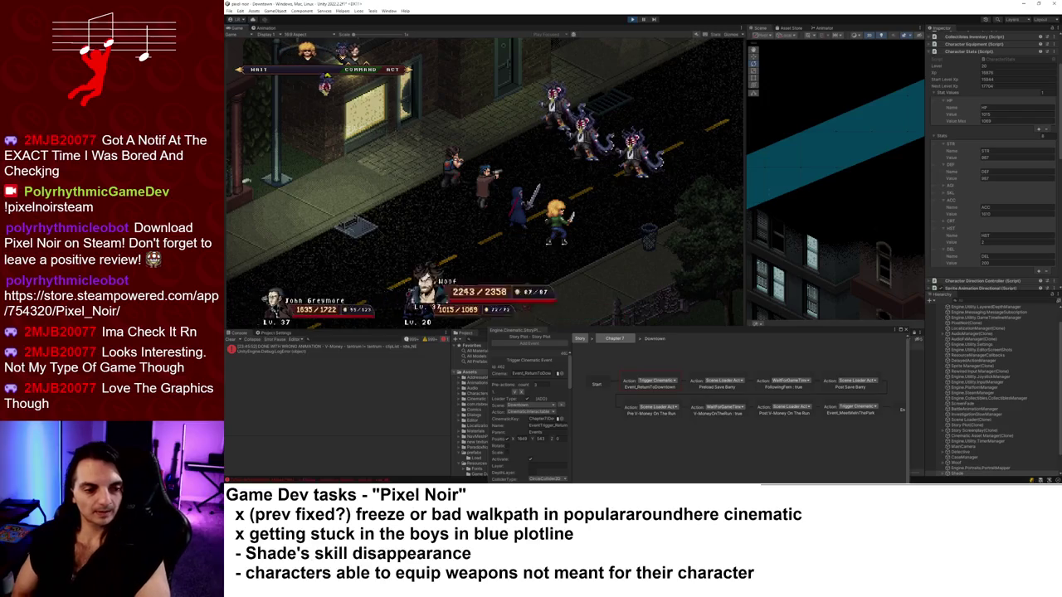
Win the street battle with Attack for Woof and Shade and Rubber Bullets for Greymore.
key("Return")
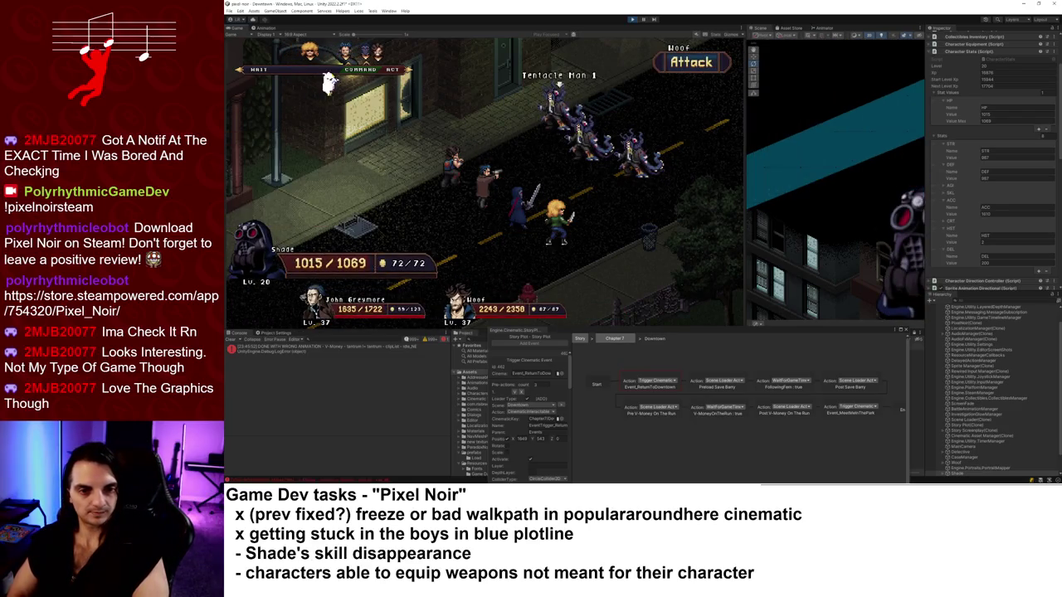
key("Return")
key("Down")
key("Down")
key("Return")
key("Return")
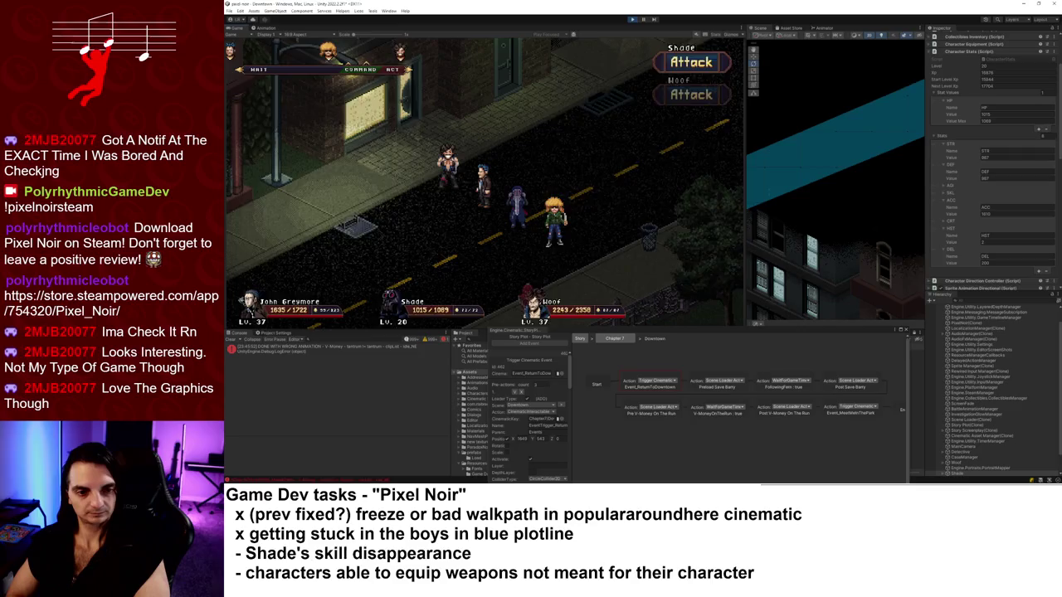
key("Return")
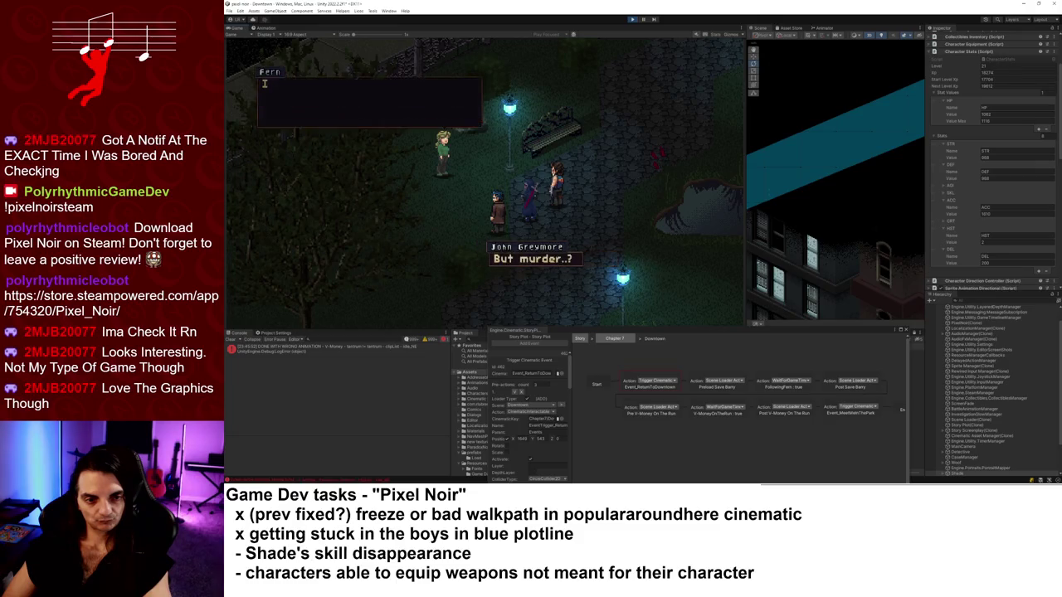
Choose Beat Down, then defeat the tentacle boss with two Attacks and Rubber Bullets.
key("Return")
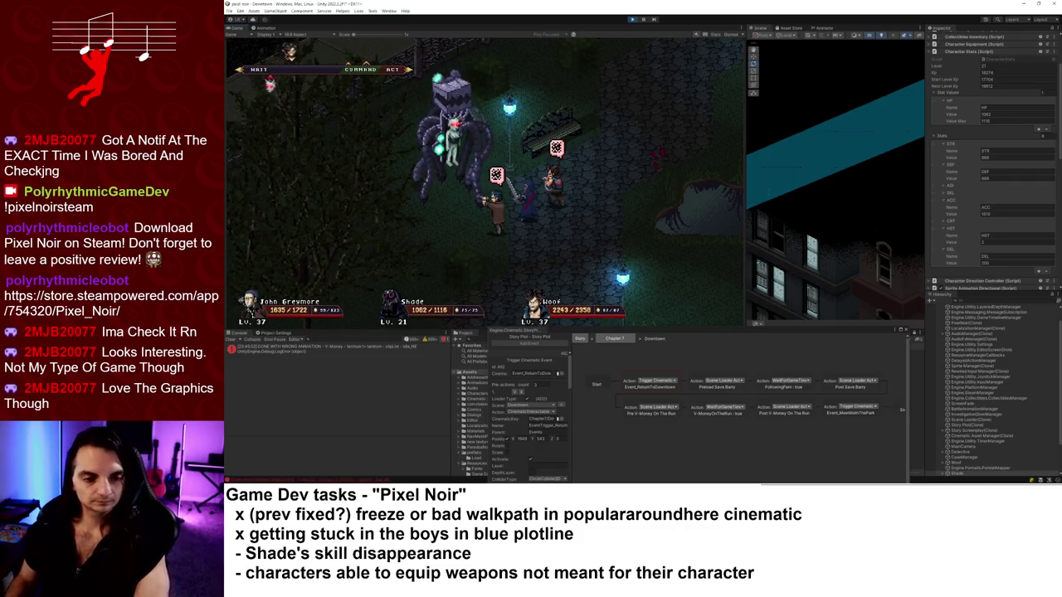
key("Return")
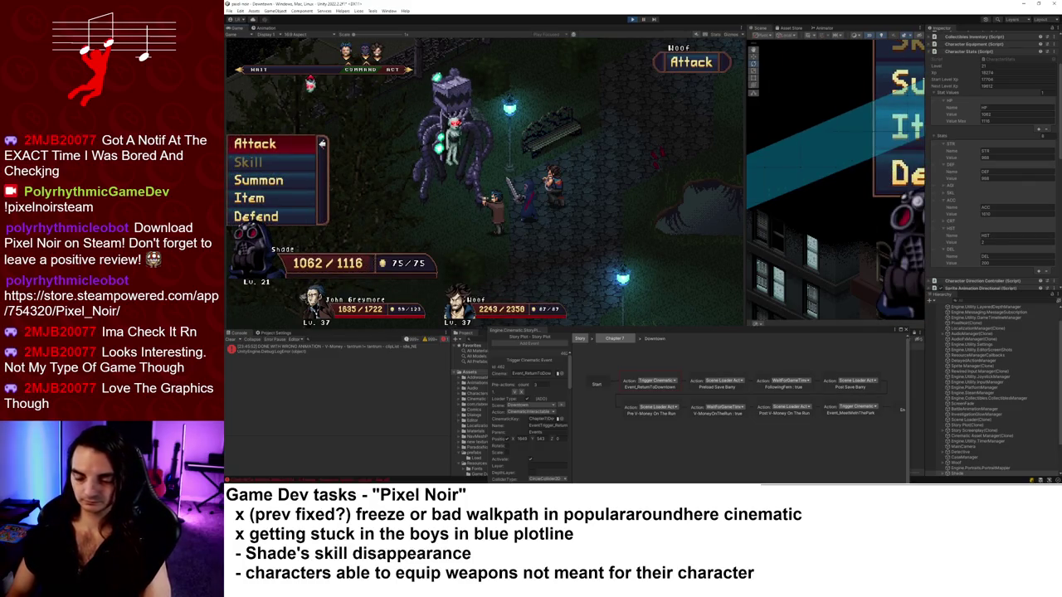
key("Return")
key("Down")
key("Return")
key("Return")
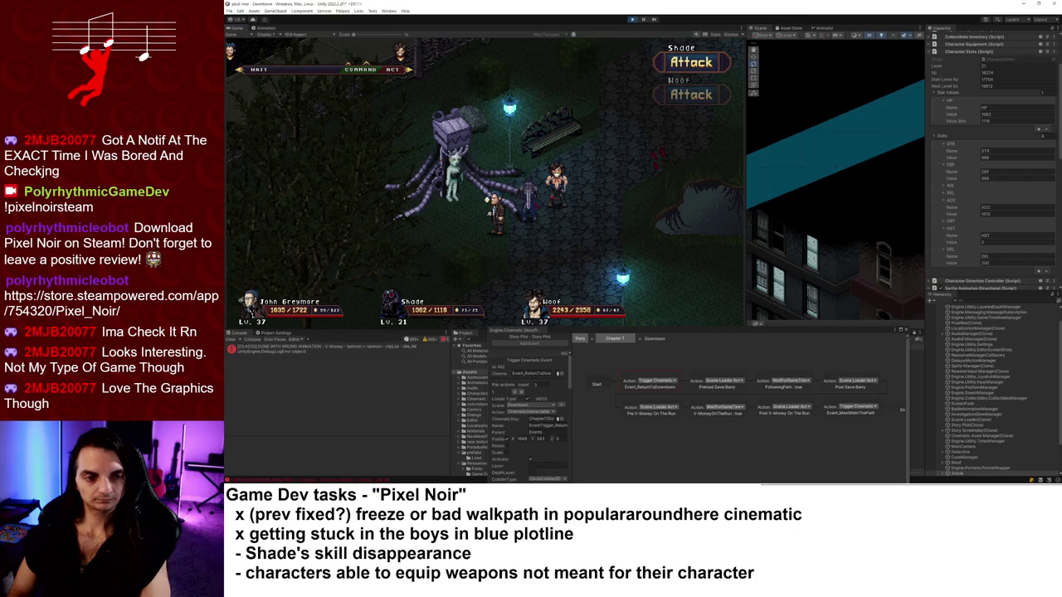
key("Return")
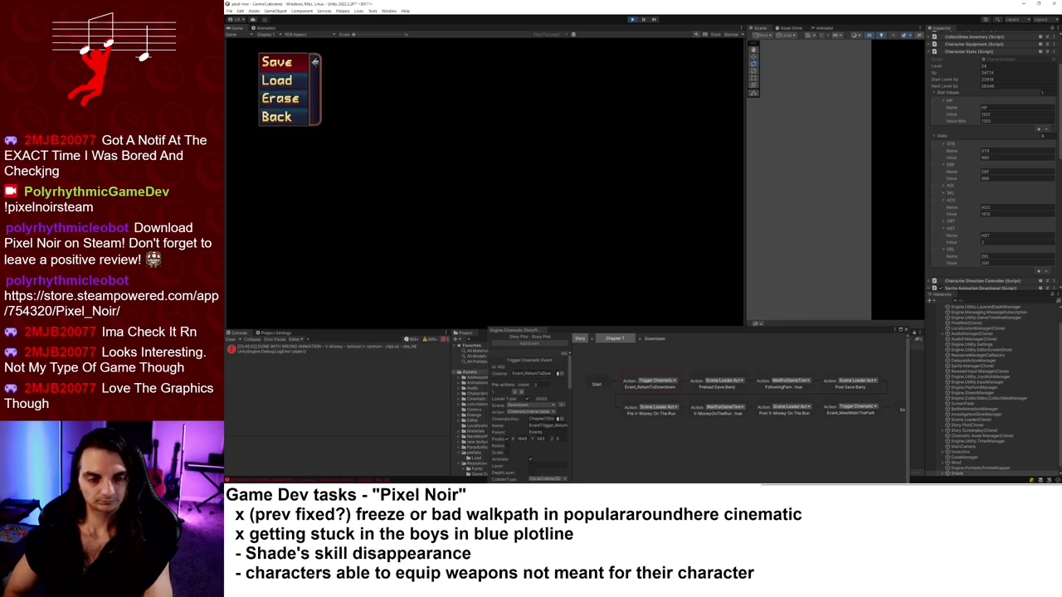
Save the game into the Archive #20 slot of the Game Data list.
key("Return")
key("Down")
key("Down")
key("Down")
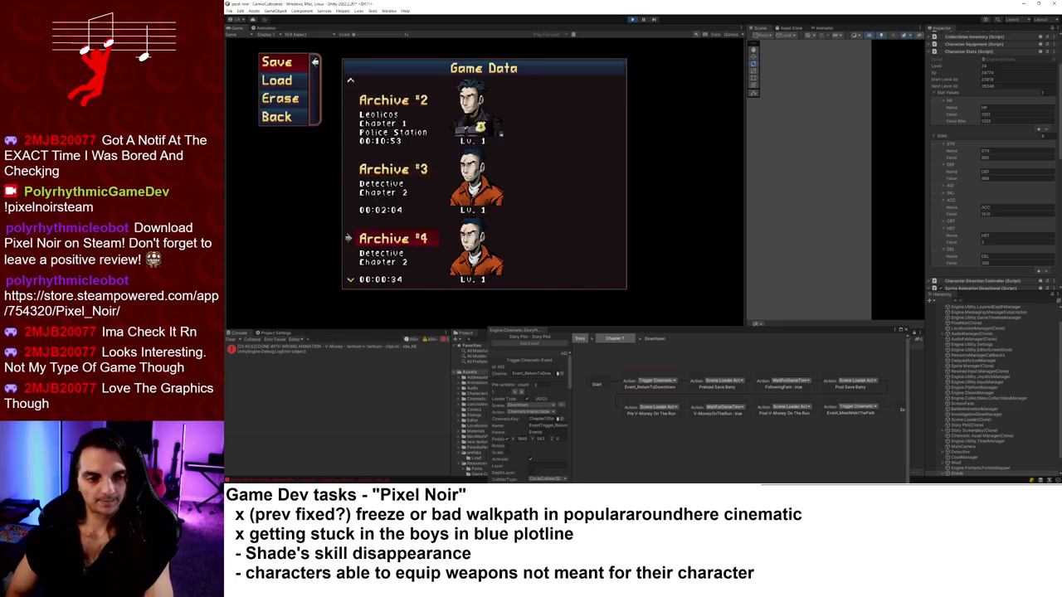
key("Down")
key("Down")
key("Down")
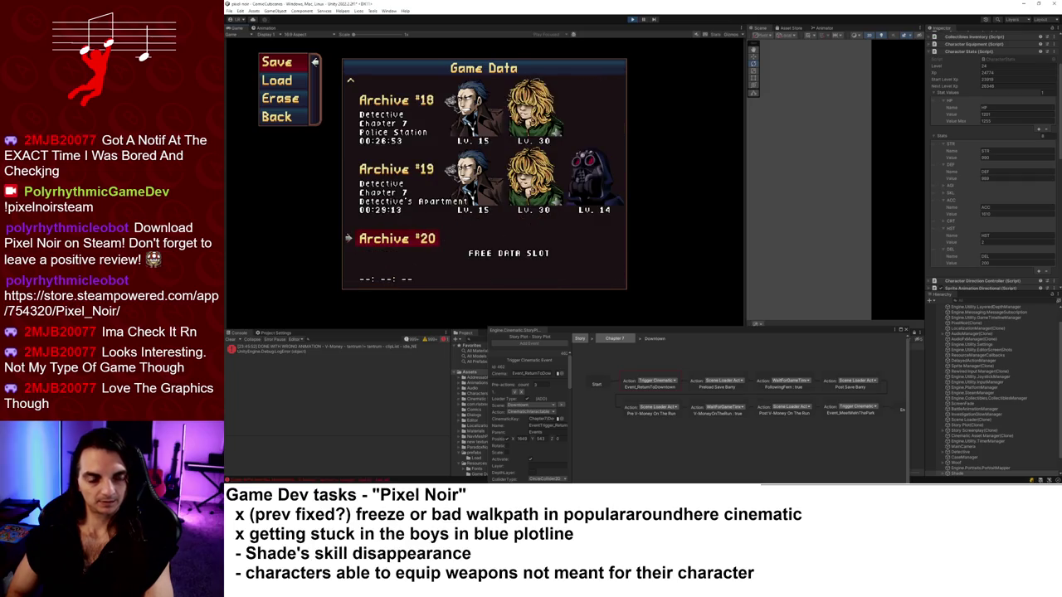
key("Return")
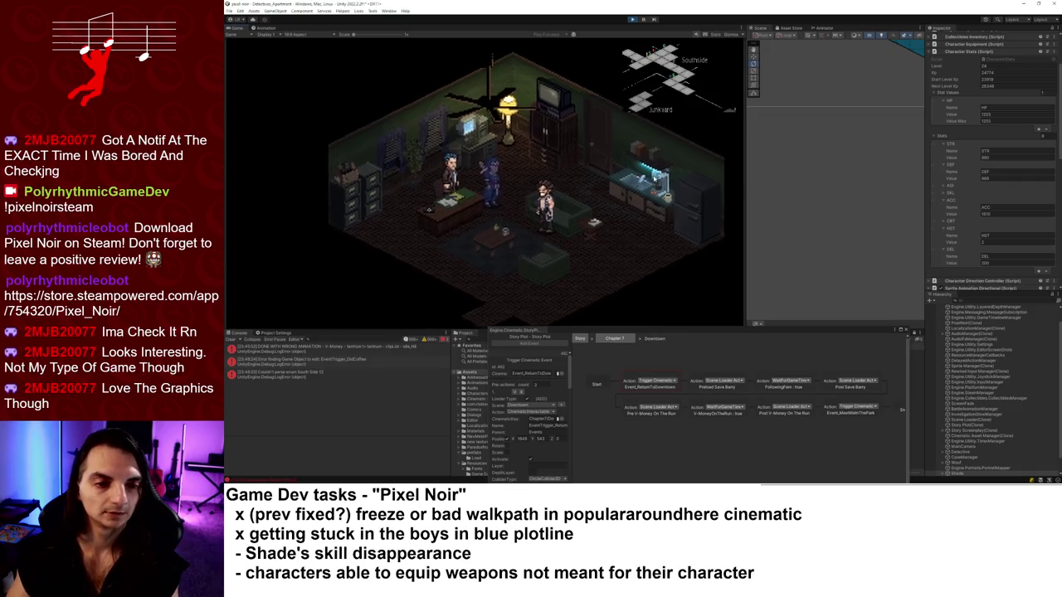
View the party Skills list and its Summons, and capture a screenshot of the game view.
key("Escape")
key("Down")
key("Down")
key("Return")
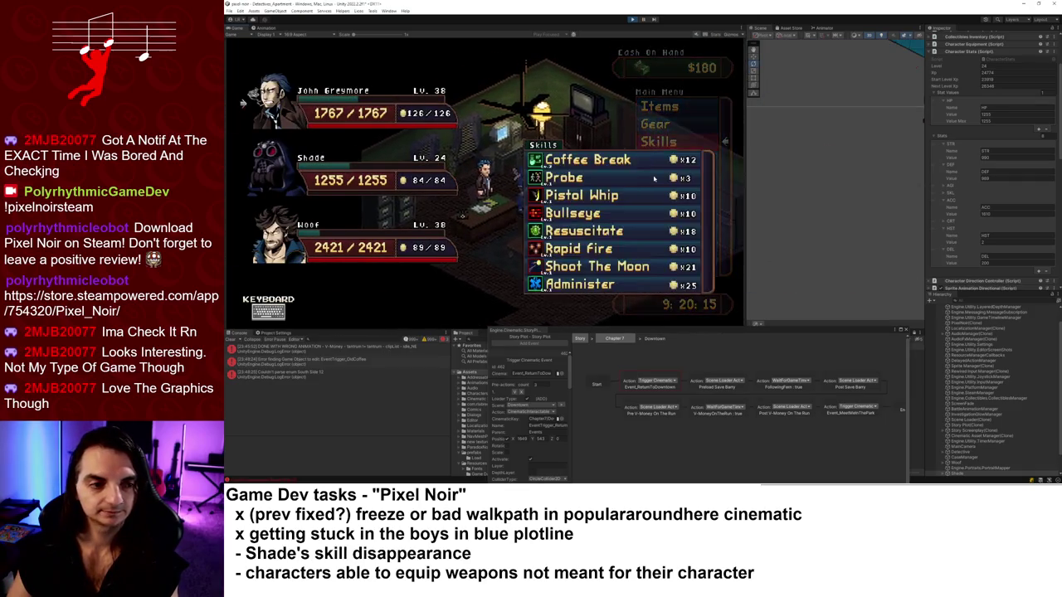
key("Right")
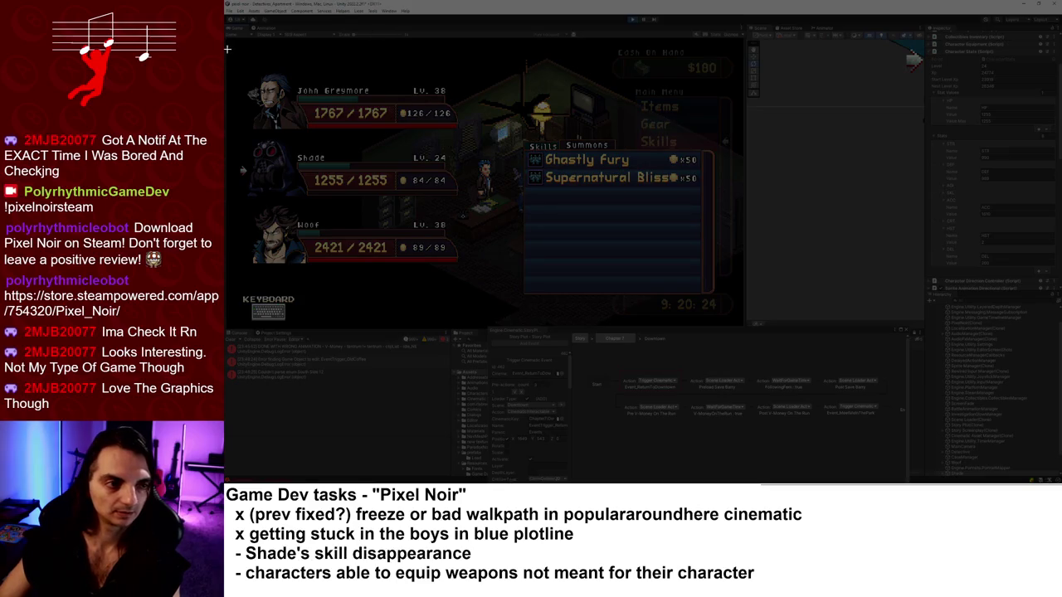
mouse_move(227, 48)
left_mouse_down()
mouse_move(657, 332)
mouse_move(737, 324)
left_mouse_up()
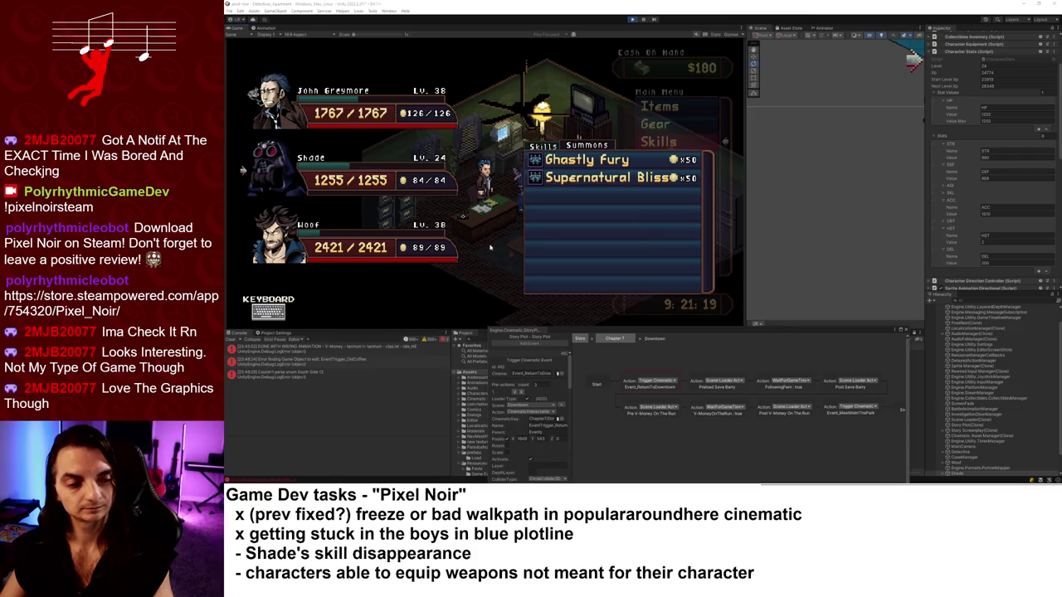
Back out of the Skills list and close the in-game Main Menu.
key("Escape")
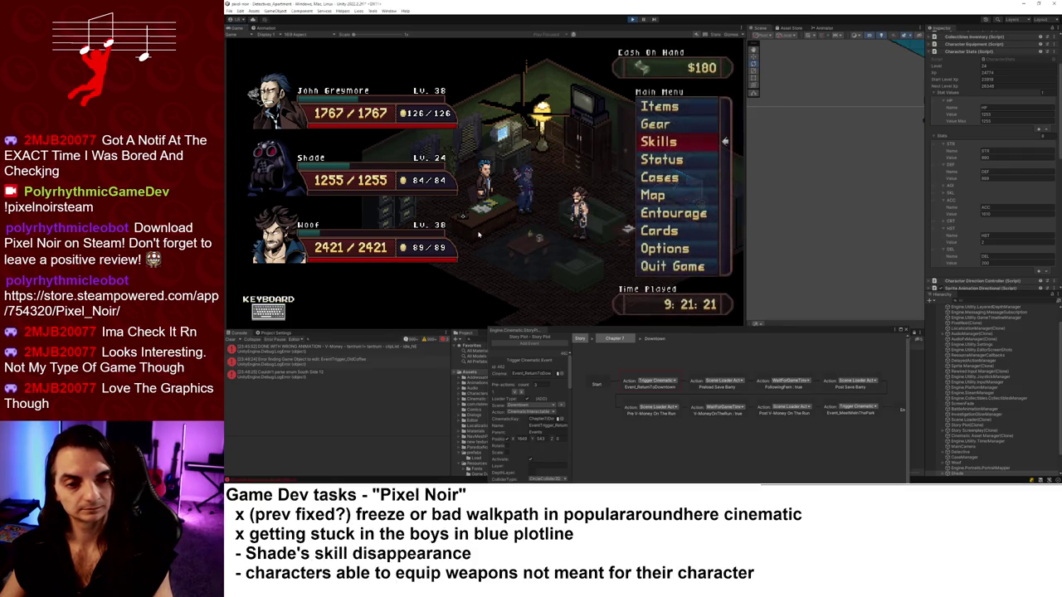
key("Return")
key("Escape")
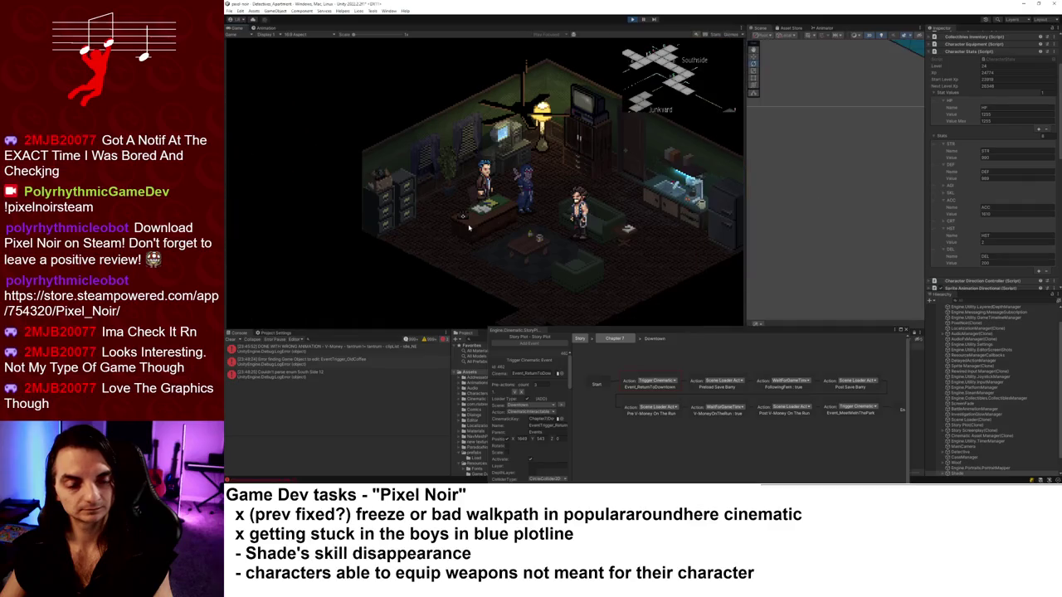
Stop the game, mark row 5753 Can't Repro, and open the Repro Notes Discord link.
left_click(633, 19)
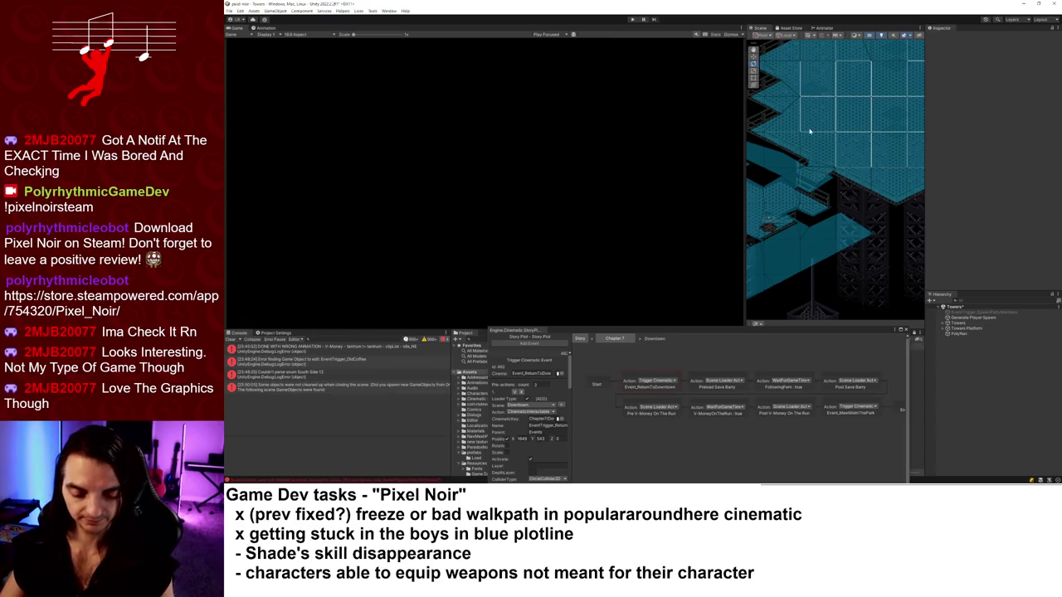
key("alt+Tab")
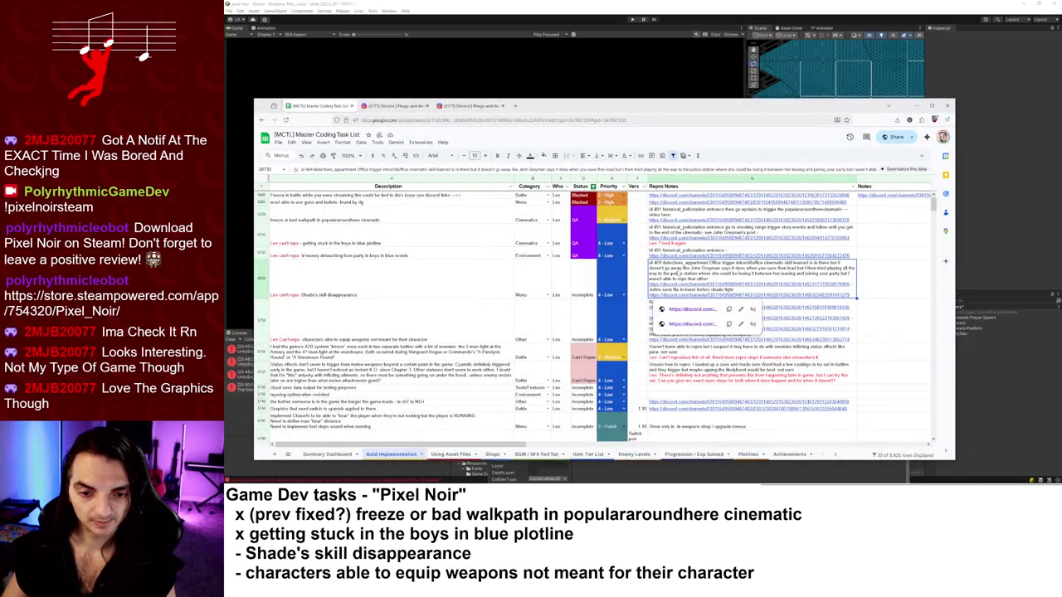
left_click(587, 287)
type("Can't")
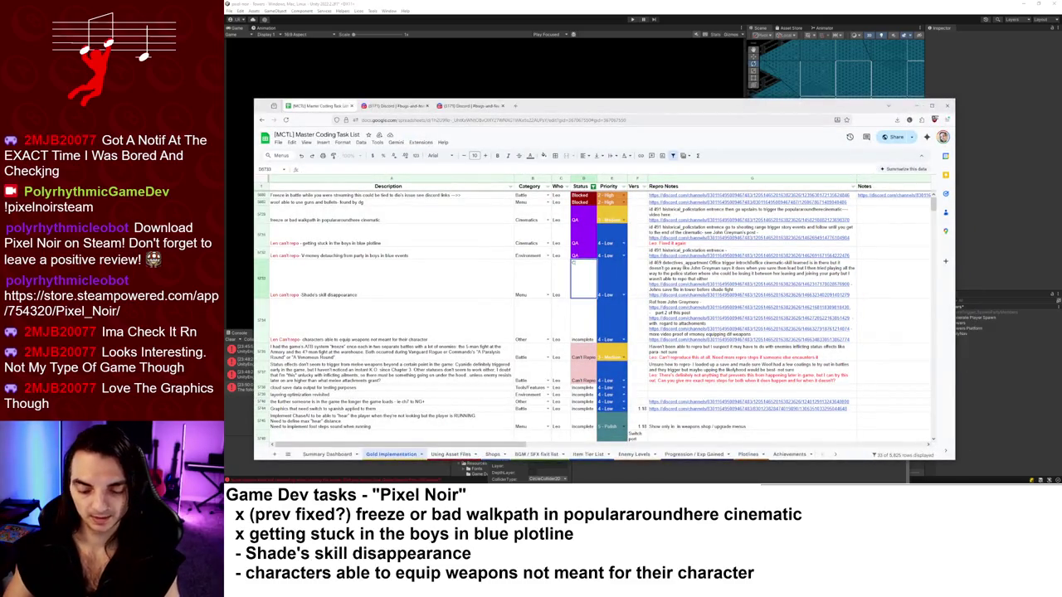
key("Return")
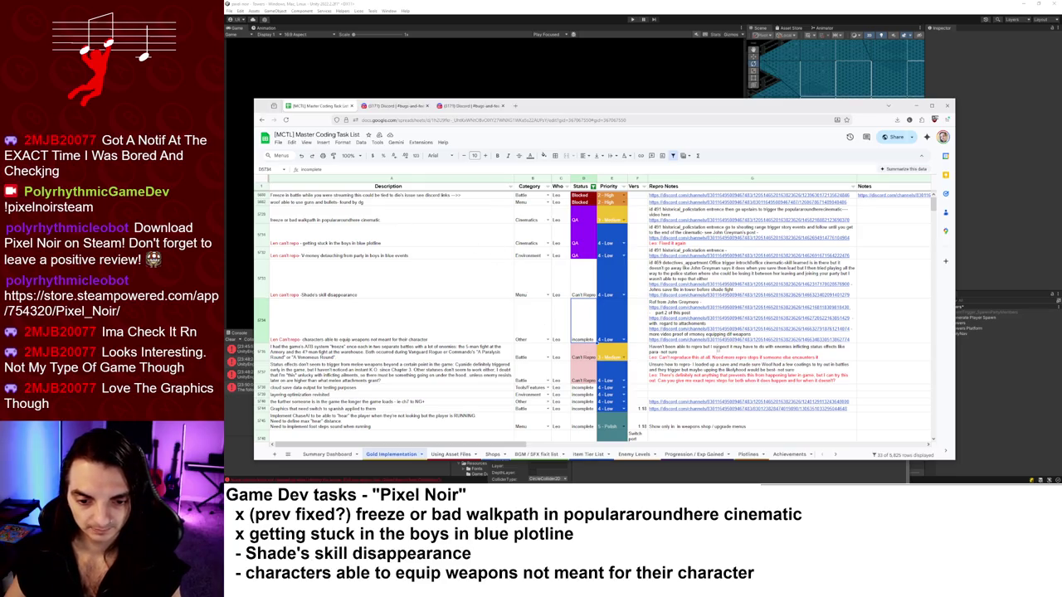
left_click(664, 402)
left_click(699, 401)
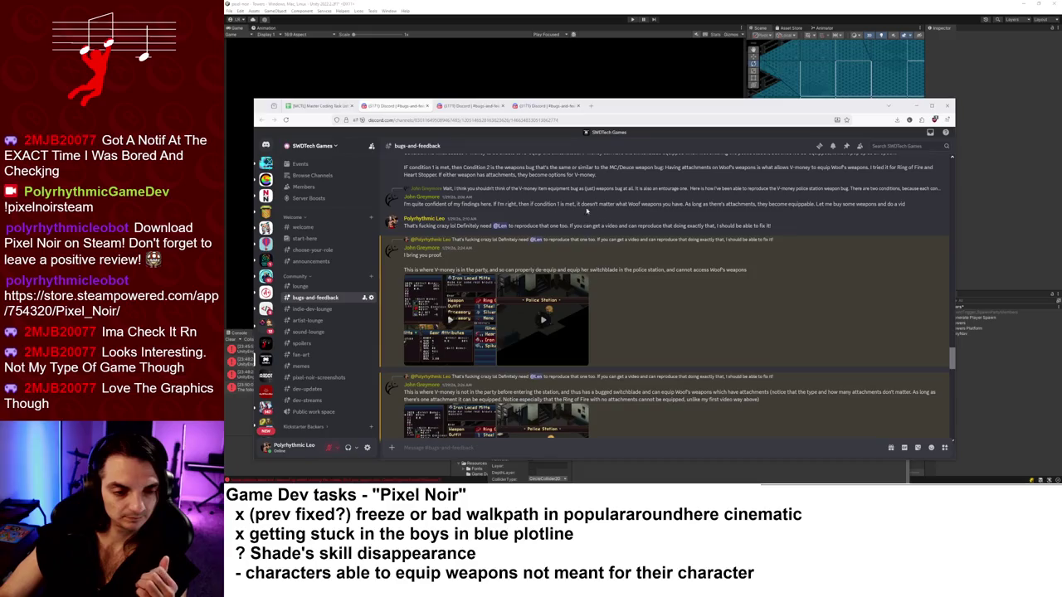
left_click(449, 322)
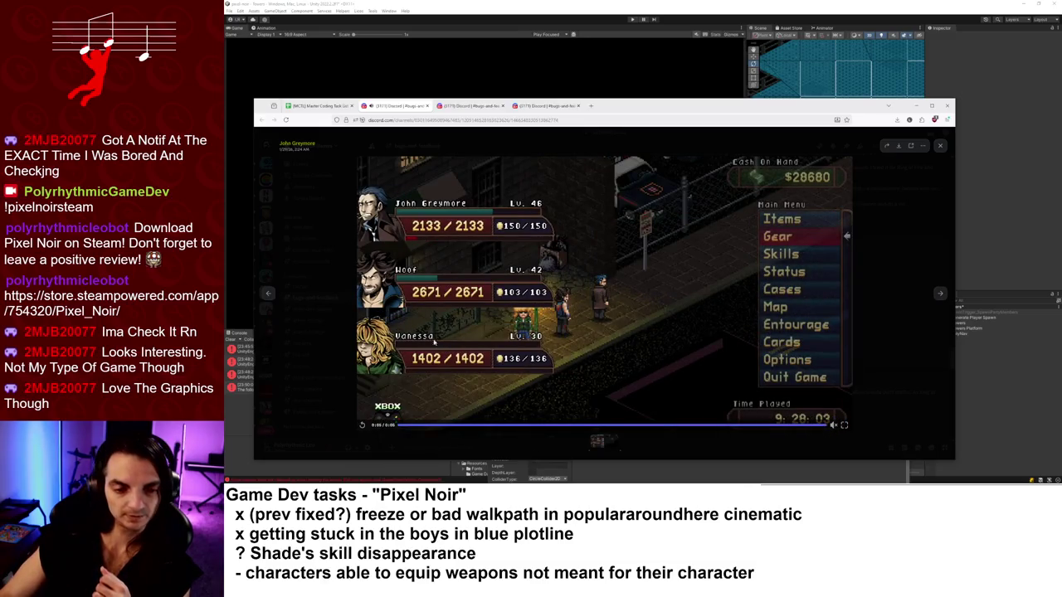
left_click(362, 426)
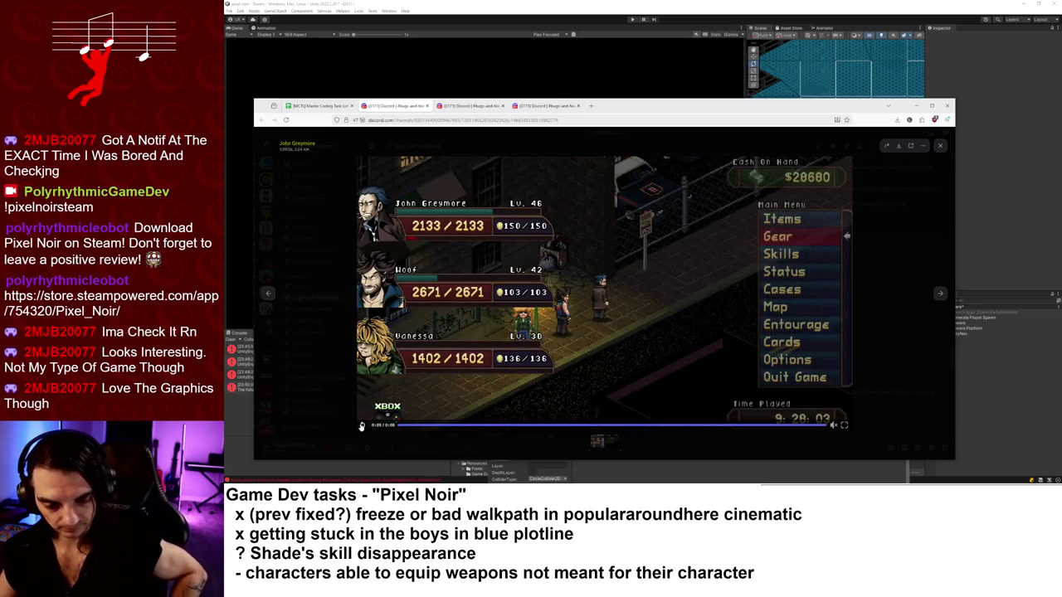
left_click(940, 146)
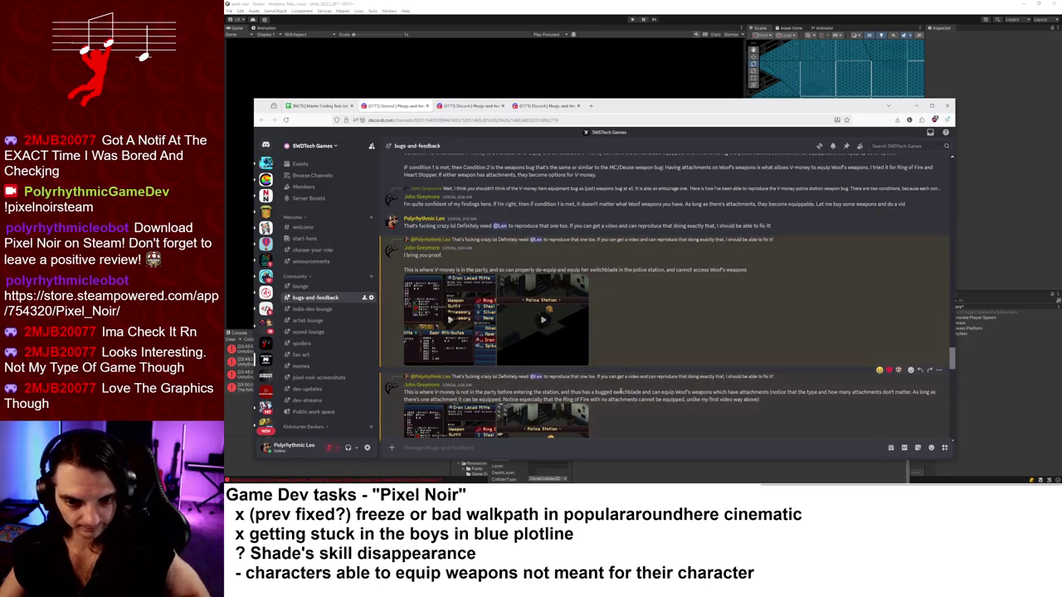
left_click(538, 326)
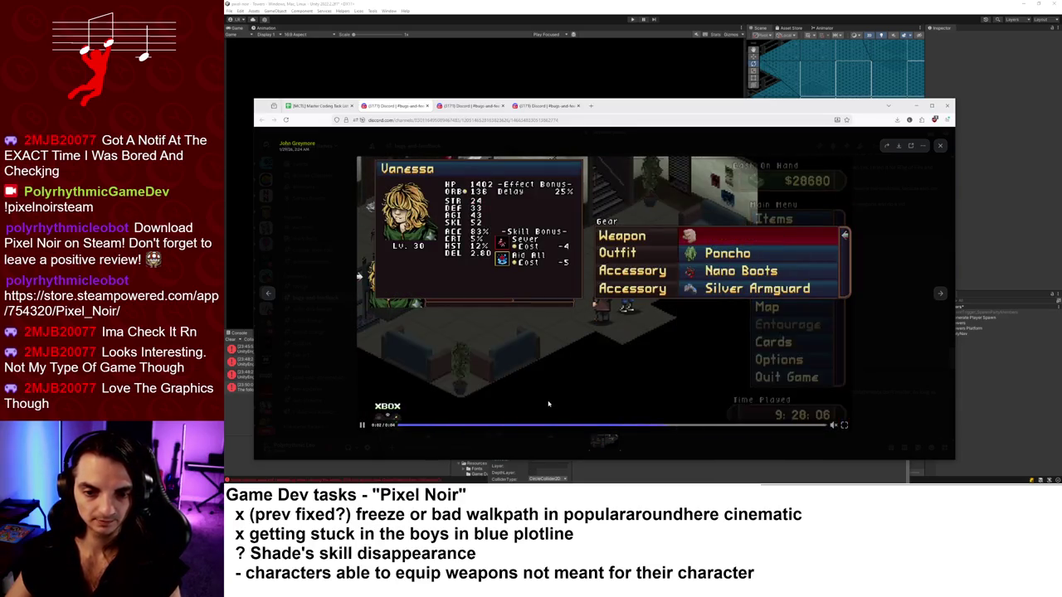
left_click(942, 145)
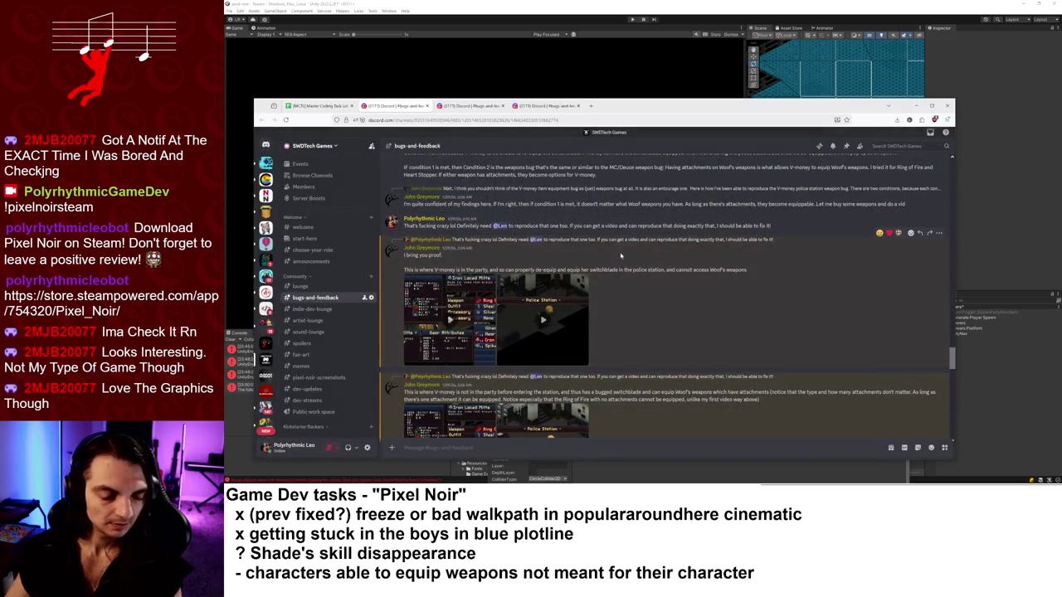
scroll(686, 339, "down", 1)
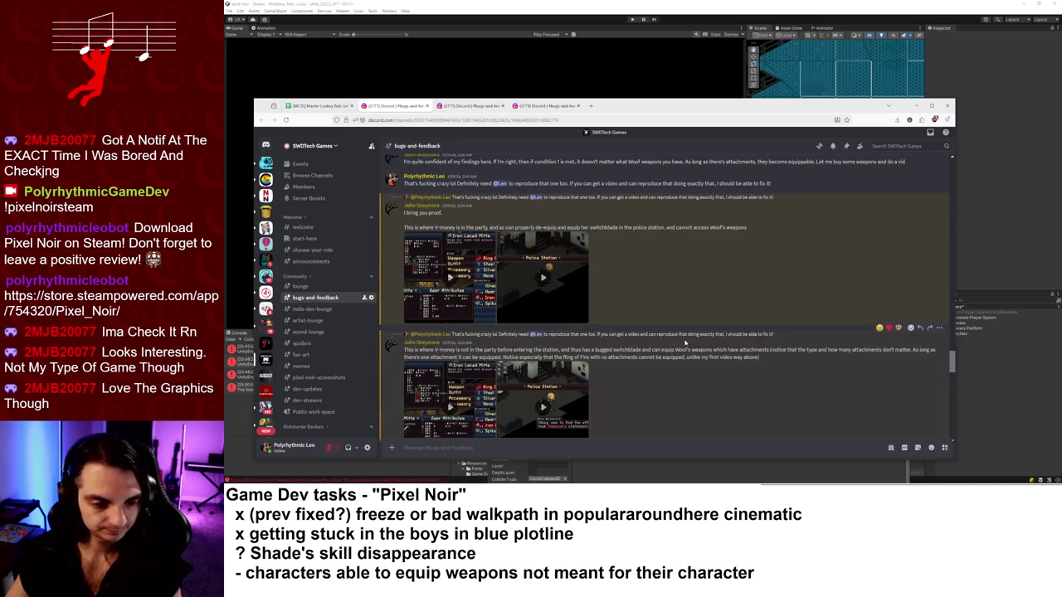
scroll(686, 342, "down", 1)
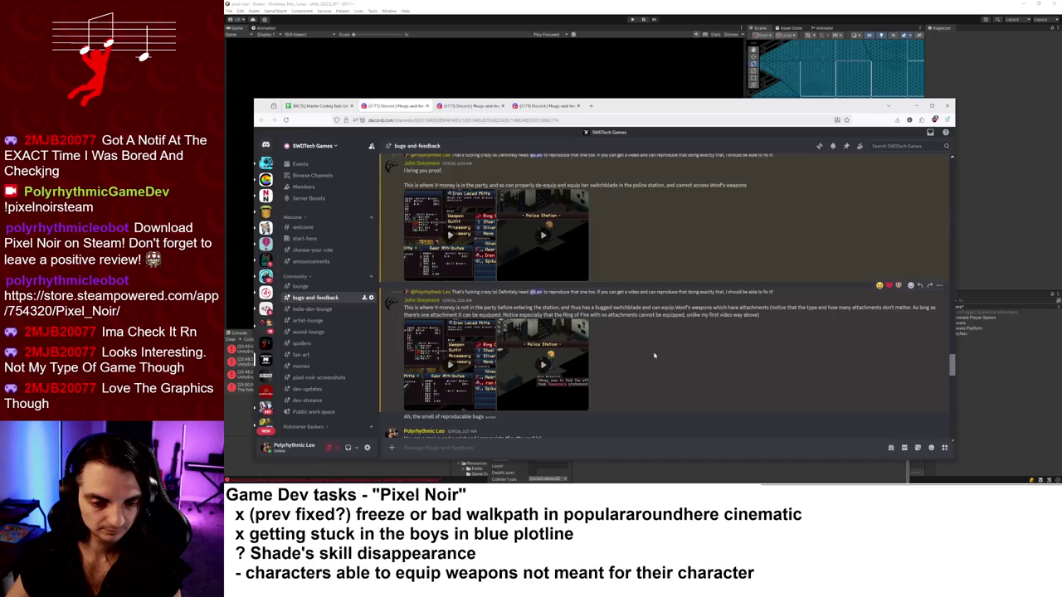
left_click(448, 368)
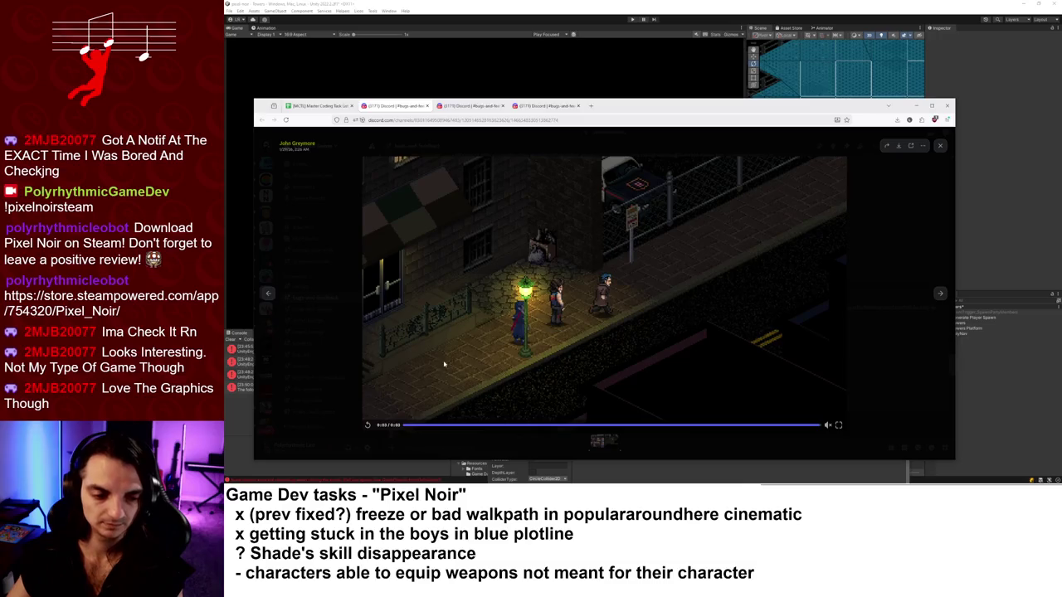
left_click(367, 426)
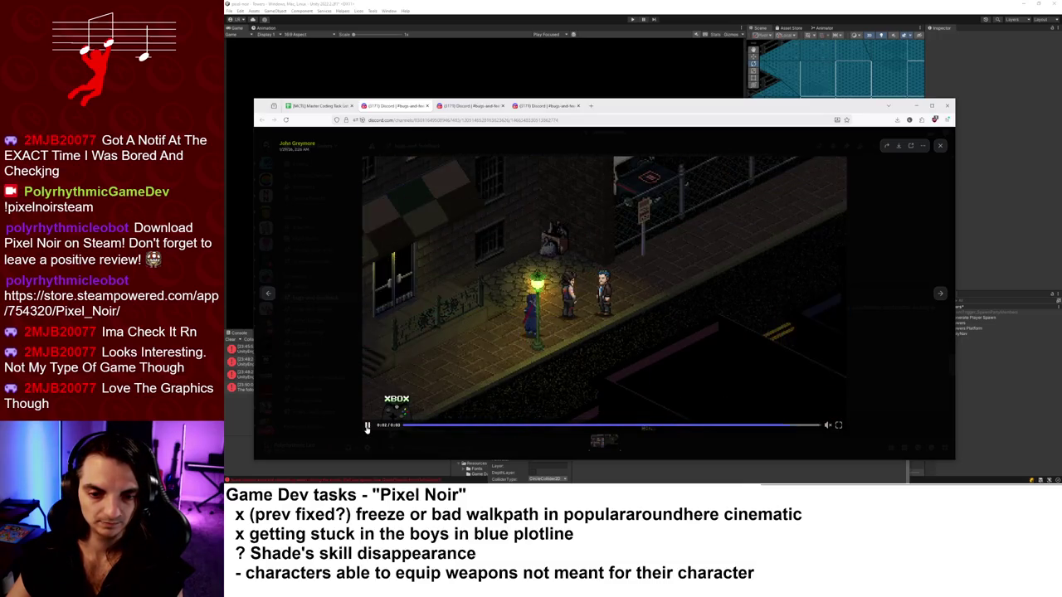
left_click(940, 295)
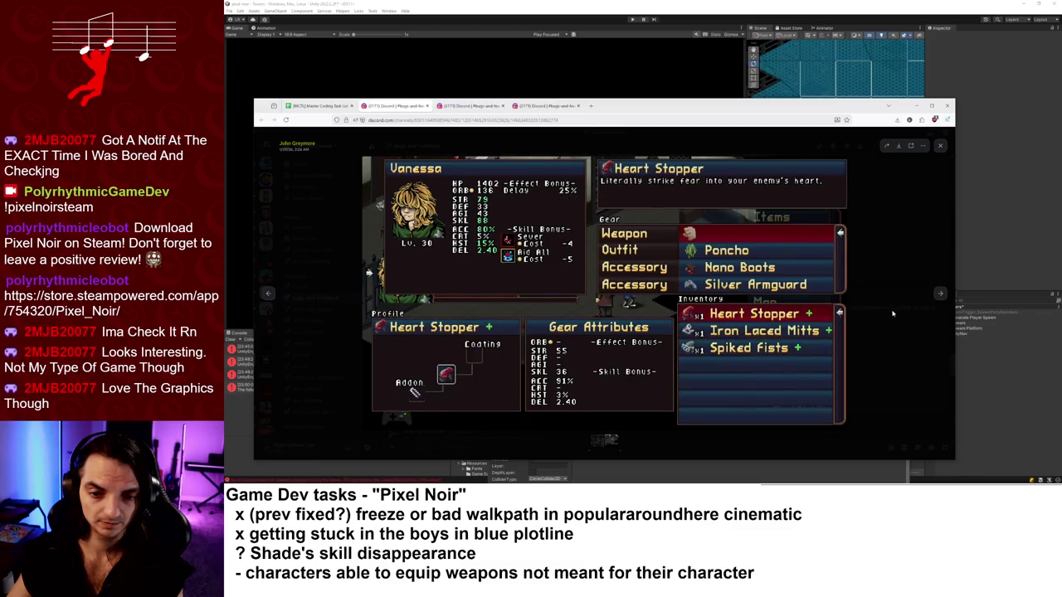
Close the enlarged report clip and scroll back through the bugs-and-feedback messages.
left_click(939, 146)
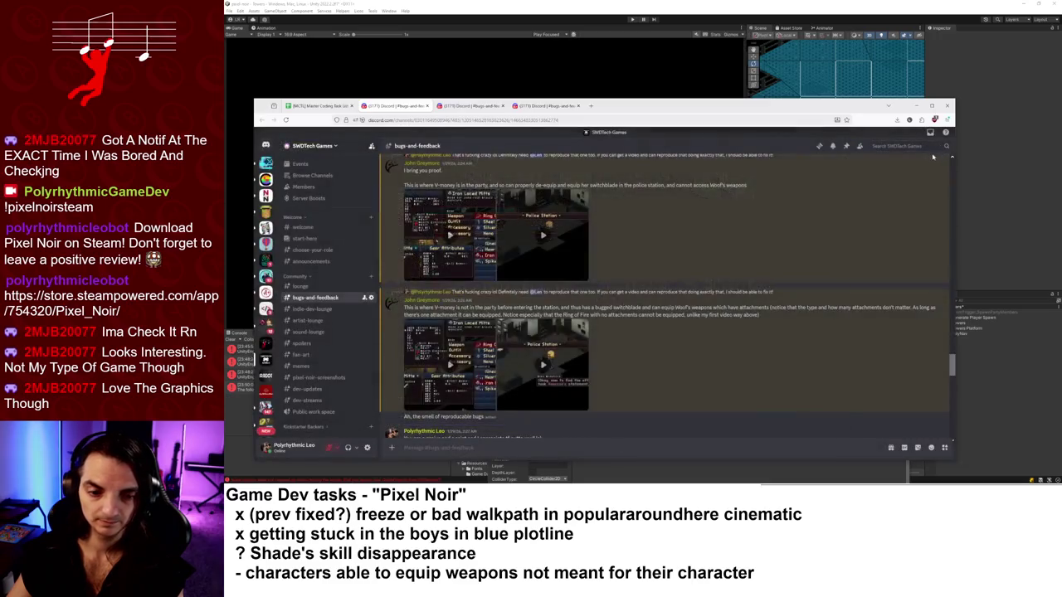
scroll(666, 333, "down", 10)
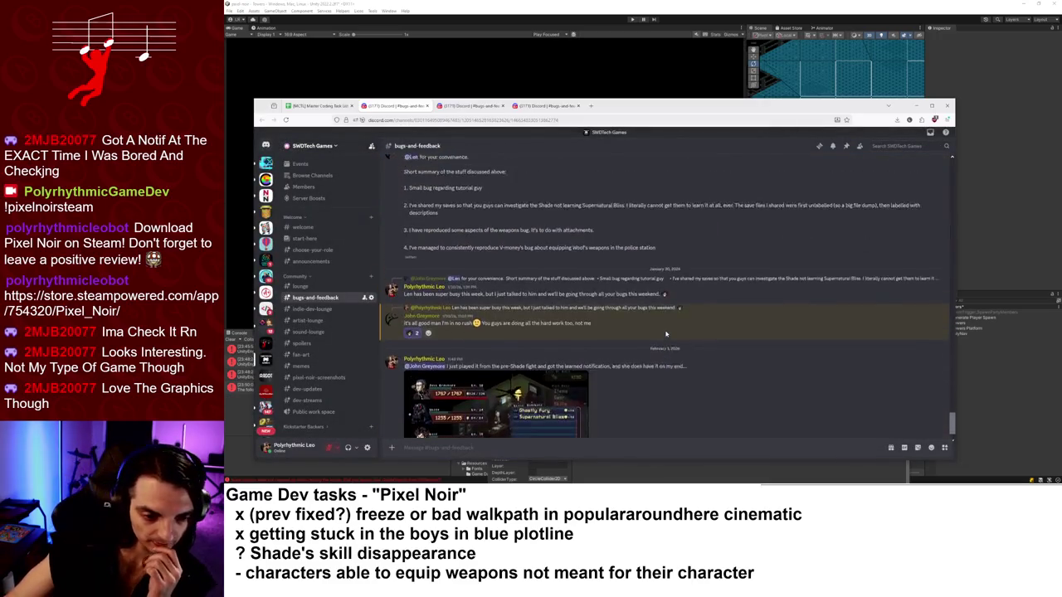
scroll(665, 334, "up", 10)
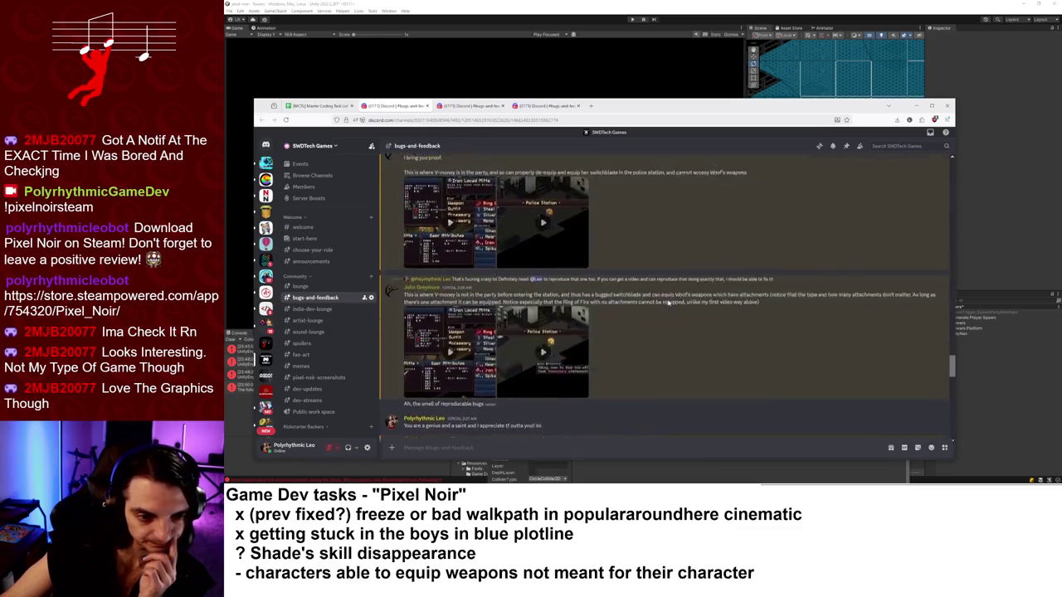
scroll(669, 302, "up", 5)
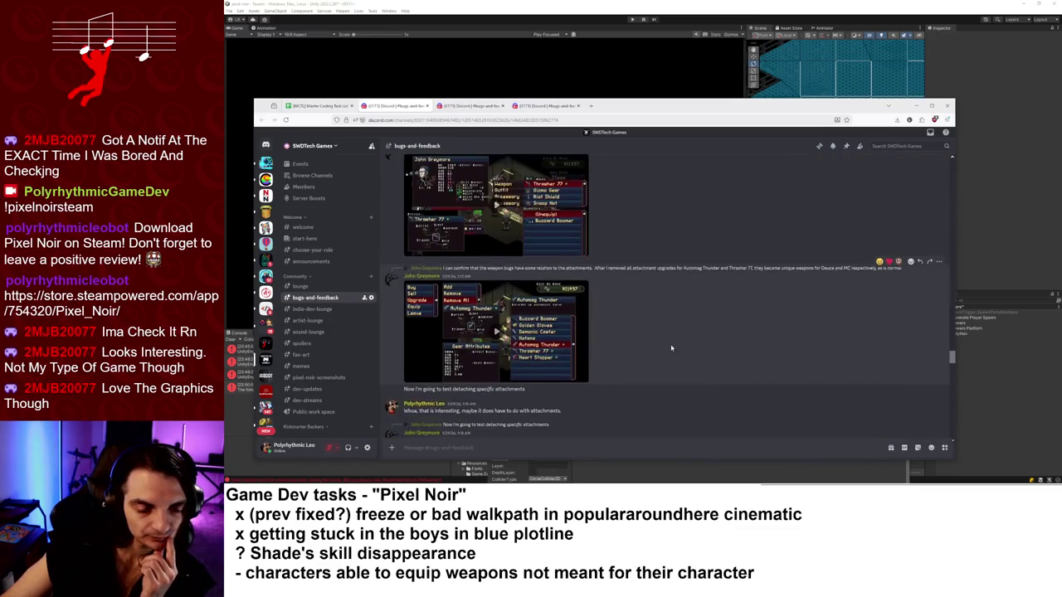
scroll(671, 347, "up", 5)
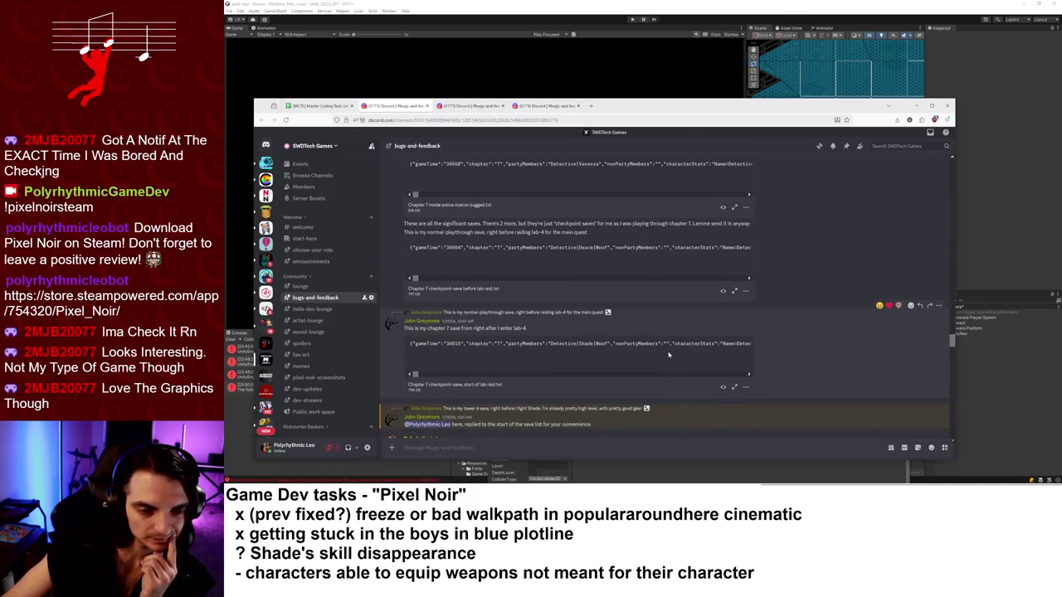
scroll(670, 354, "up", 5)
scroll(669, 355, "up", 5)
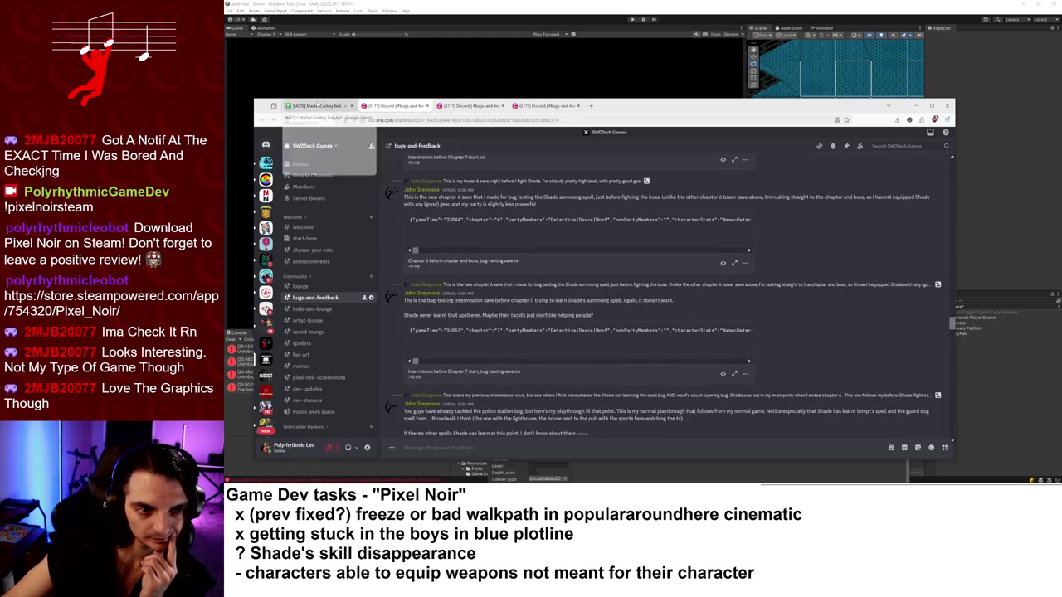
Open the sheet's Discord link in a new tab and scroll up to the save-file messages.
left_click(316, 106)
left_click(702, 385)
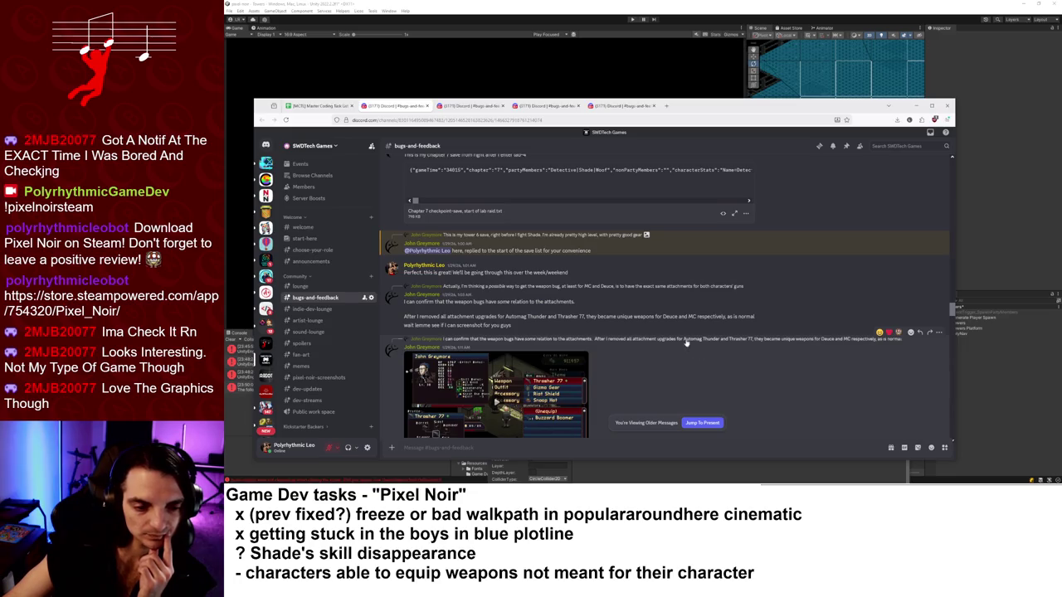
scroll(685, 341, "down", 3)
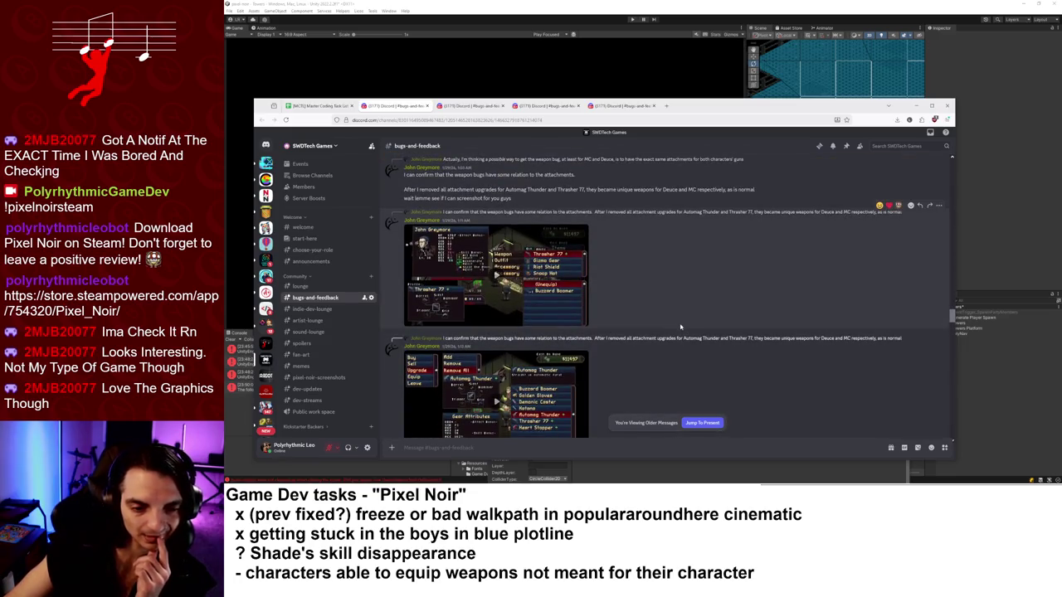
scroll(689, 326, "up", 5)
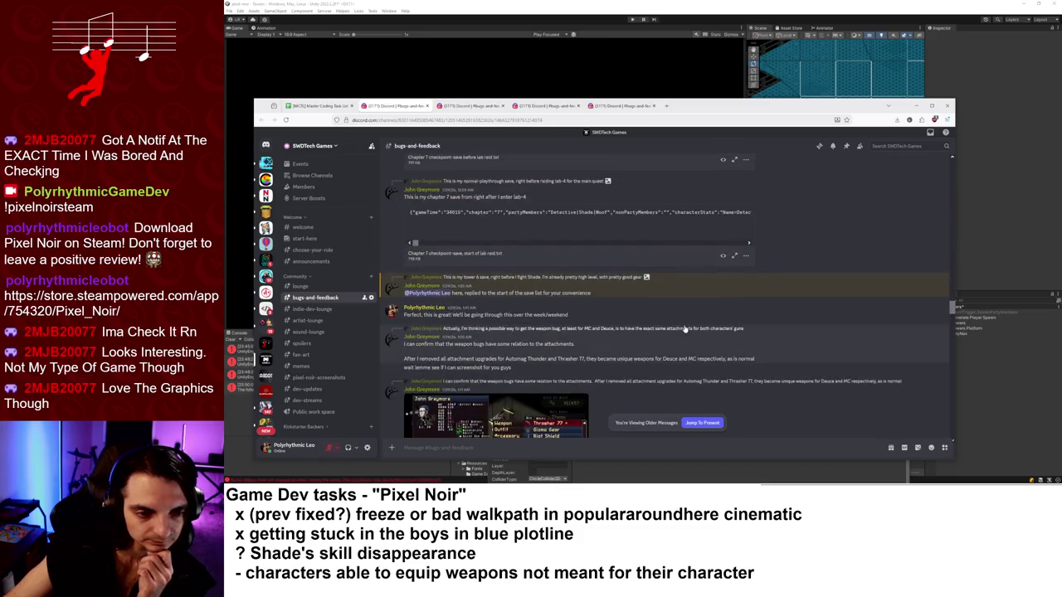
scroll(685, 328, "up", 3)
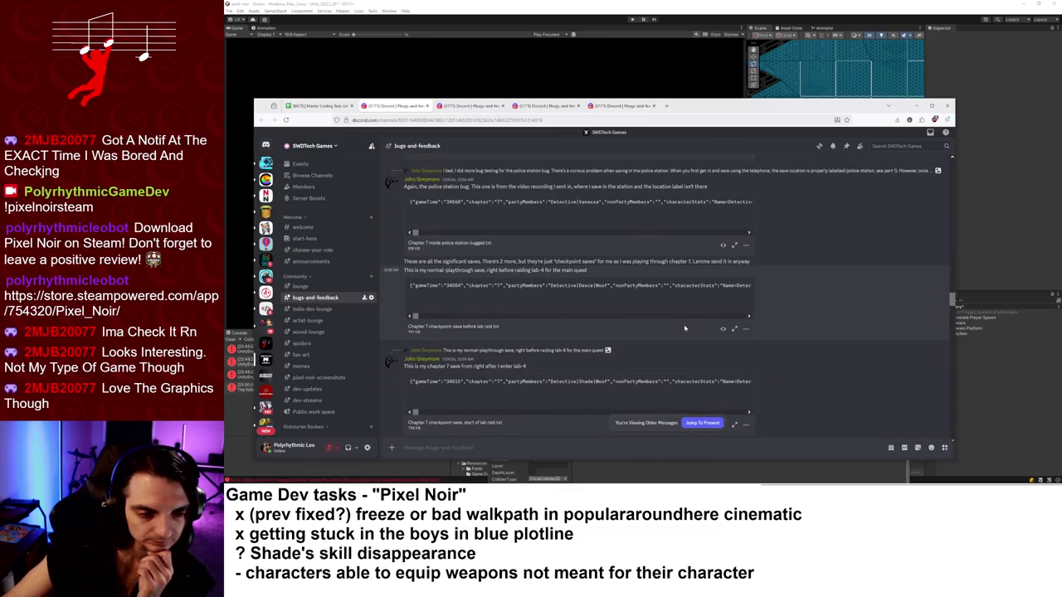
scroll(684, 329, "up", 2)
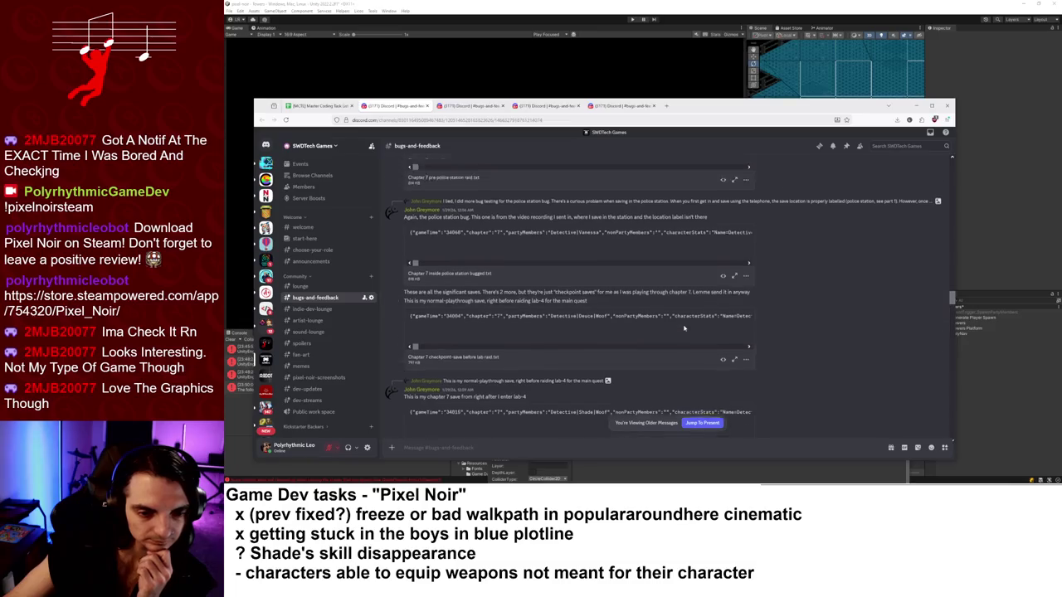
scroll(684, 329, "up", 4)
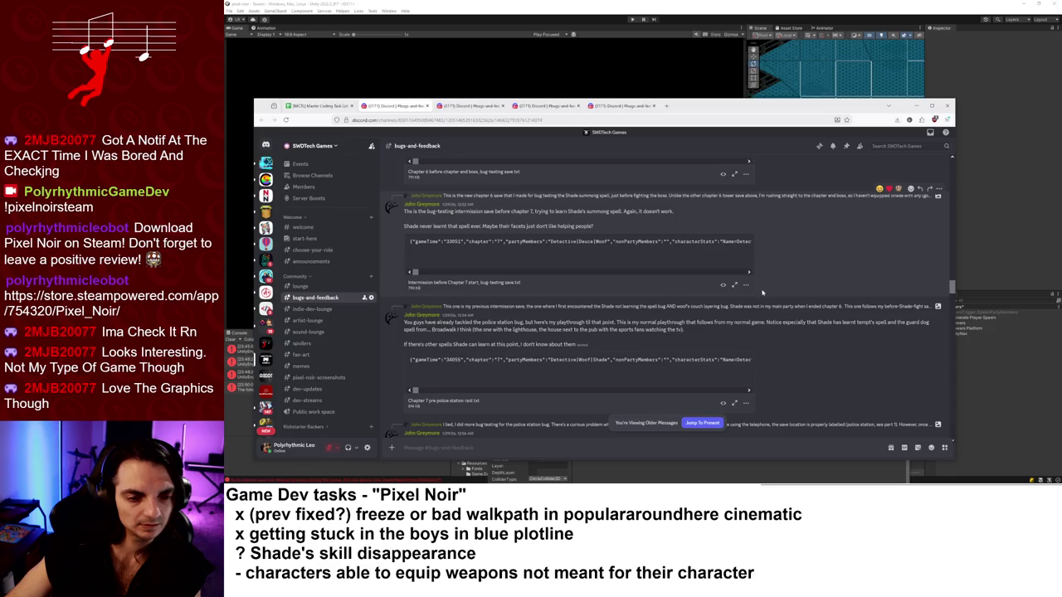
scroll(763, 290, "up", 2)
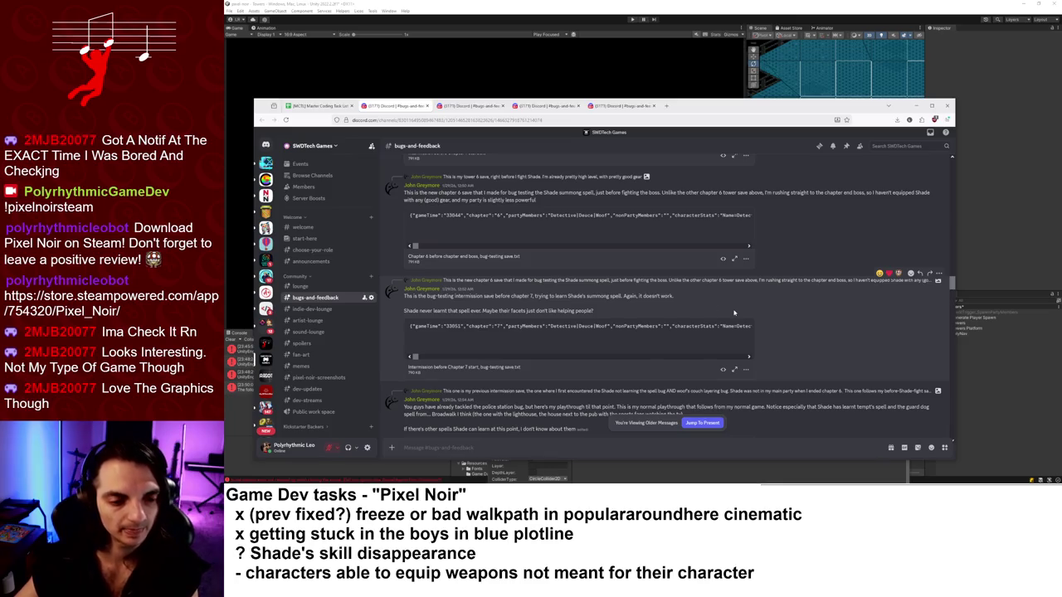
scroll(578, 356, "down", 2)
scroll(647, 361, "down", 3)
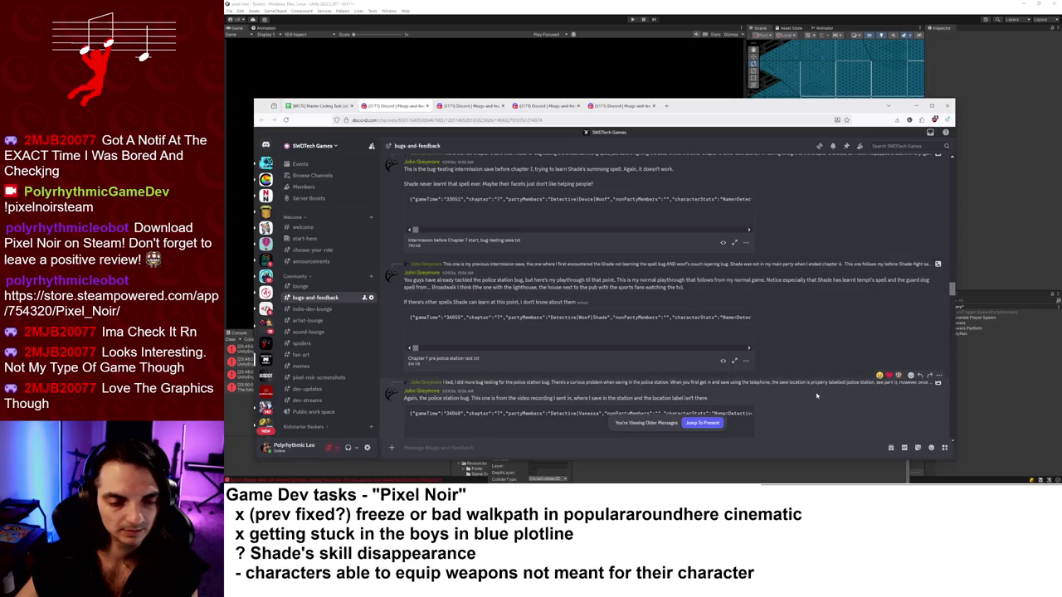
scroll(812, 377, "down", 3)
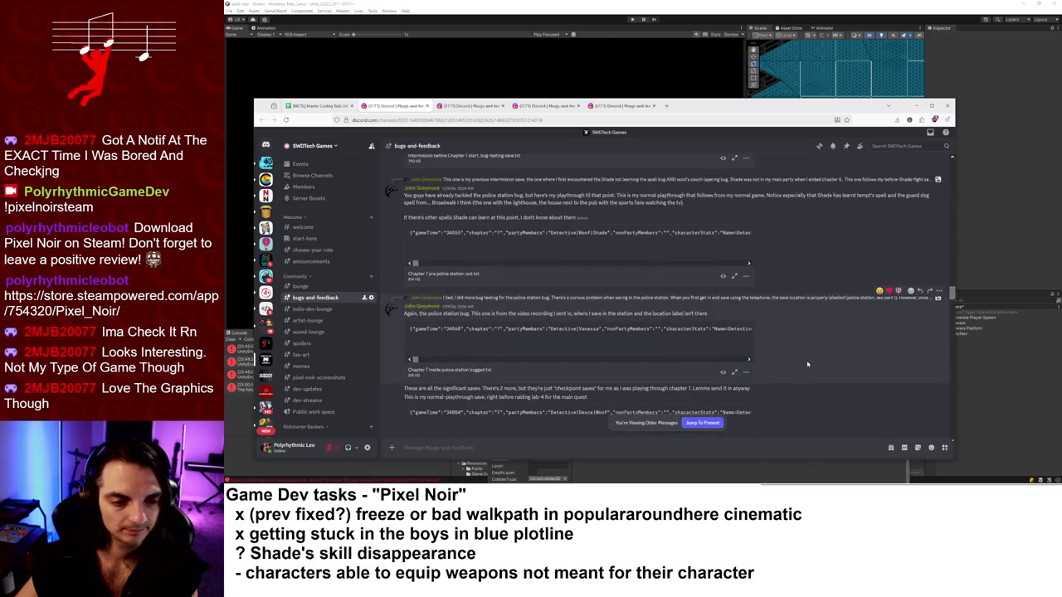
scroll(806, 364, "down", 3)
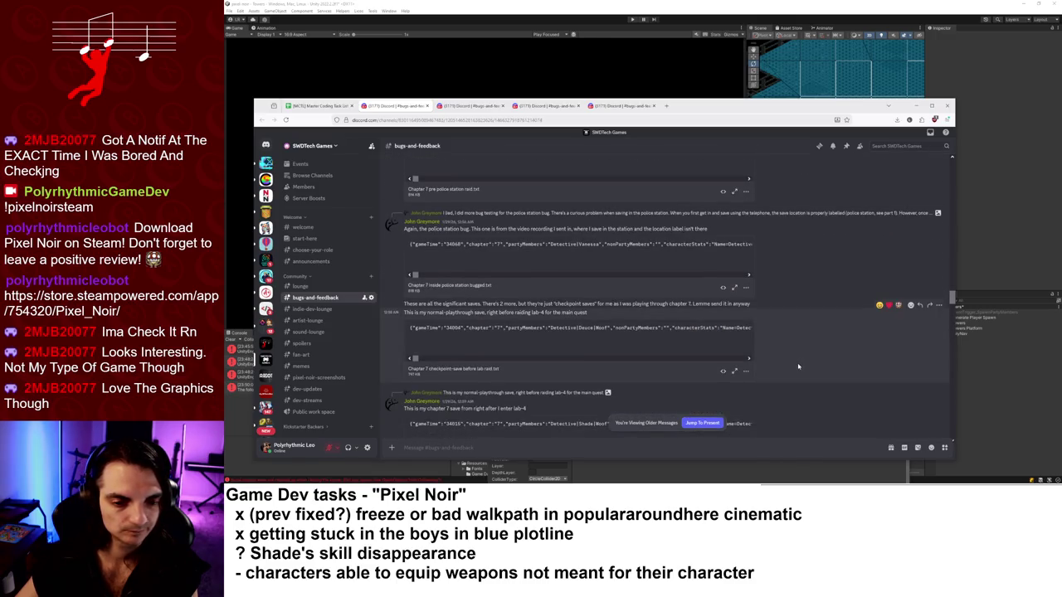
scroll(784, 345, "down", 3)
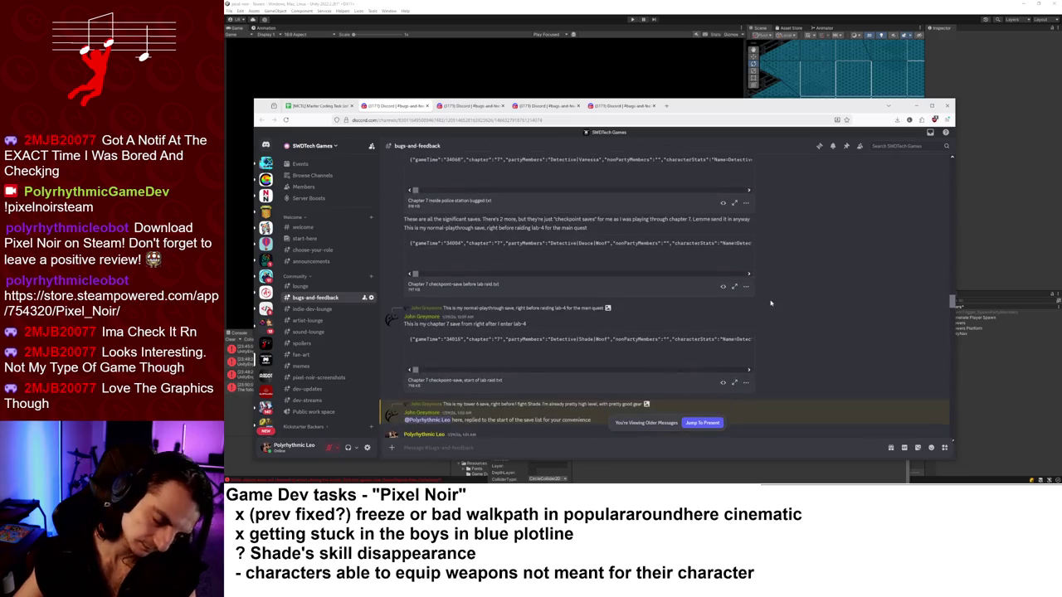
scroll(759, 294, "down", 5)
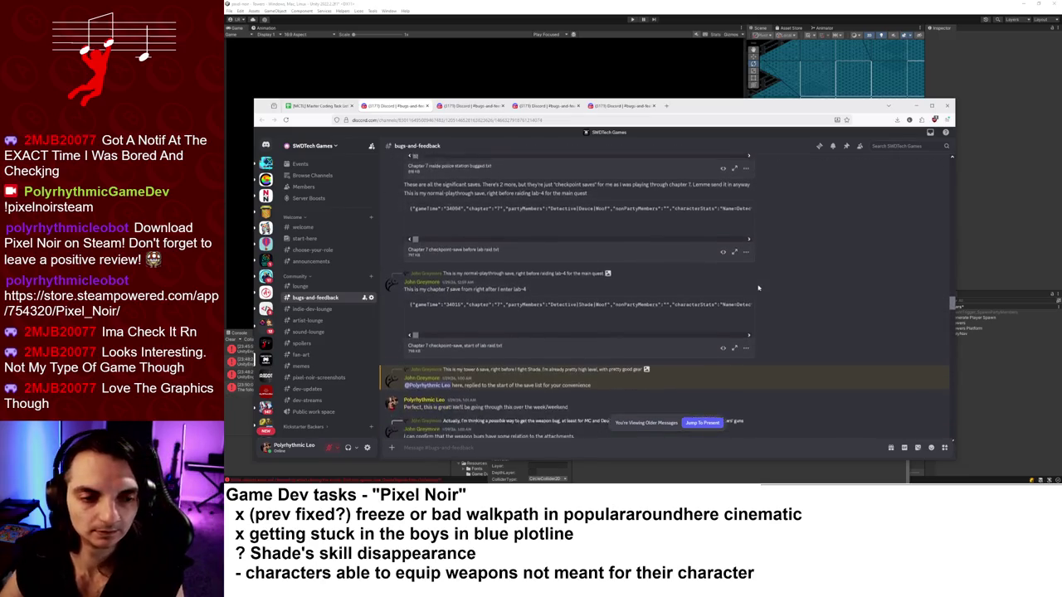
scroll(758, 291, "up", 3)
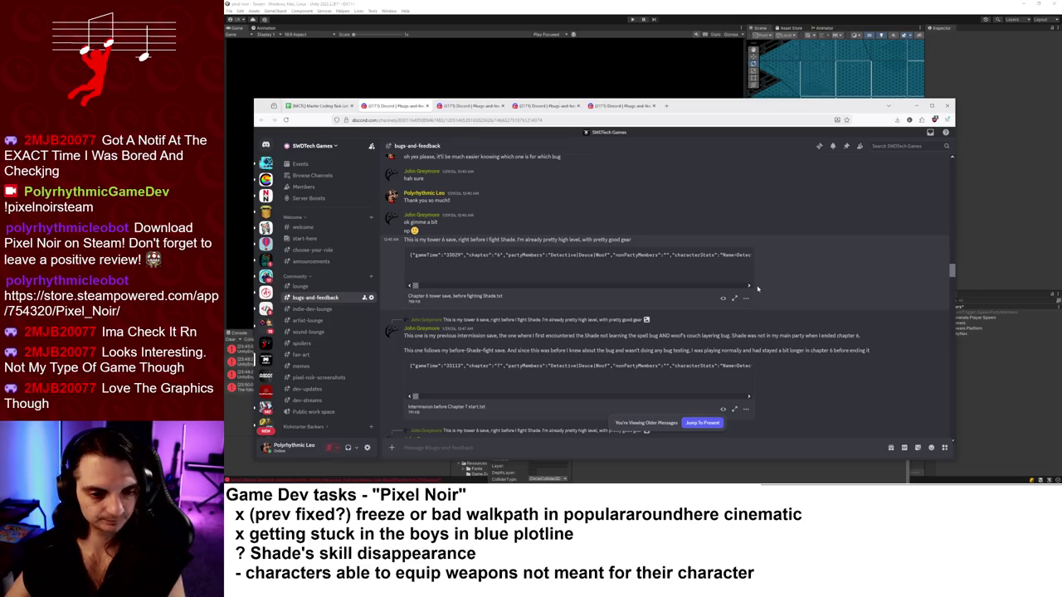
scroll(758, 295, "up", 3)
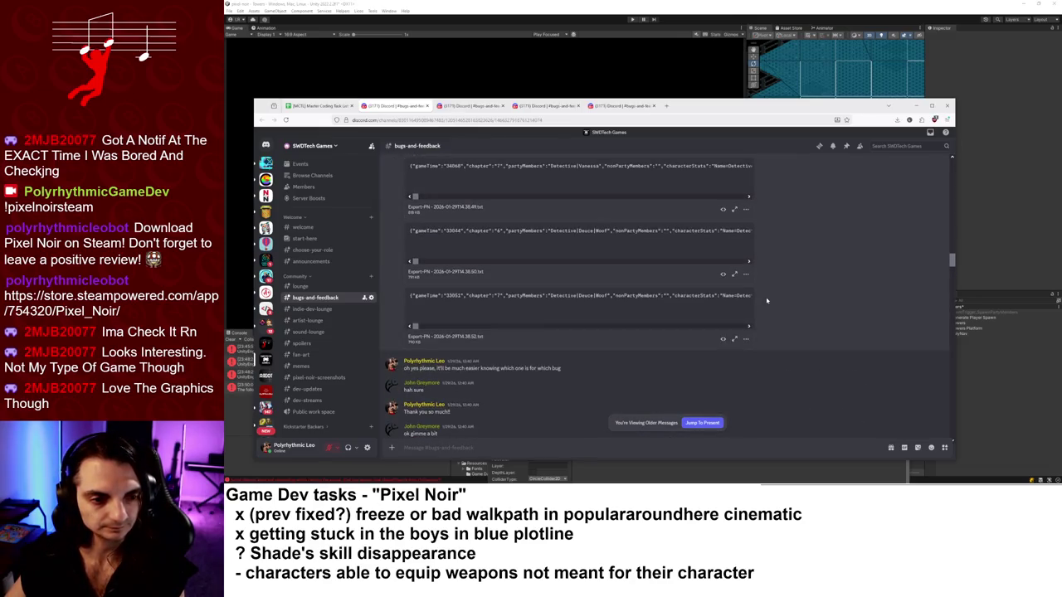
scroll(771, 302, "up", 3)
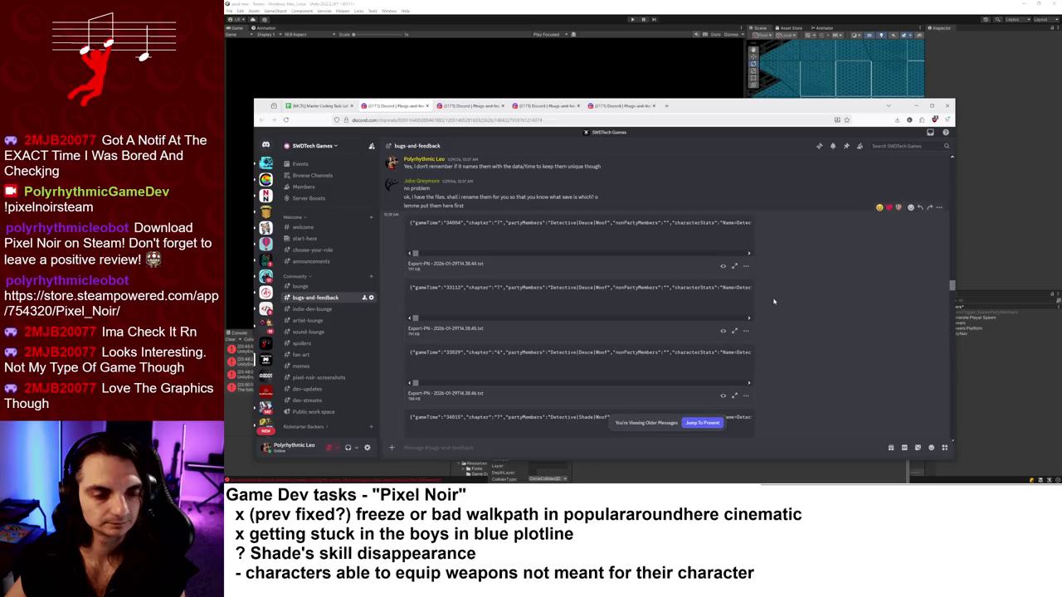
scroll(767, 299, "down", 10)
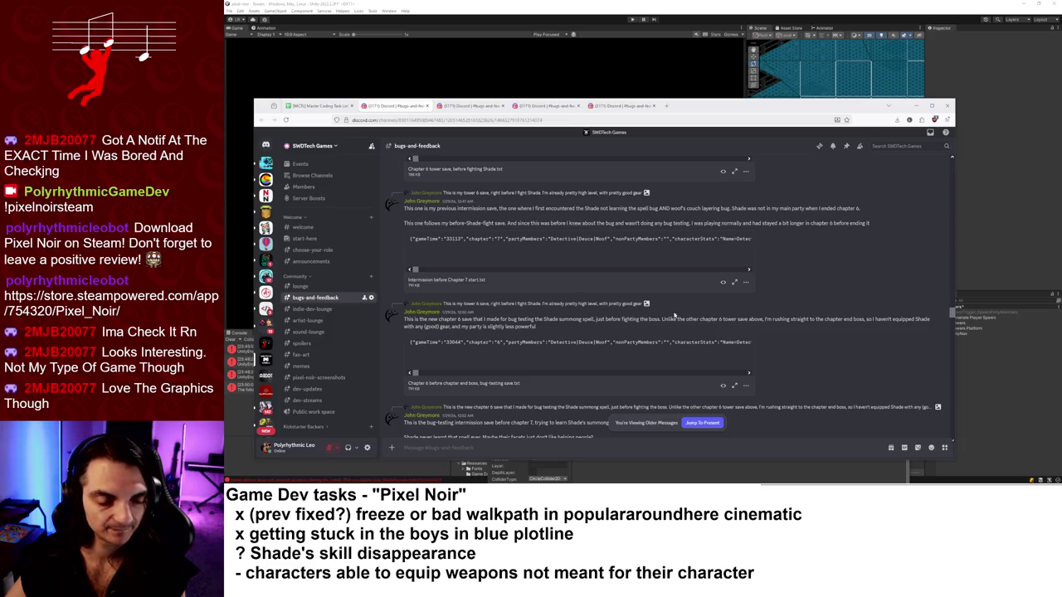
scroll(807, 344, "down", 1)
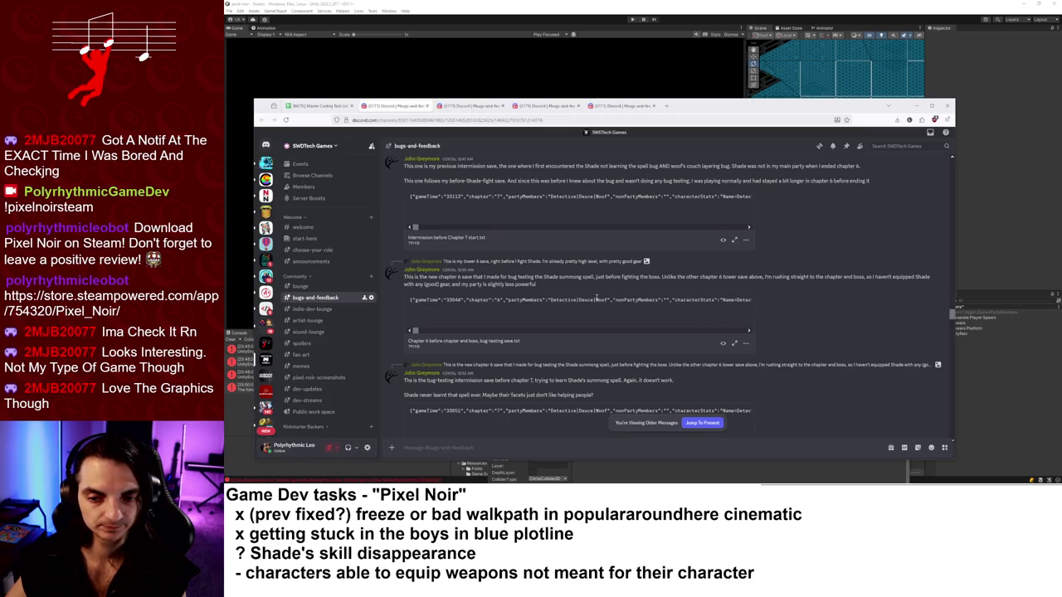
scroll(758, 293, "down", 3)
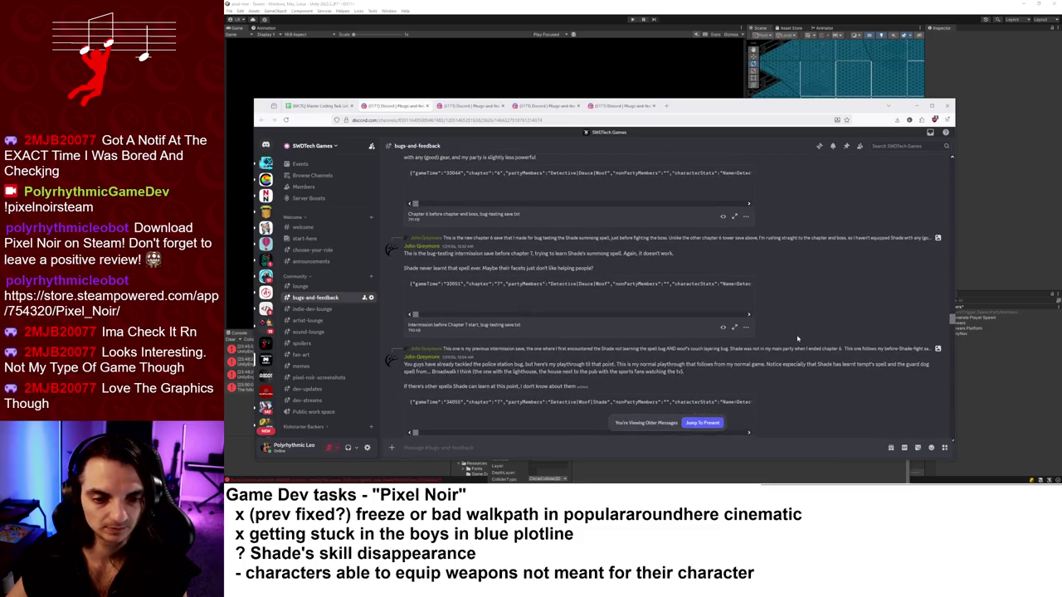
scroll(788, 327, "down", 3)
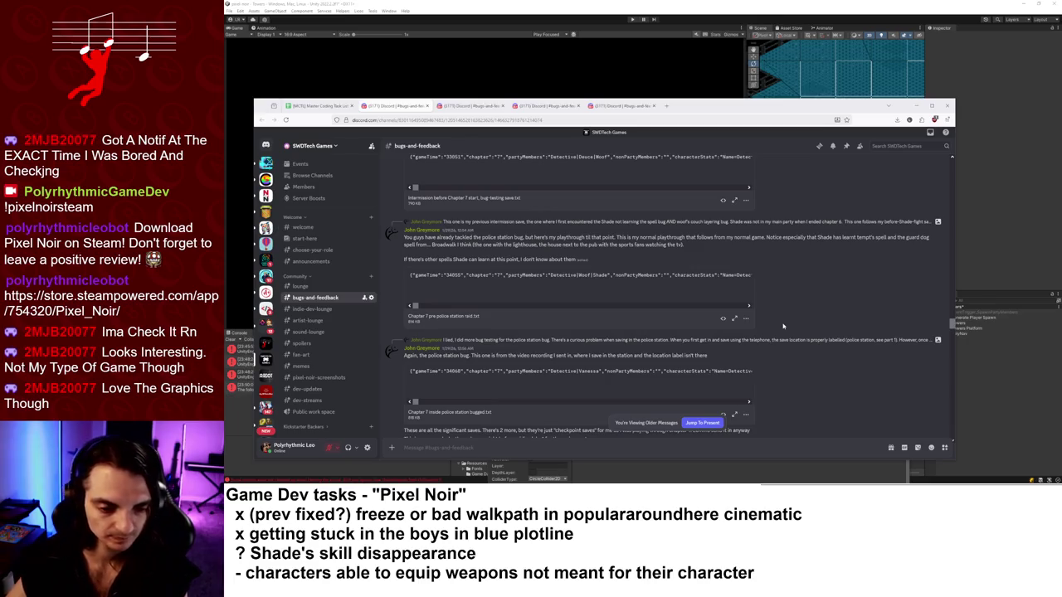
scroll(782, 326, "down", 3)
scroll(793, 336, "down", 1)
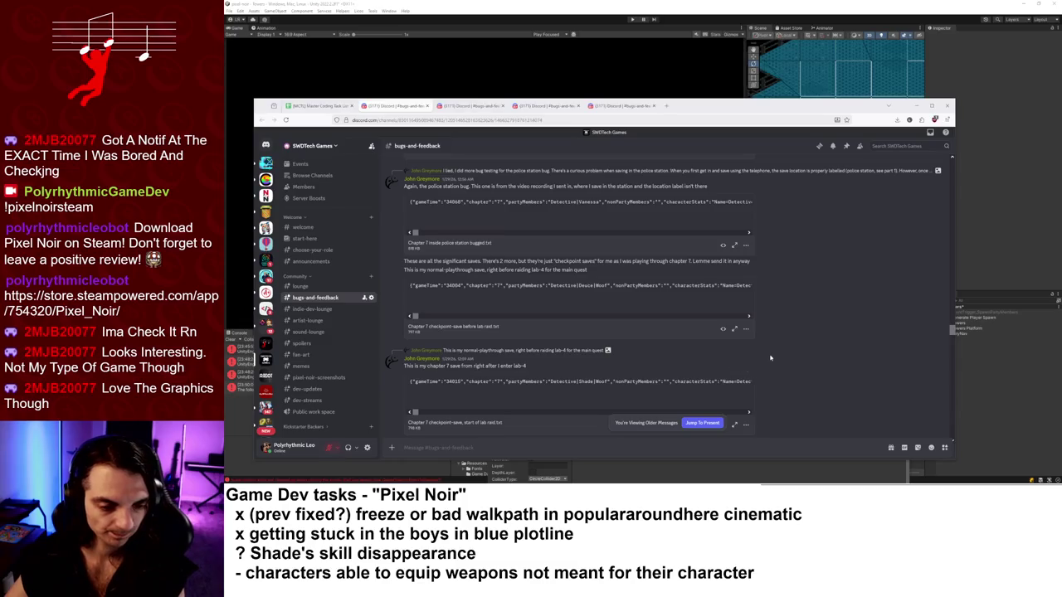
scroll(773, 352, "down", 3)
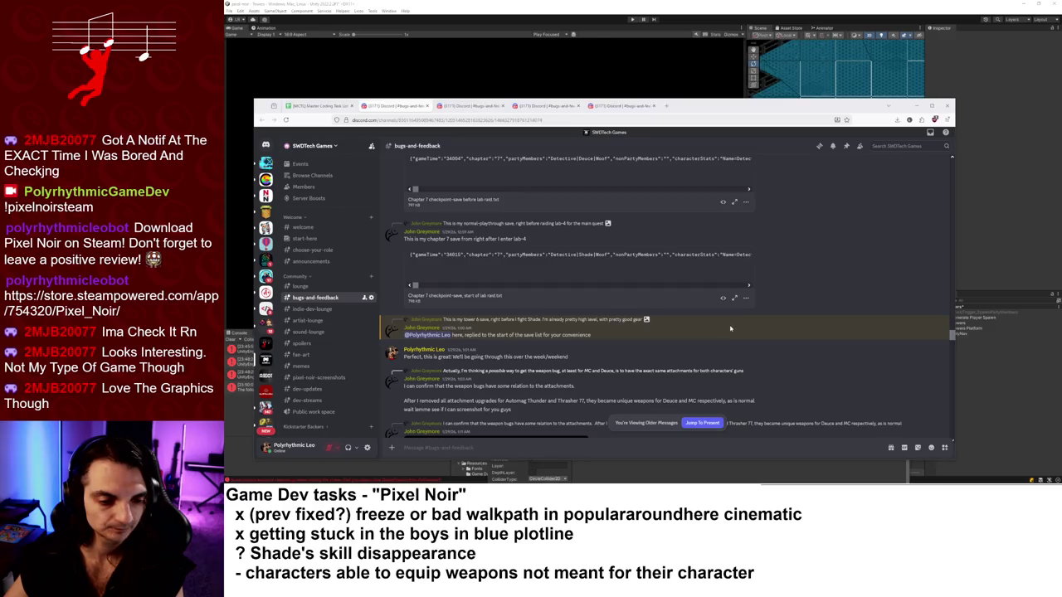
scroll(730, 330, "down", 2)
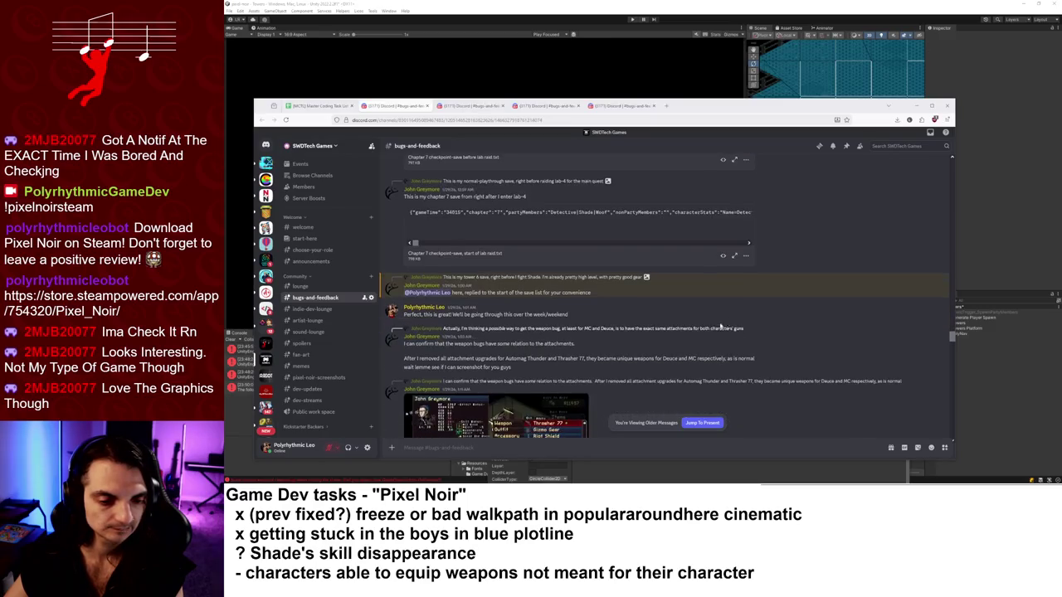
Jump to the replied-to message, then scroll the channel back to the bottom.
left_click(649, 334)
scroll(648, 333, "up", 1)
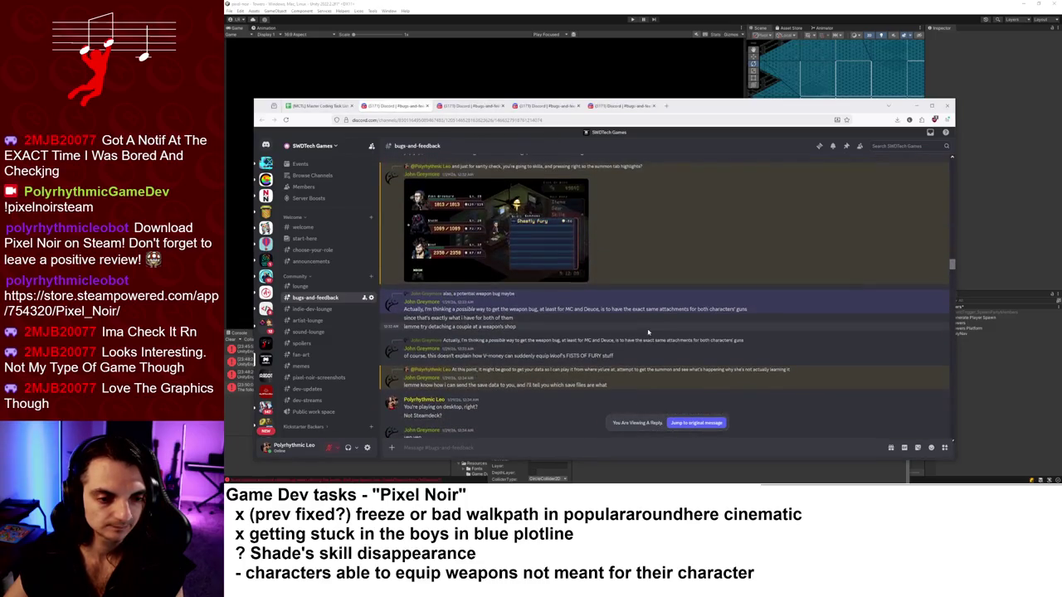
scroll(748, 361, "up", 1)
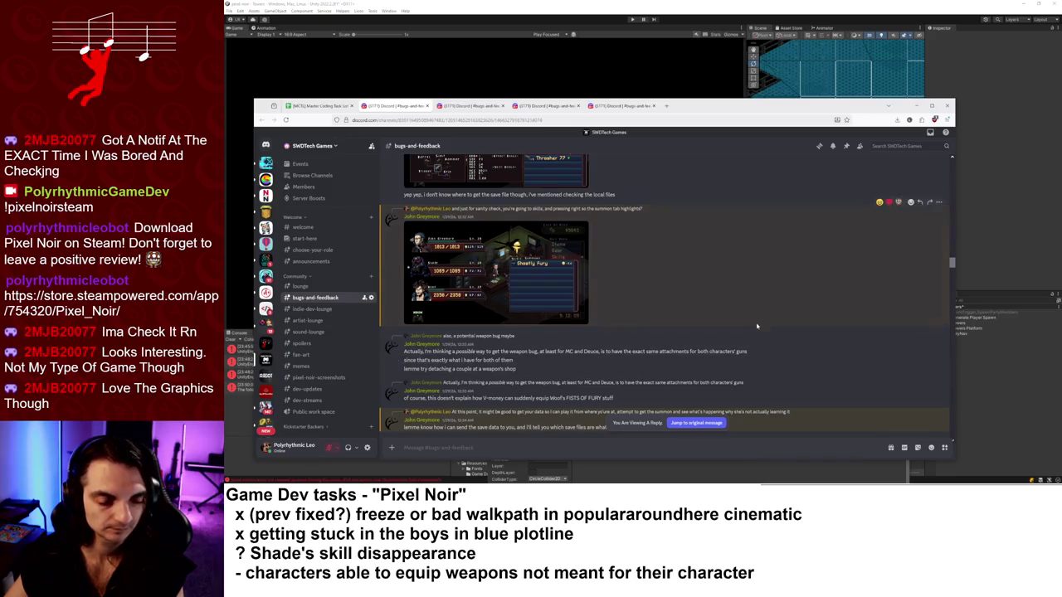
scroll(751, 340, "down", 2)
scroll(776, 325, "up", 5)
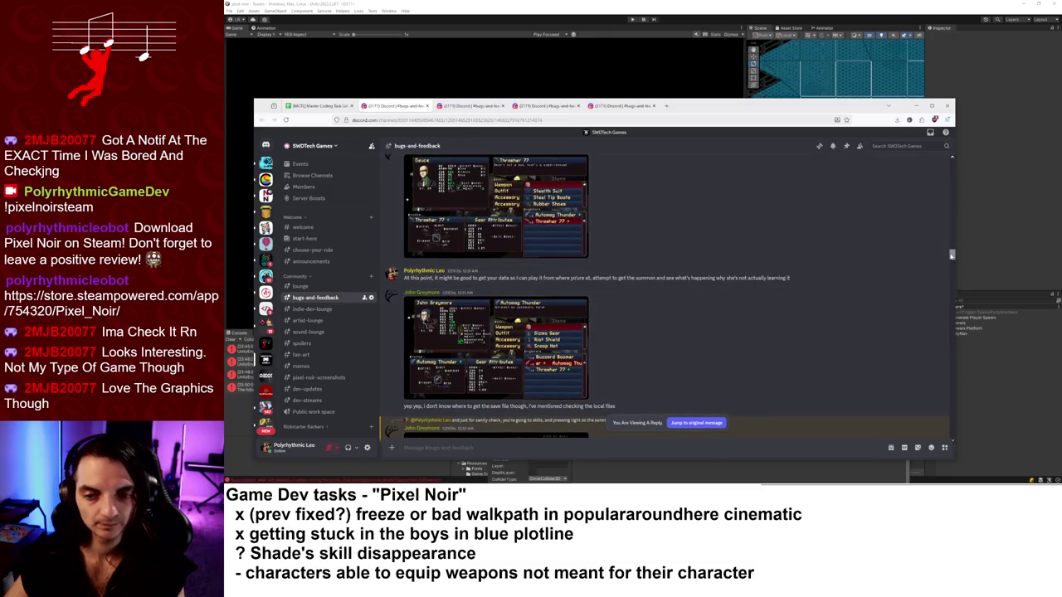
left_click_drag(952, 255, 952, 433)
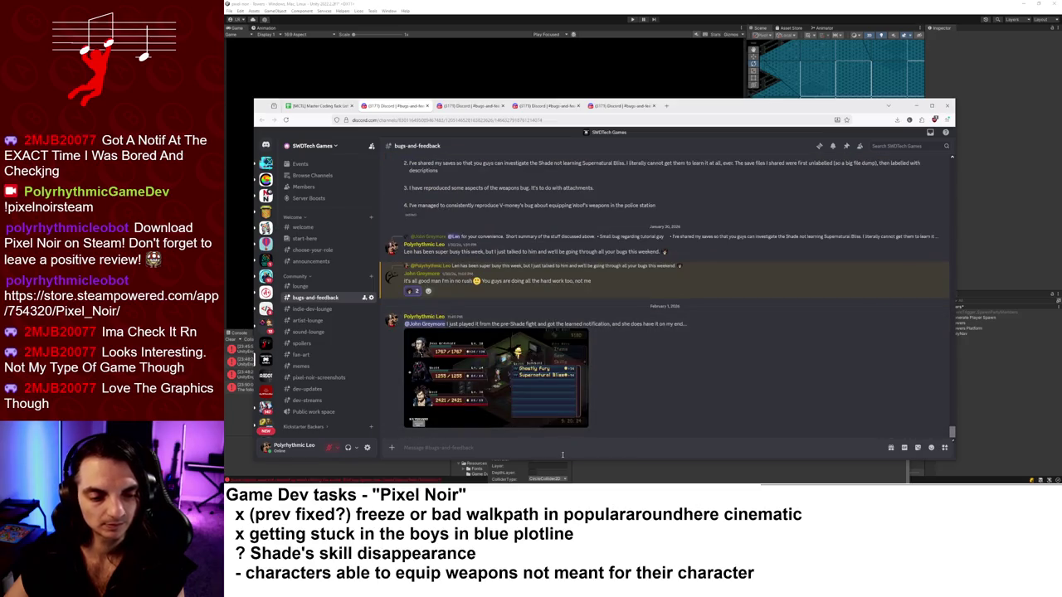
Post 'Also, I don't think you gave me save data for the equip bug?' and return to Unity.
type("Also, I")
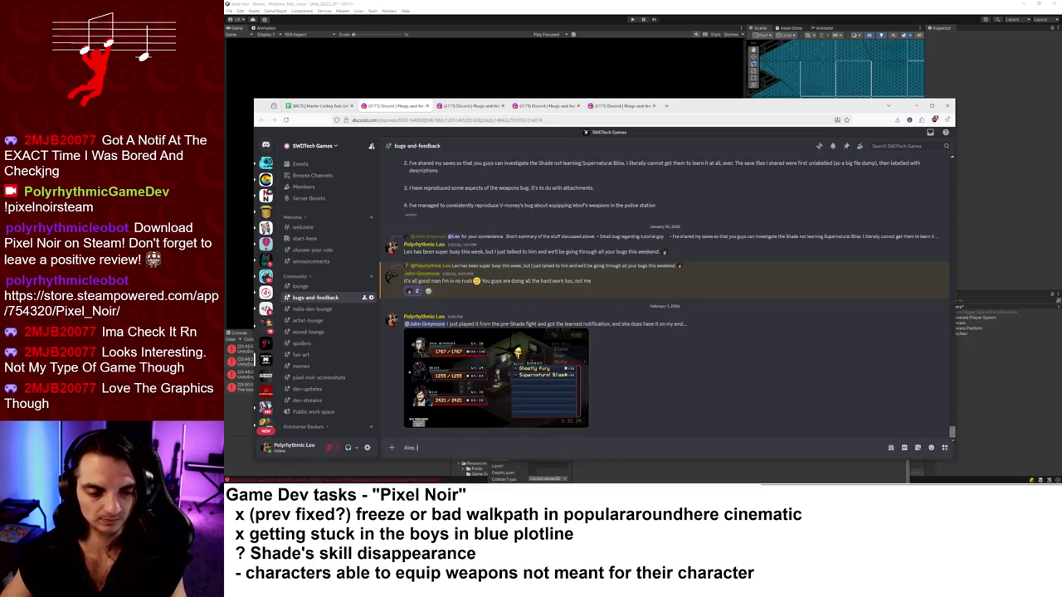
type("s, I don't think you gave me save dat")
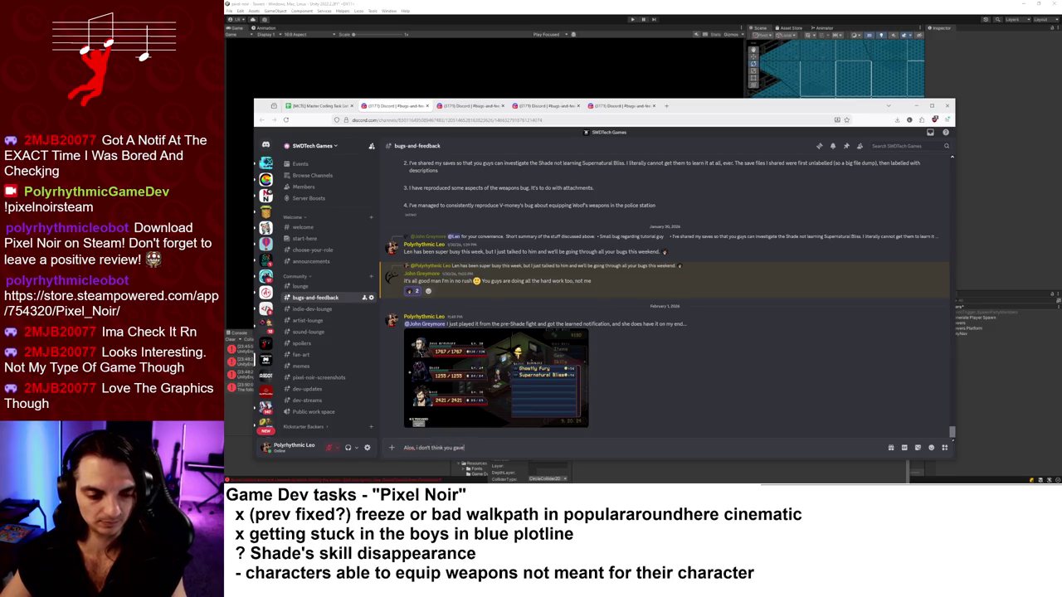
type("a fo")
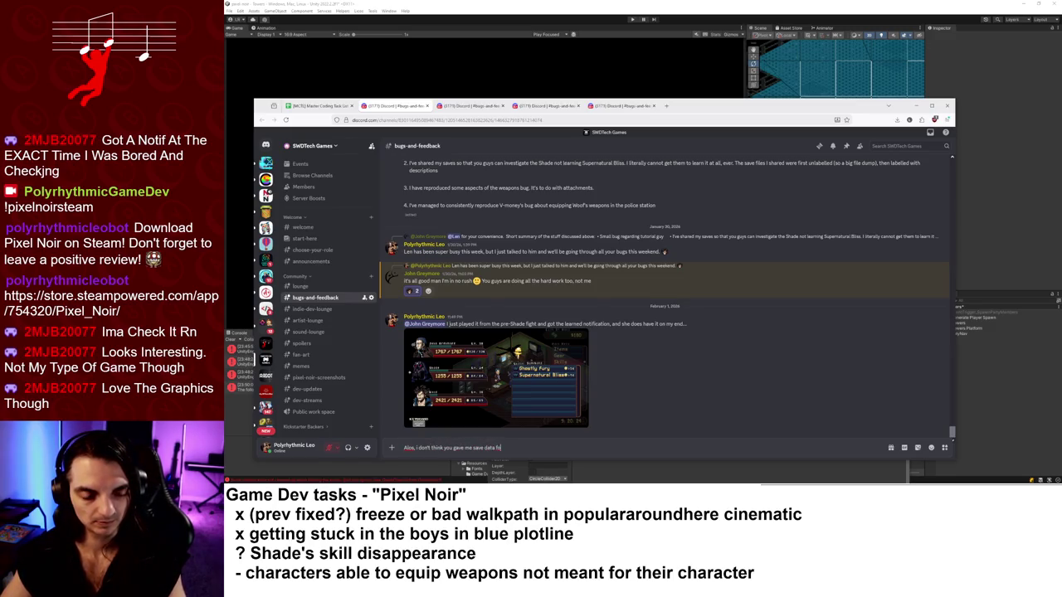
type("r the equip bug?")
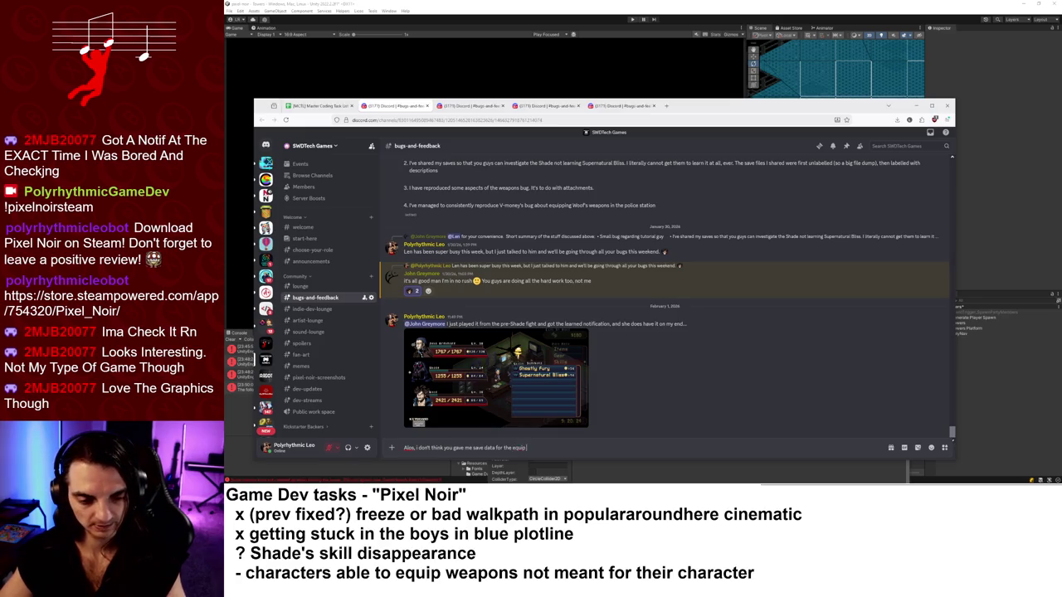
double_click(409, 448)
type("Also")
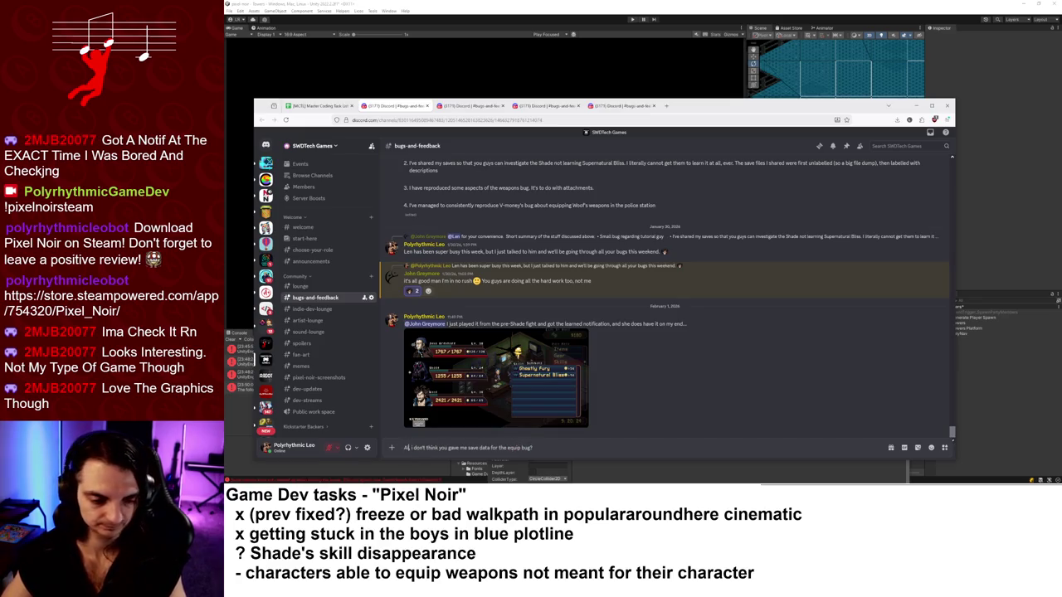
key("Return")
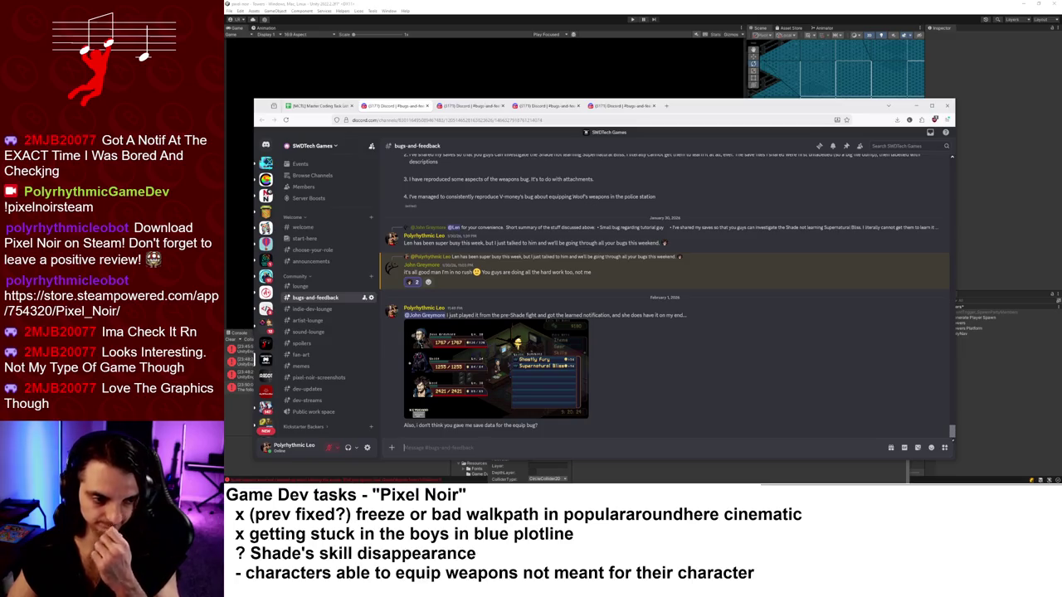
left_click(561, 85)
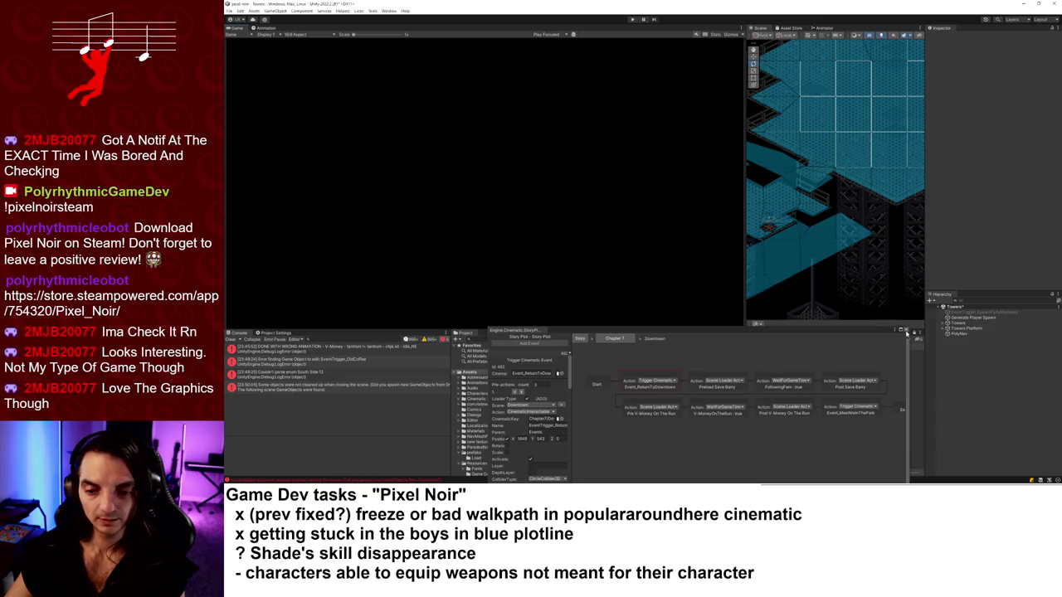
Close the Story Plot panel, return to the browser, and close two finished Discord tabs.
left_click(906, 330)
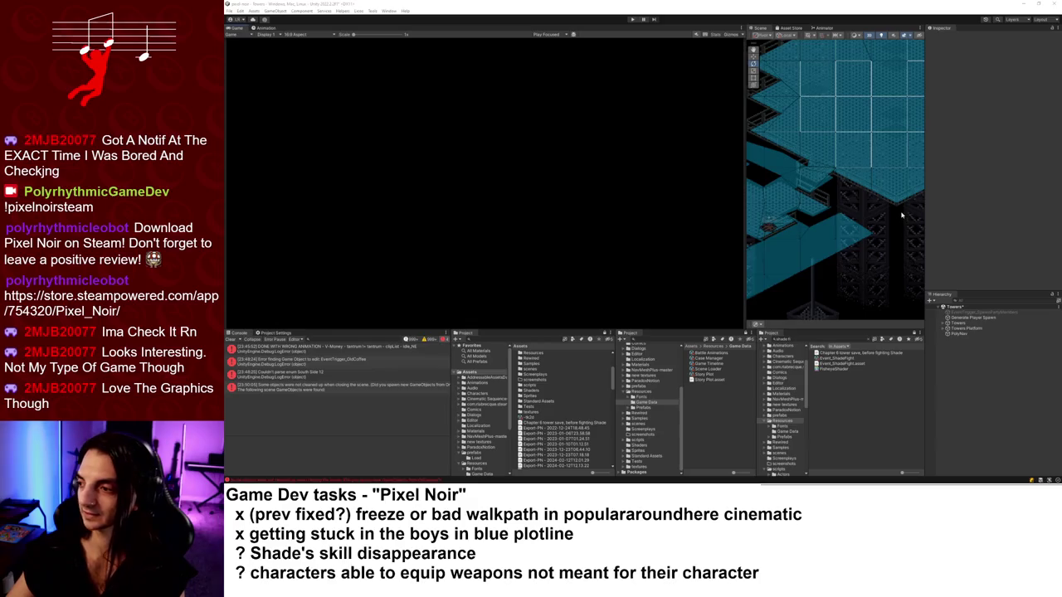
key("alt+Tab")
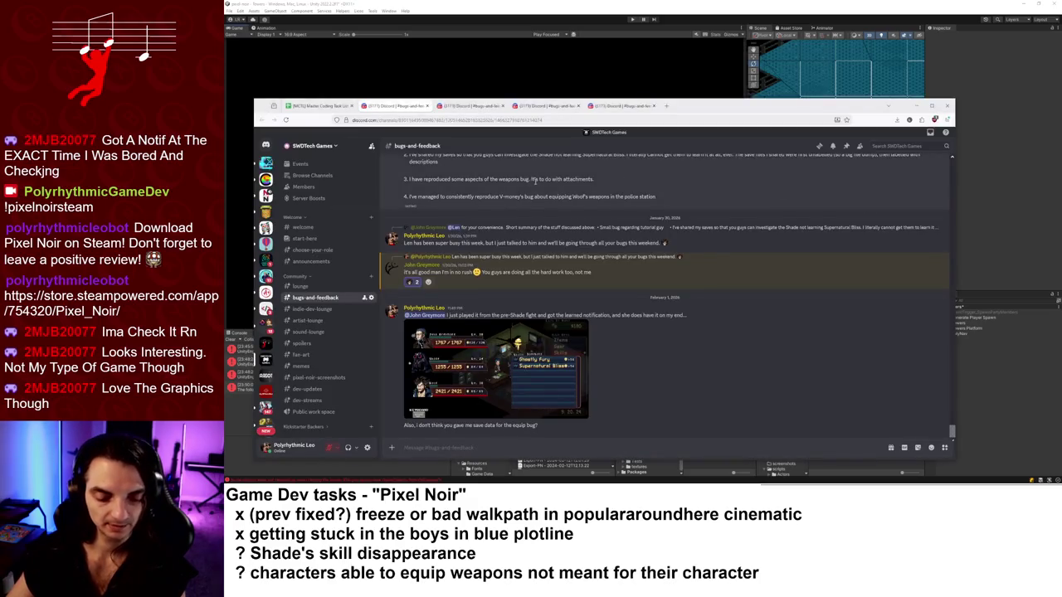
middle_click(405, 106)
middle_click(405, 106)
Close the last Discord tab and paste Can't Repro into the weapon-equipping task's Status cell.
middle_click(405, 106)
middle_click(405, 106)
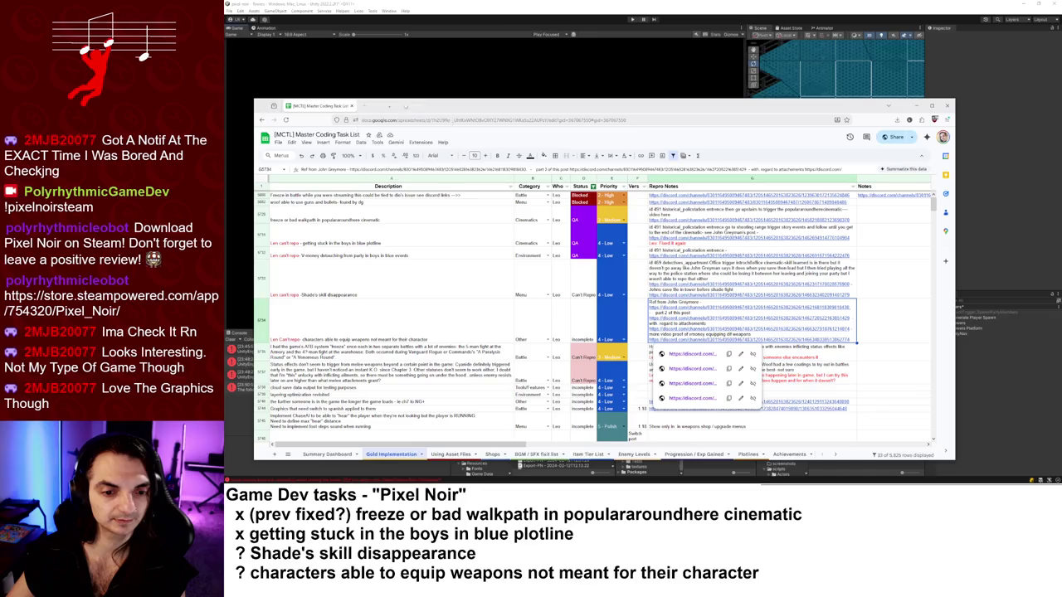
left_click(585, 324)
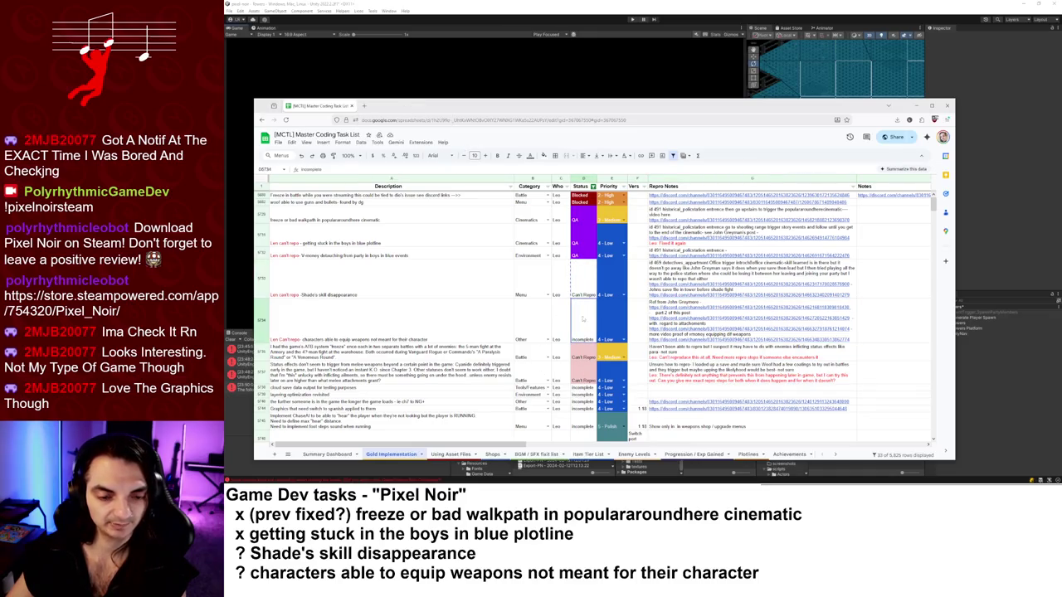
type("Can't Repro")
left_click(512, 357)
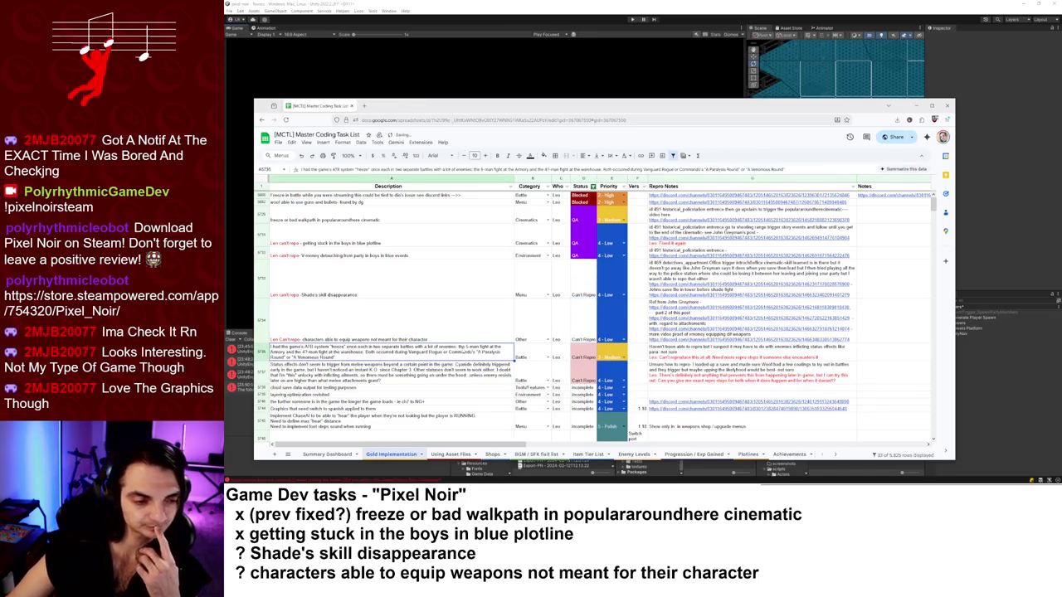
scroll(475, 369, "down", 3)
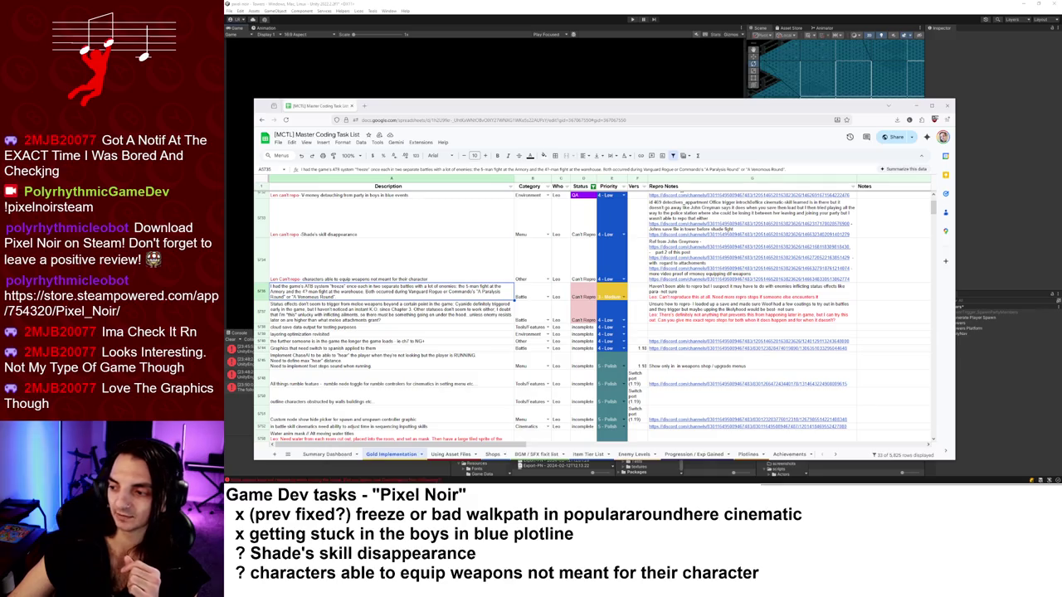
Leave the task sheet for Visual Studio's ChaseAI.cs script and scroll down to Update().
left_click(800, 92)
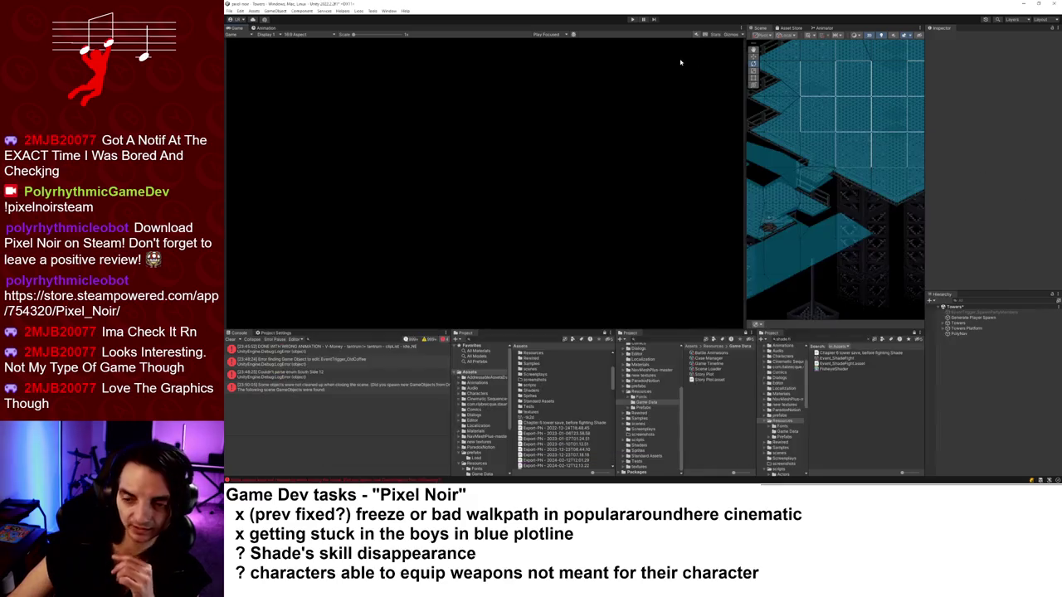
key("alt+Tab")
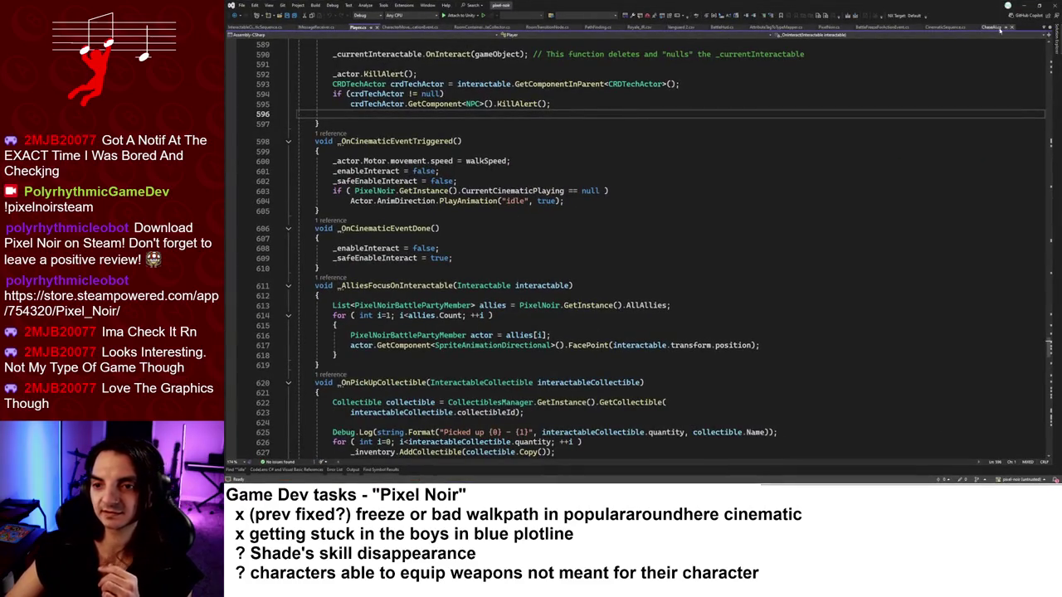
left_click(992, 26)
scroll(558, 241, "down", 20)
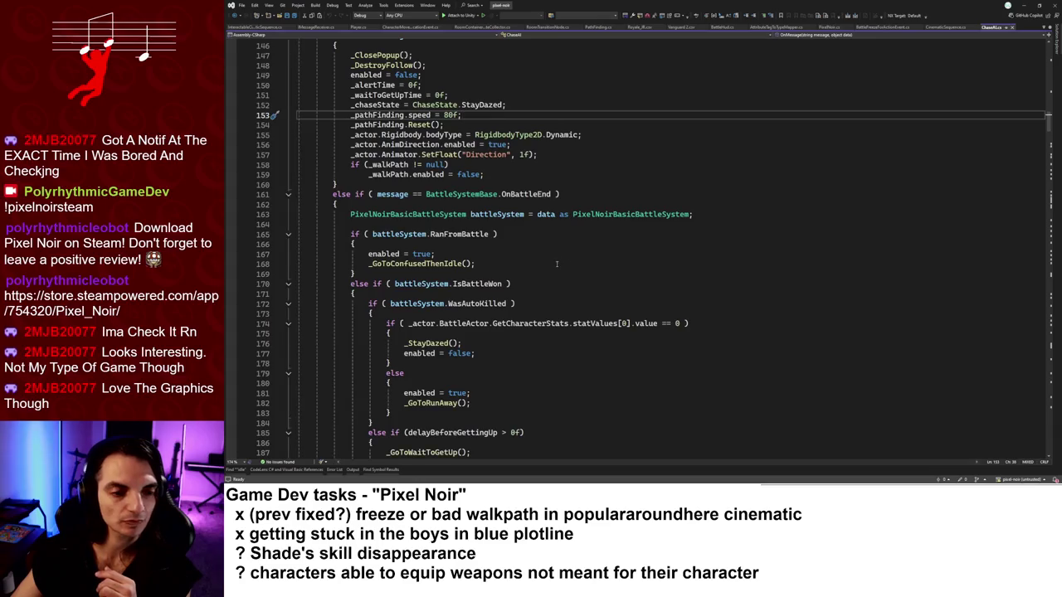
scroll(552, 297, "down", 20)
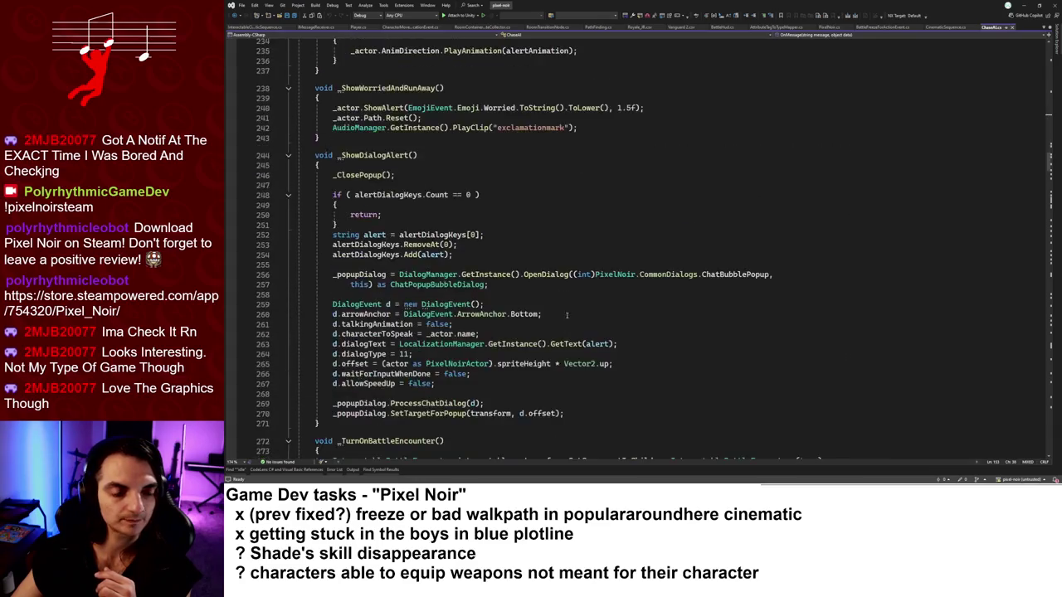
scroll(629, 299, "down", 7)
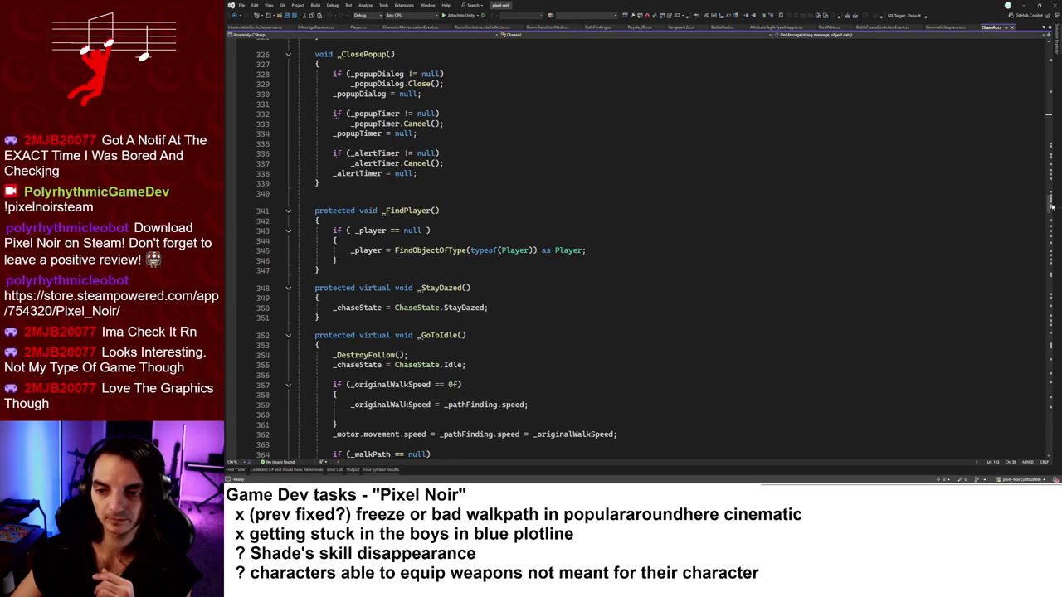
left_click_drag(1051, 205, 1049, 353)
mouse_move(1040, 389)
left_mouse_down()
mouse_move(1037, 428)
mouse_move(1036, 416)
left_mouse_up()
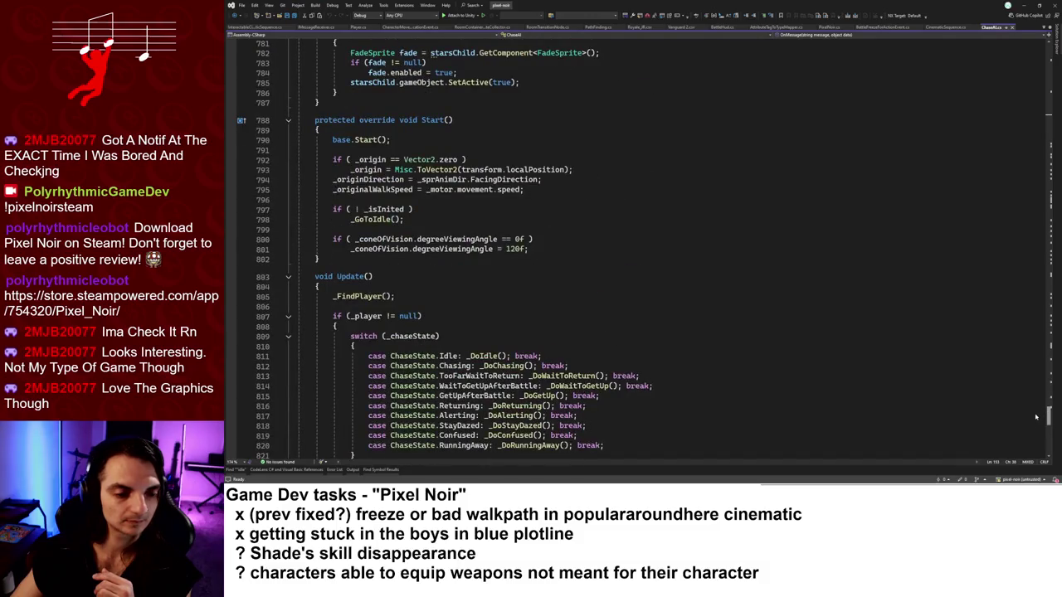
scroll(1035, 416, "down", 1)
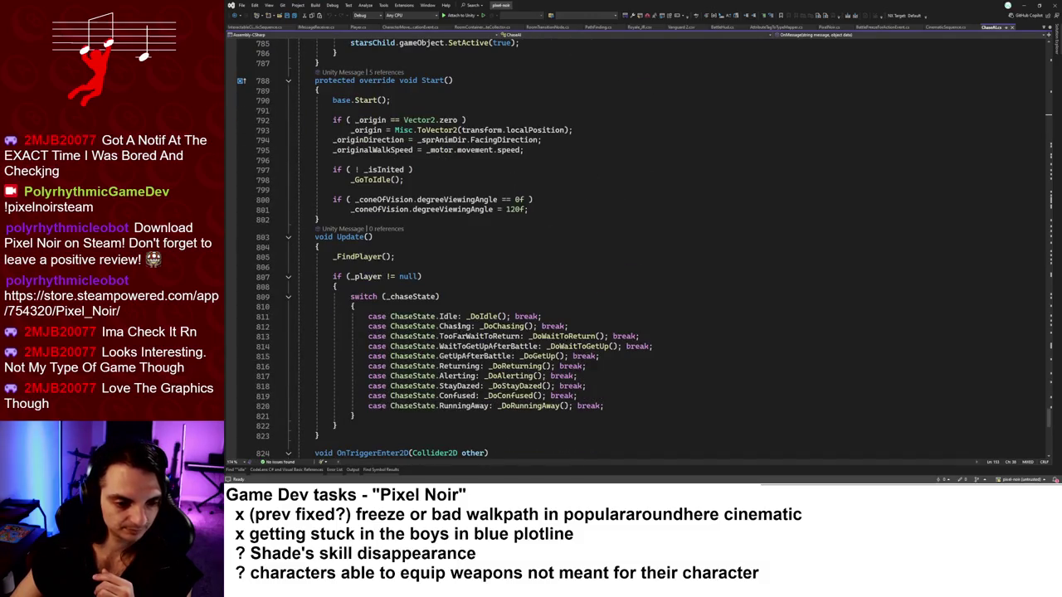
Go to the _DoChasing definition and inspect the speed-decrease code on line 513.
left_click(498, 326, "ctrl")
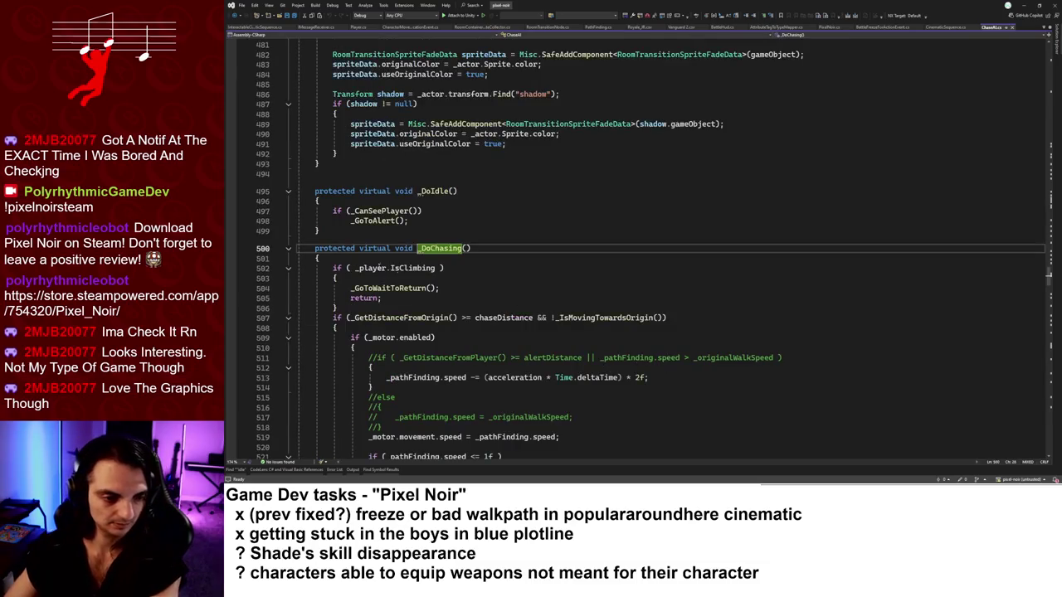
scroll(383, 268, "down", 3)
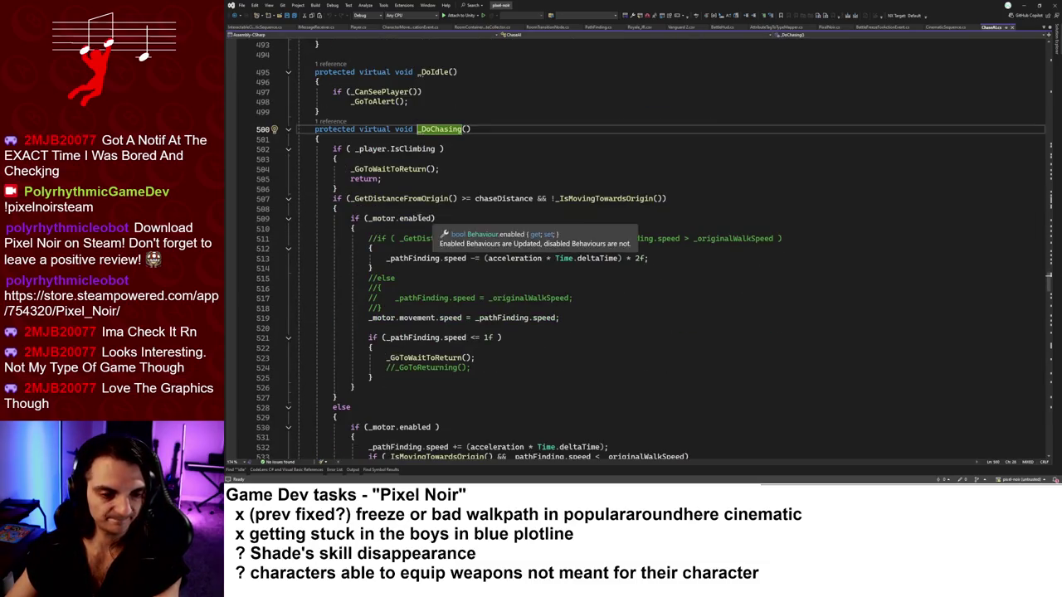
left_click_drag(387, 258, 649, 258)
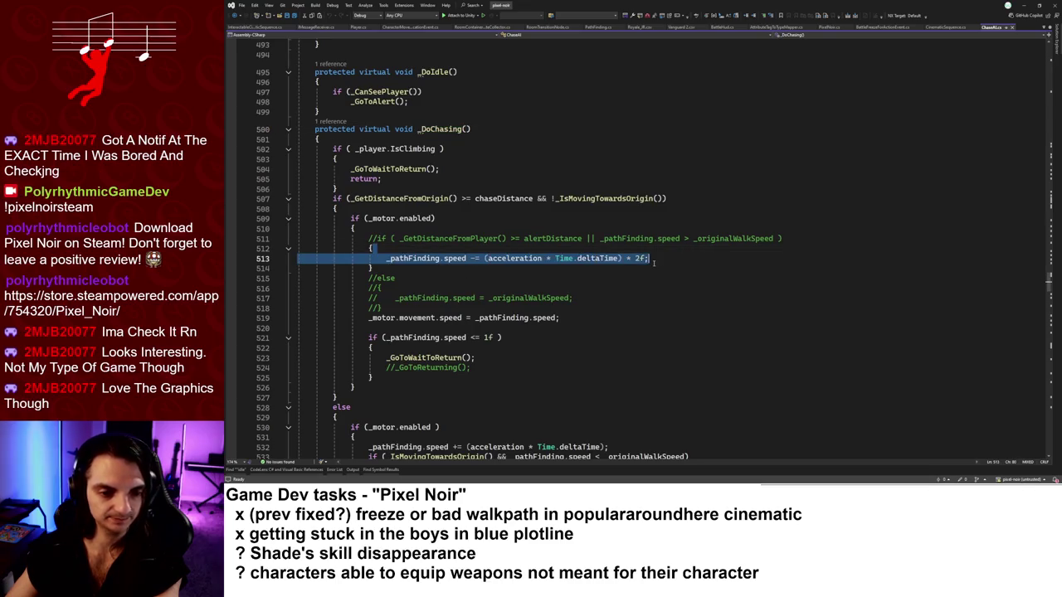
left_click(649, 258)
Inspect the speed-increase code on line 532 that raises pathfinding speed with acceleration.
scroll(422, 347, "down", 1)
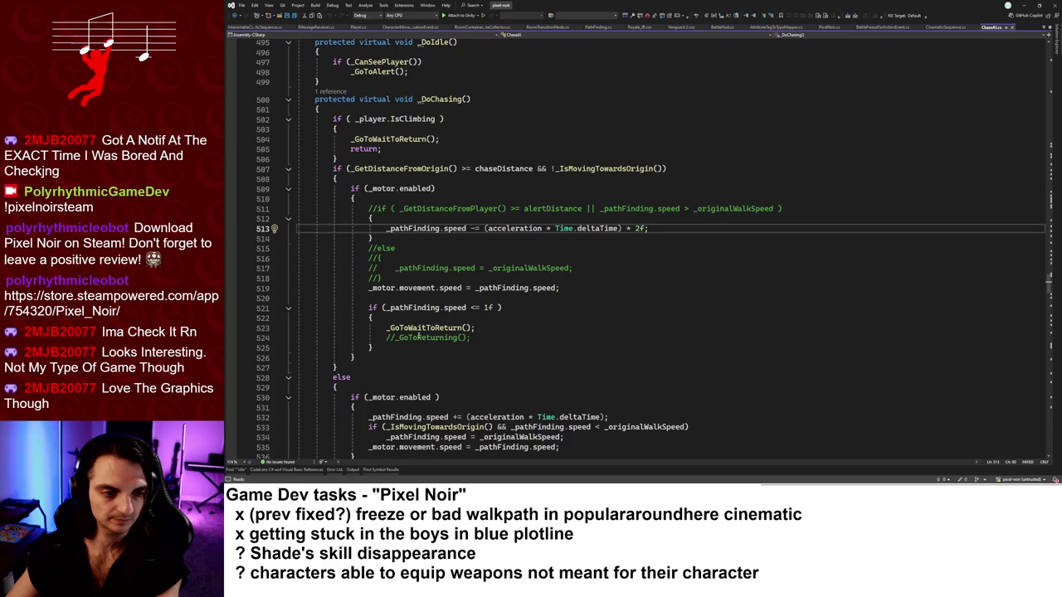
scroll(422, 329, "down", 3)
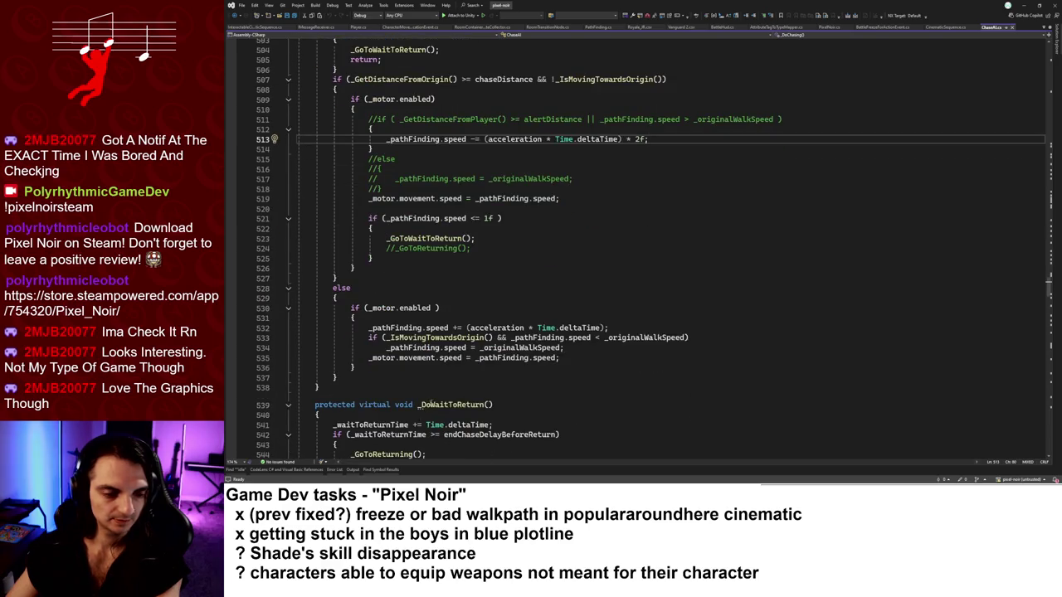
left_click_drag(369, 328, 608, 328)
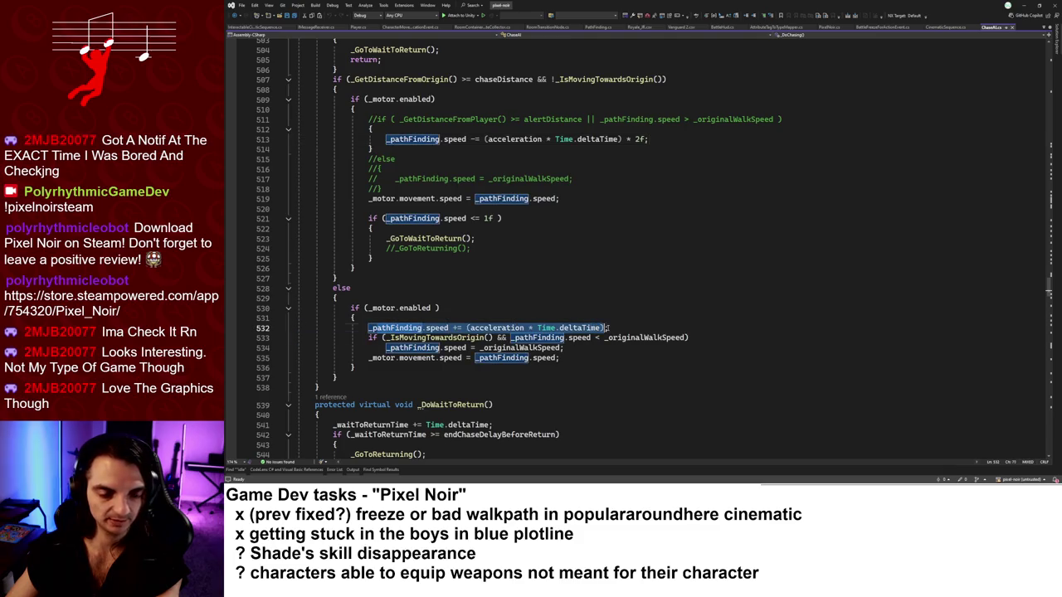
left_click(608, 329)
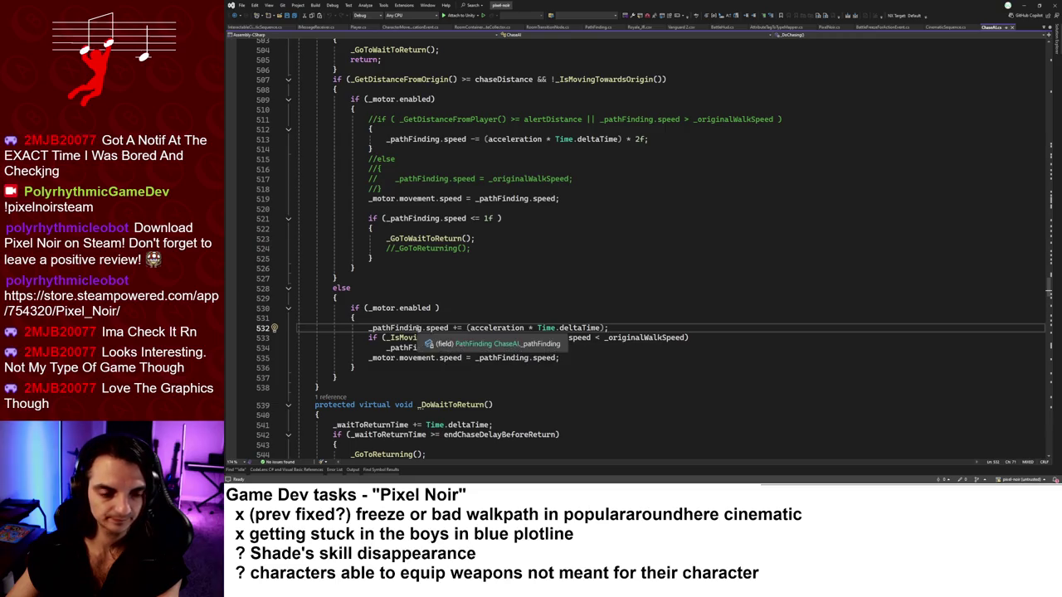
scroll(421, 329, "down", 1)
left_click_drag(372, 298, 611, 298)
Re-examine the speed expression on line 532, then bring the Master Coding Task List sheet forward.
left_click(639, 296)
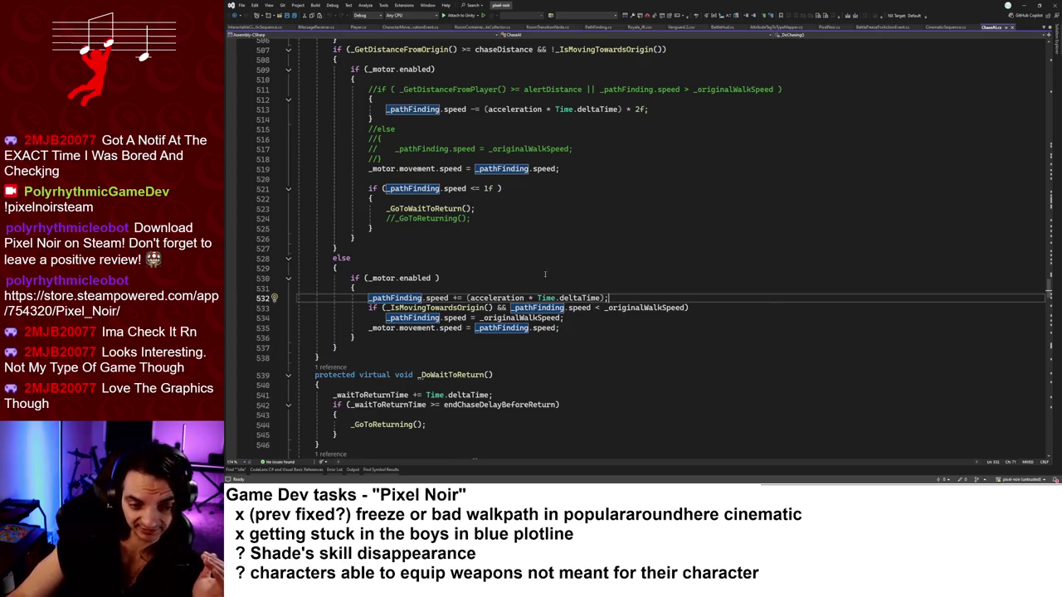
left_click_drag(380, 298, 611, 296)
left_click(615, 300)
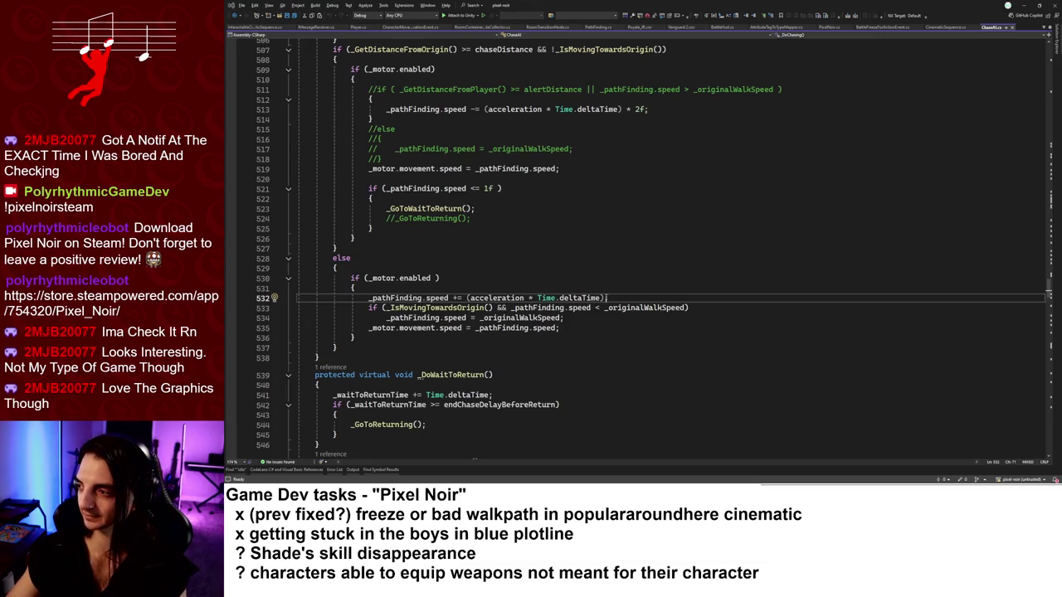
key("alt+Tab")
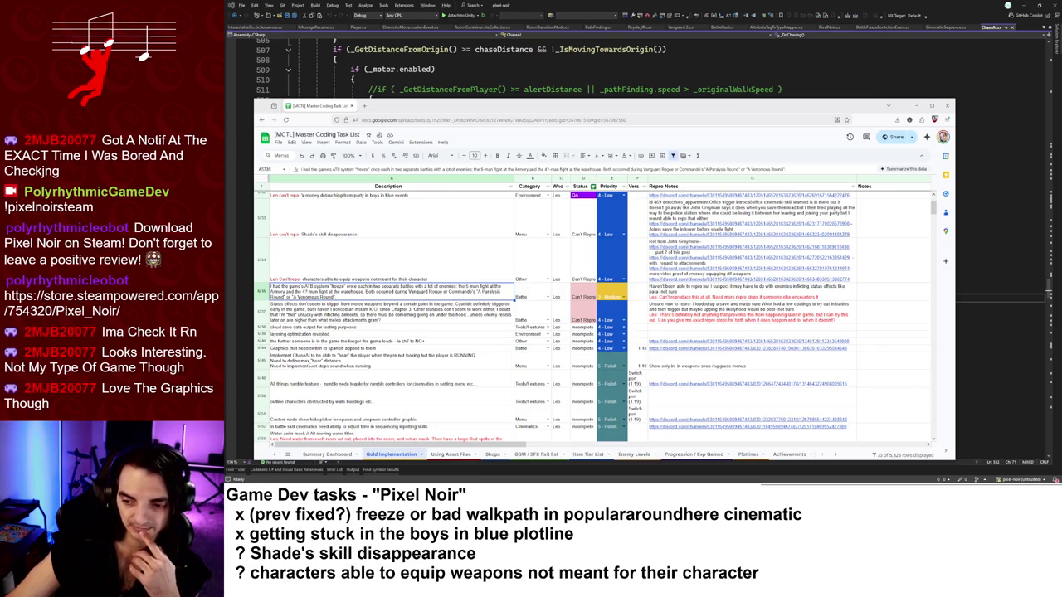
Look over the cloud save and layering optimization revisited rows, then move on to the Unity Editor.
left_click_drag(432, 311, 437, 333)
left_click(438, 334)
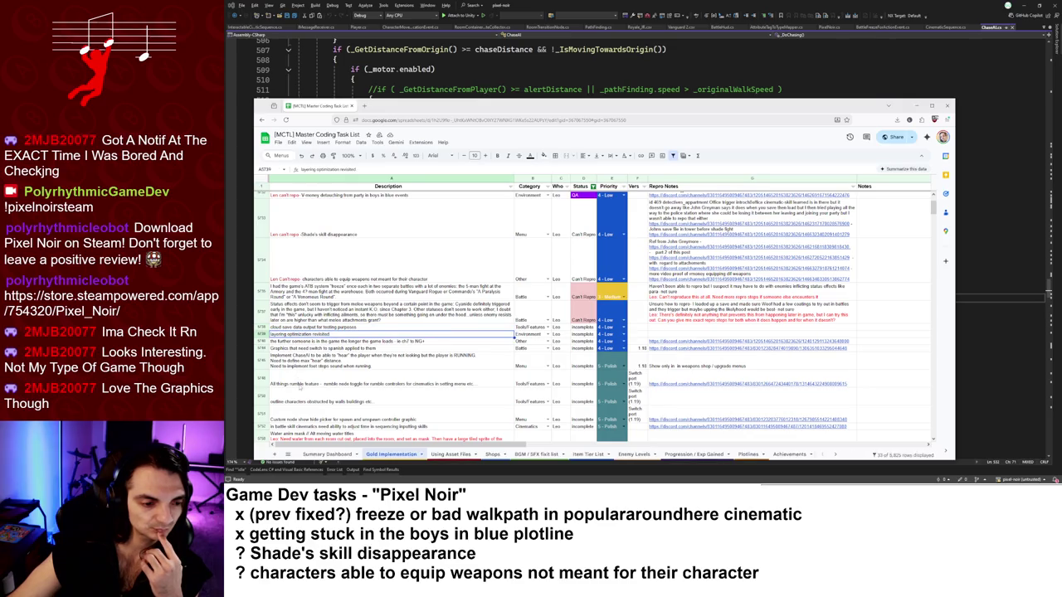
scroll(300, 388, "up", 2)
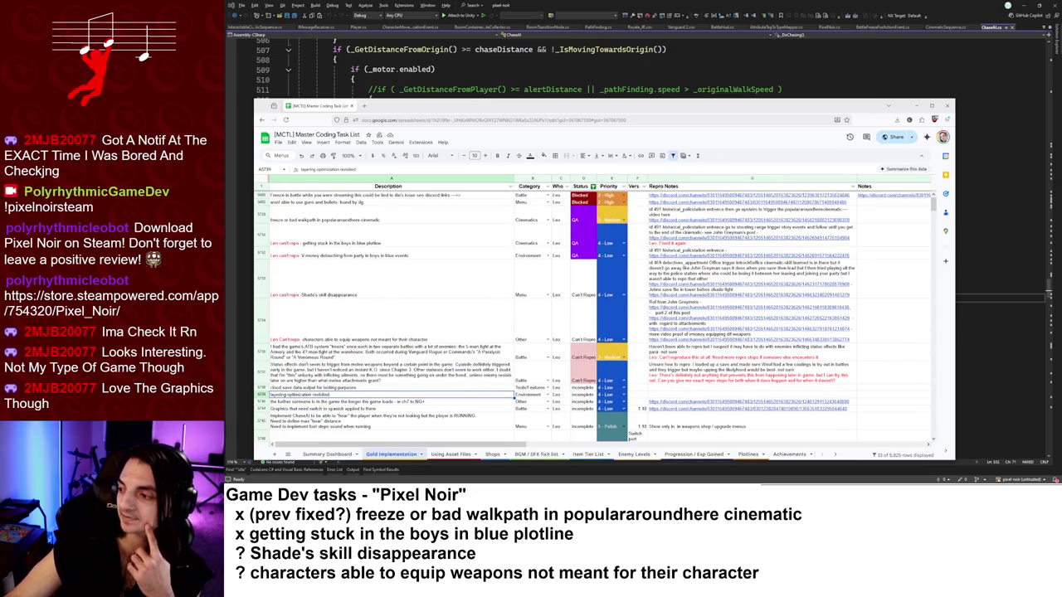
left_click(755, 72)
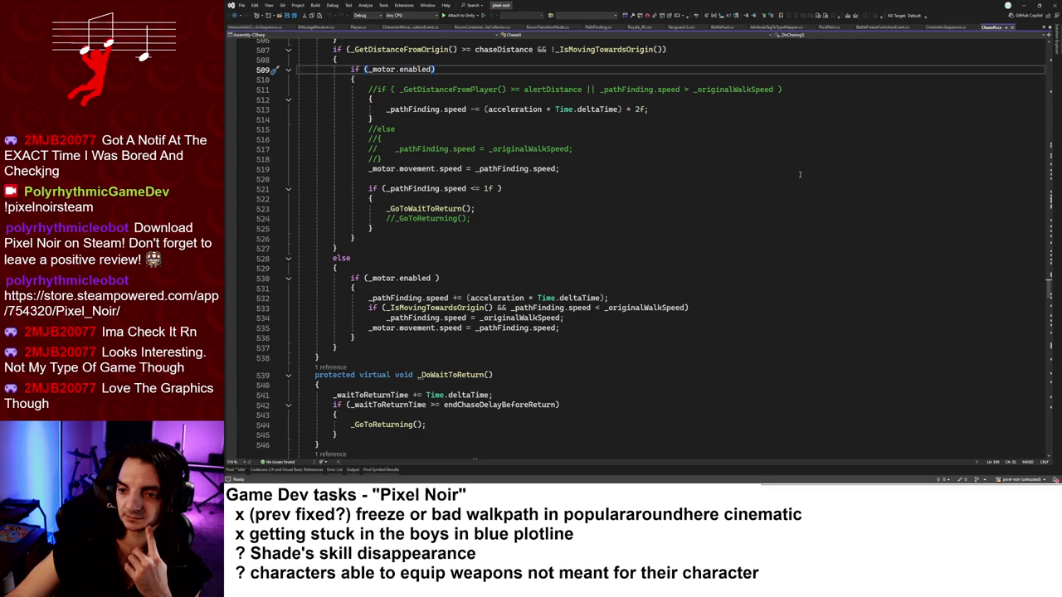
key("alt+Tab")
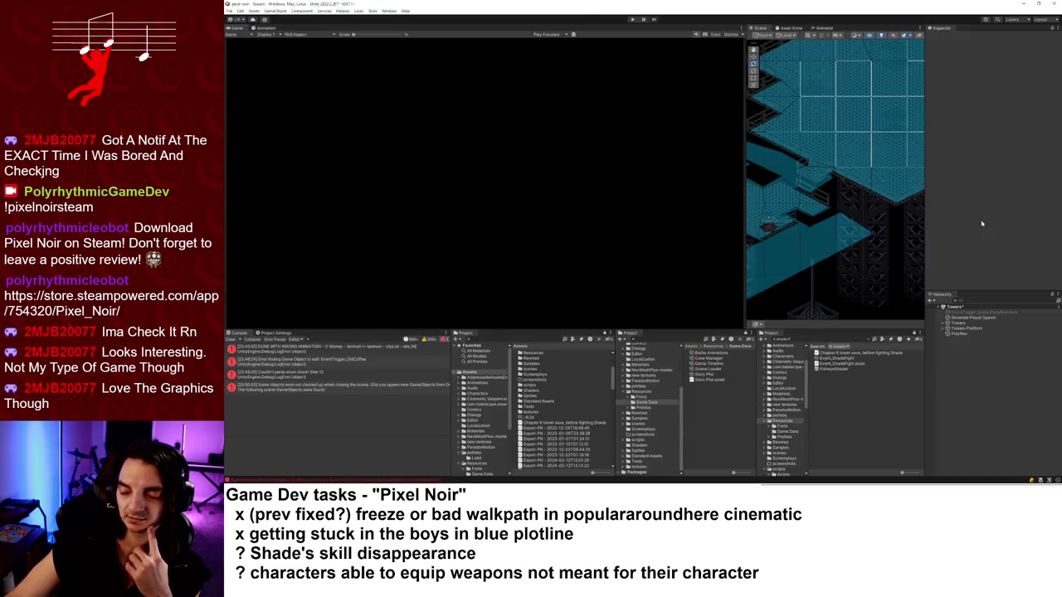
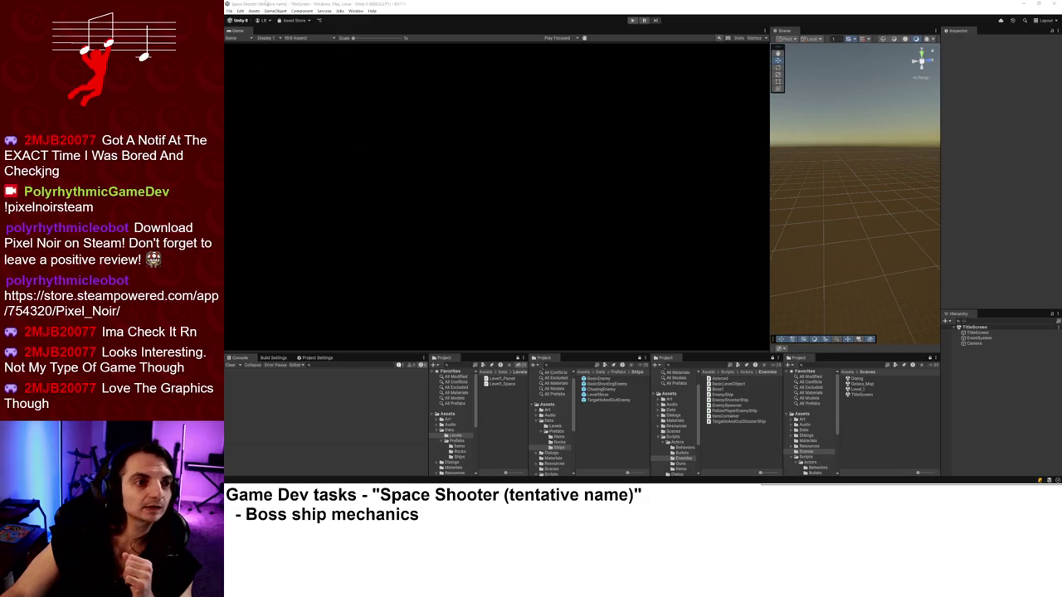
Enter Play mode, start the game from the title menu and fly the ship left in Level_1.
key("ctrl+p")
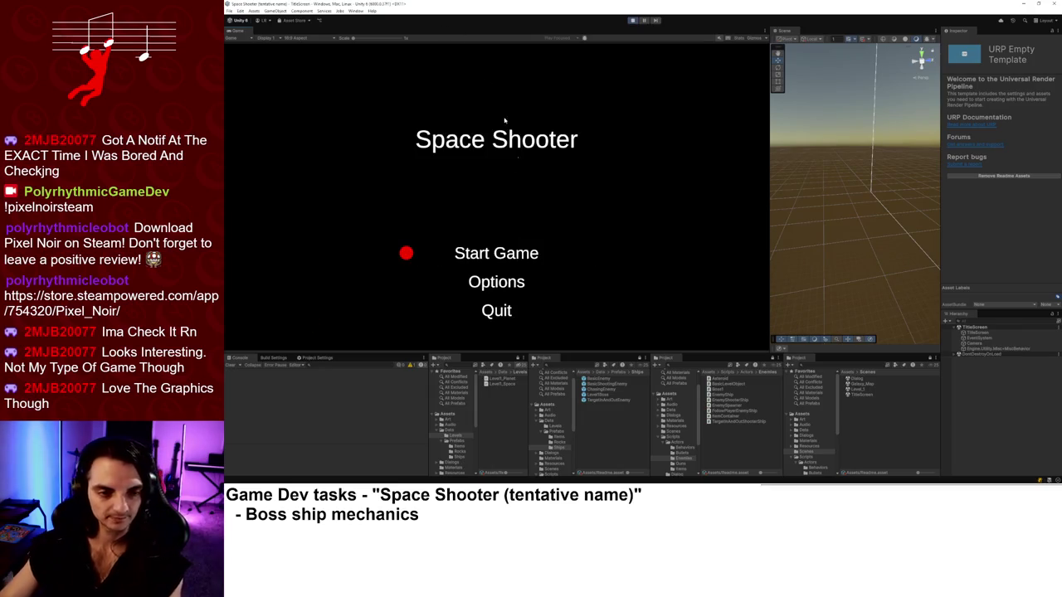
key("Return")
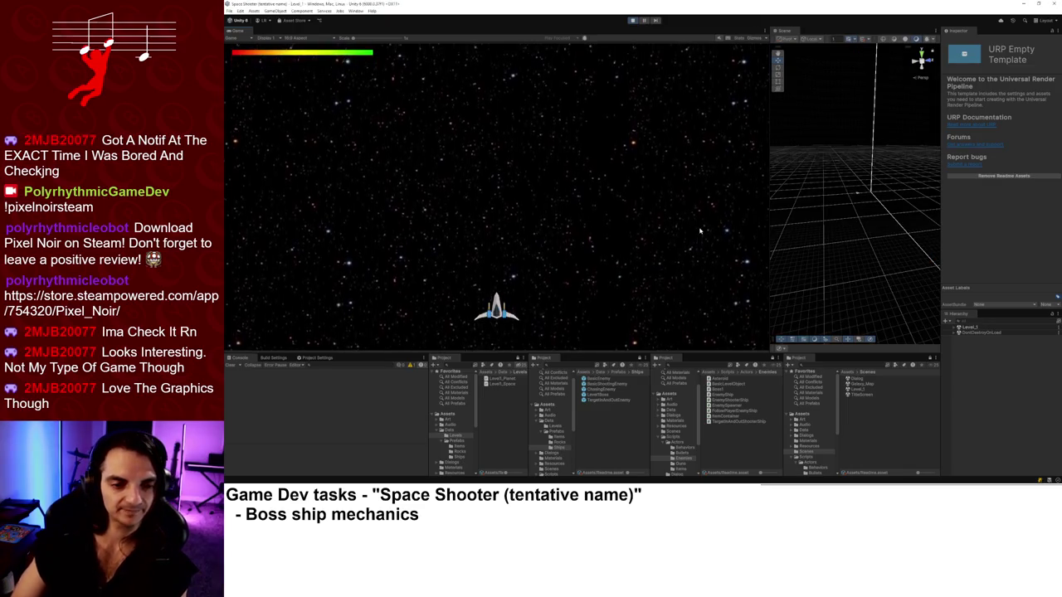
key("a")
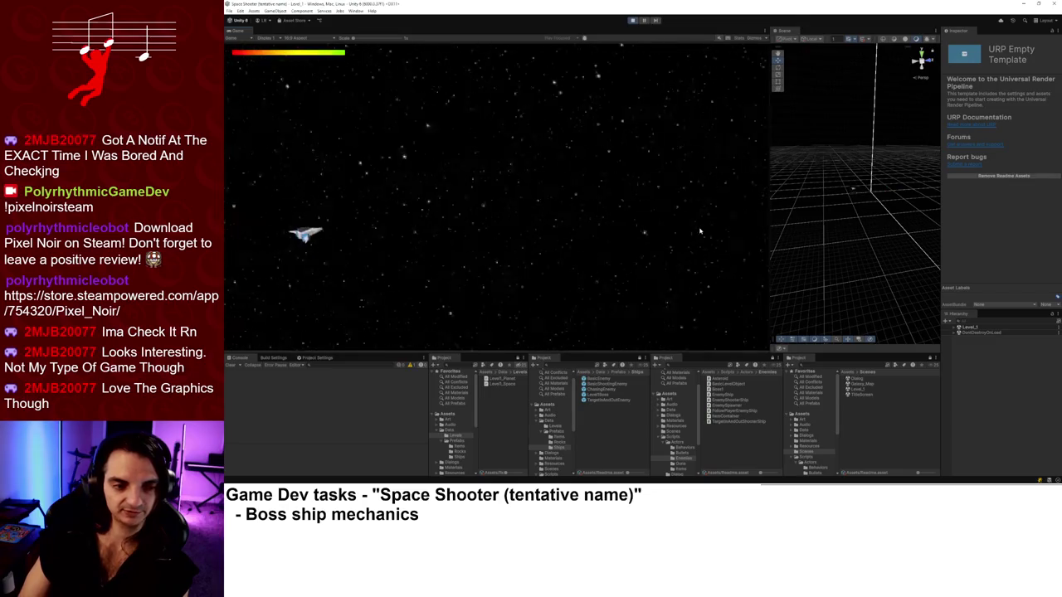
key("a")
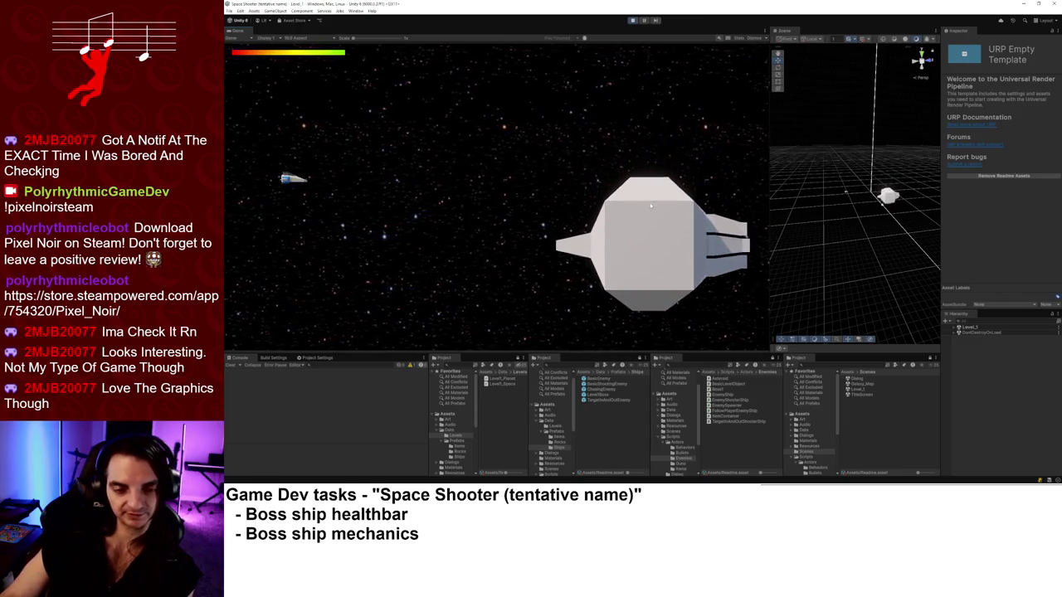
Line the ship up with the boss and keep firing until the boss is destroyed.
key("s")
key("space")
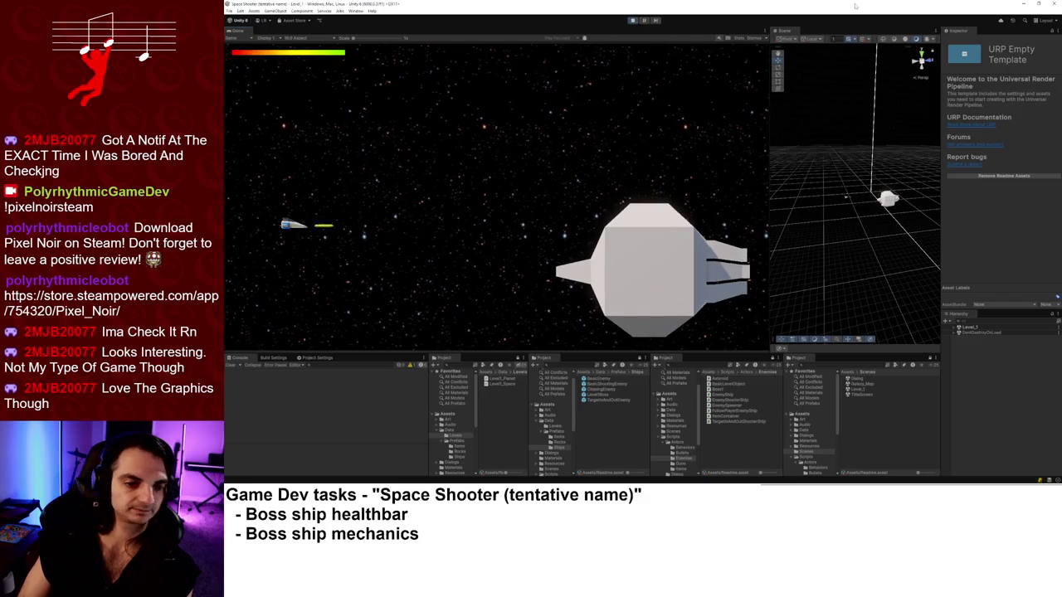
key("w")
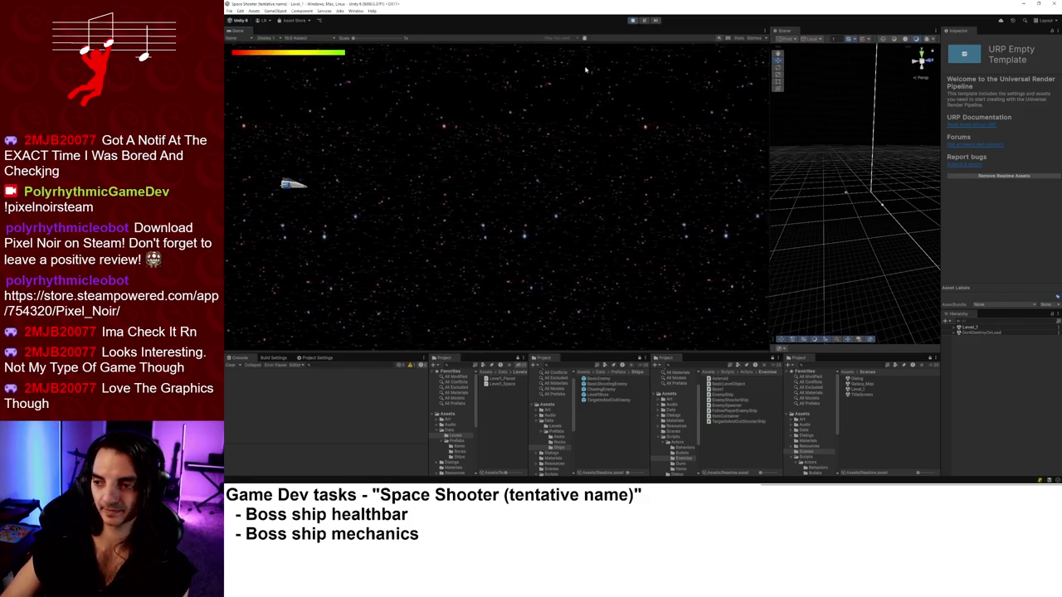
Stop Play mode, open the Dialog scene from the Dialogs folder and expand its Canvas.
left_click(632, 20)
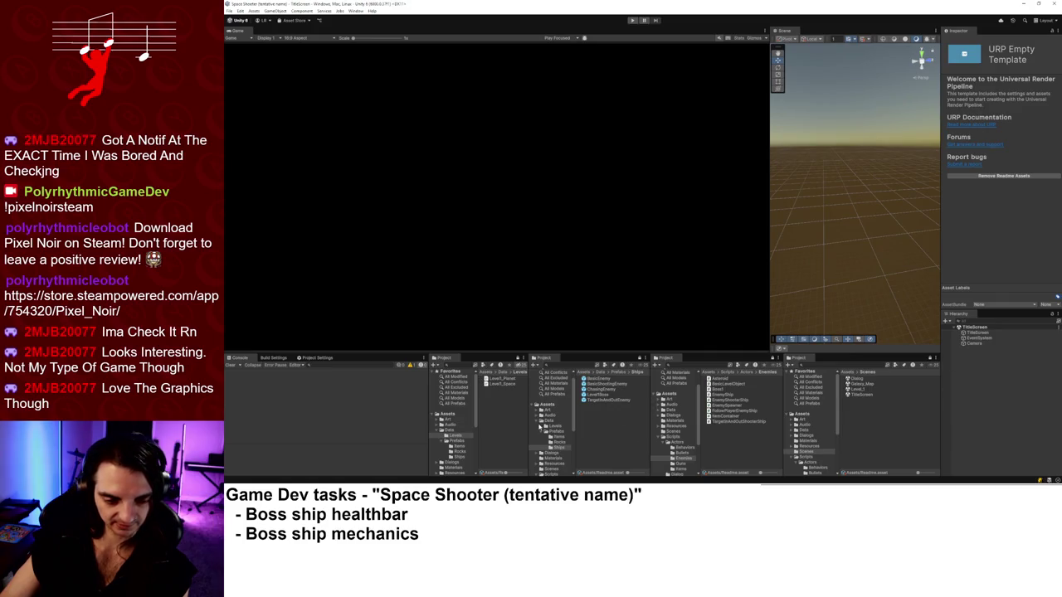
left_click(547, 432)
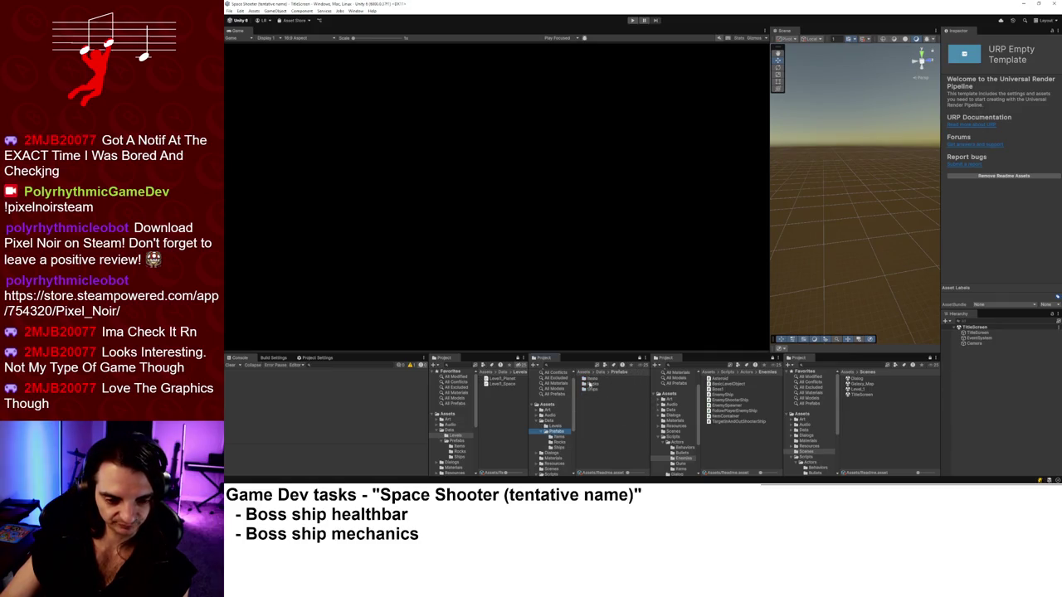
left_click(536, 420)
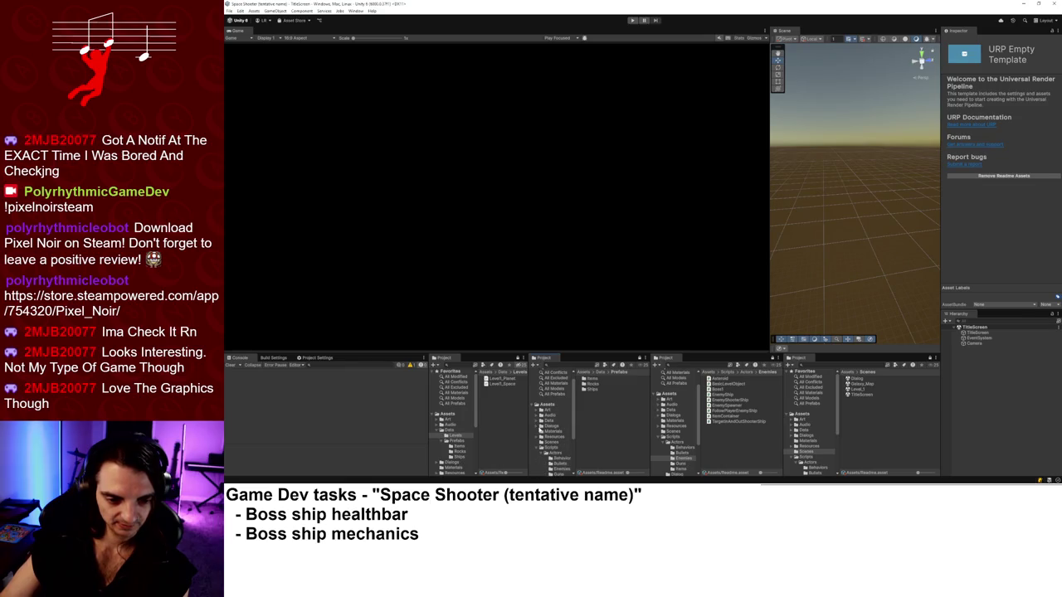
left_click(536, 425)
left_click(549, 427)
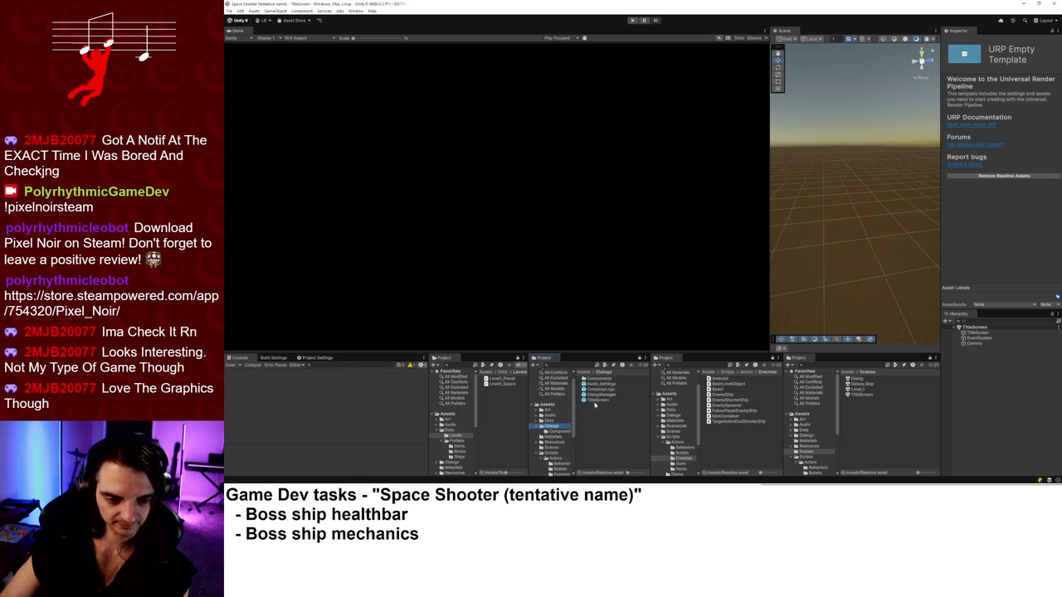
left_click(559, 432)
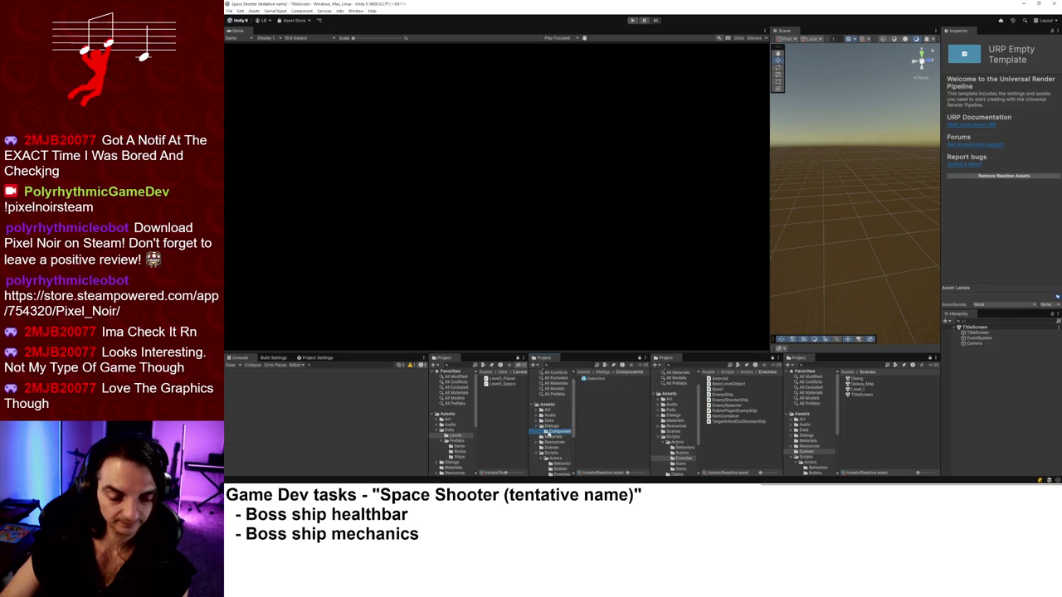
double_click(855, 378)
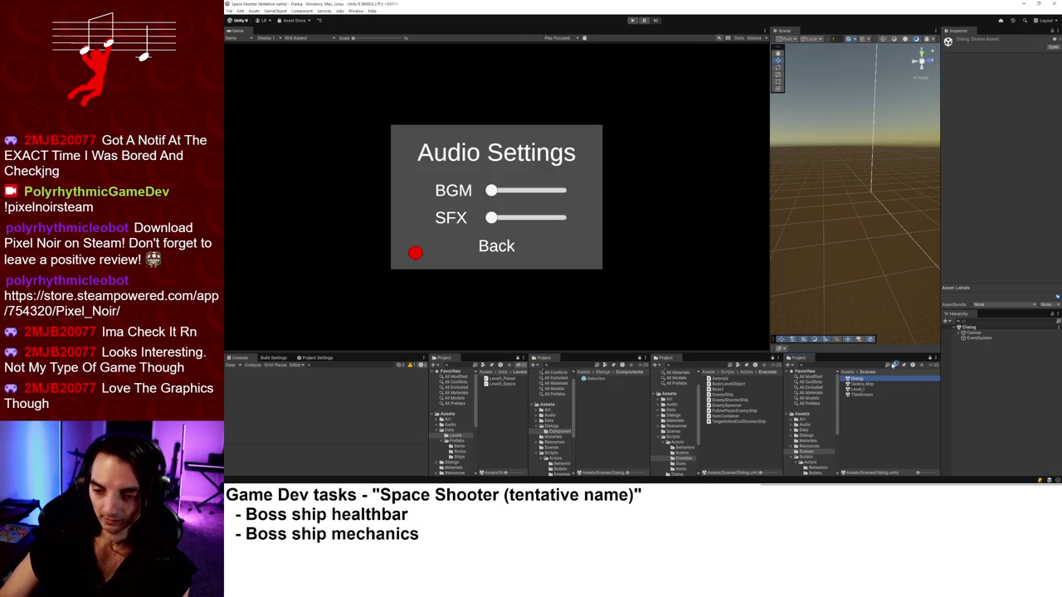
left_click(964, 333)
left_click(956, 333)
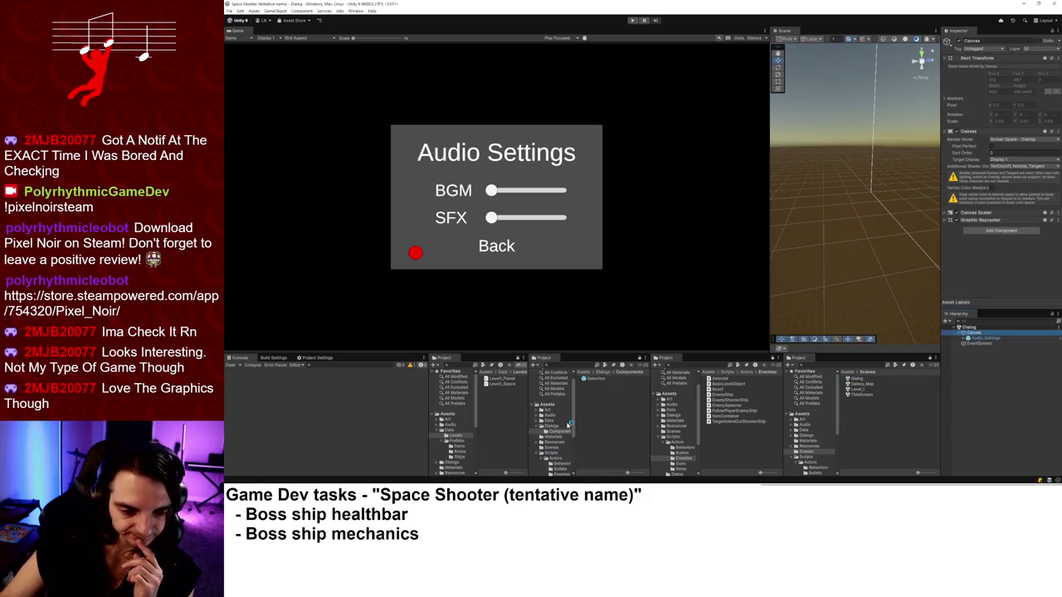
Browse the Resources, Prefabs, Ships and Items folders, ending in the Art folder.
left_click(558, 443)
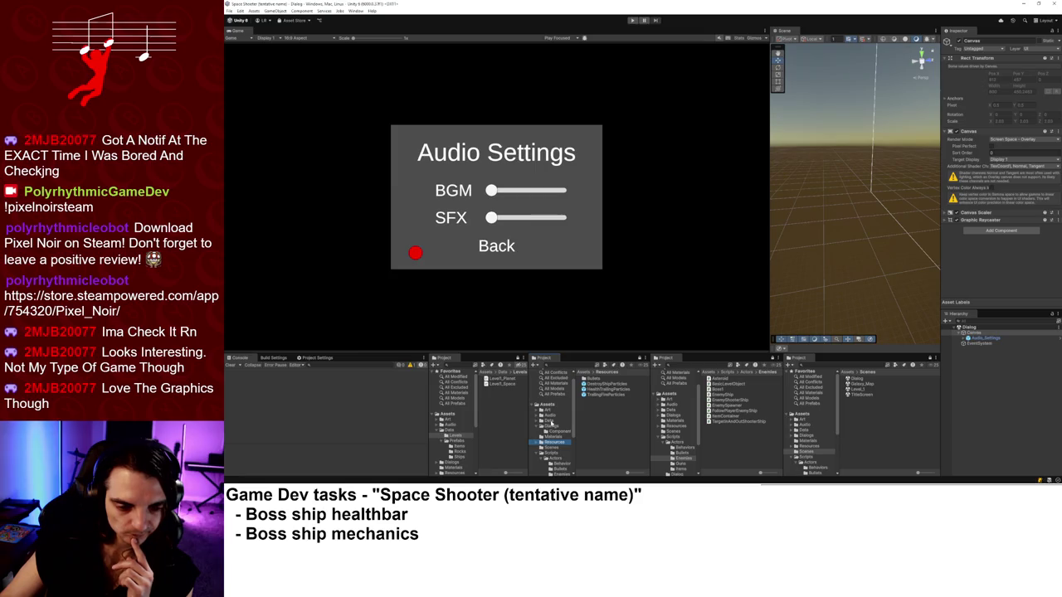
left_click(547, 422)
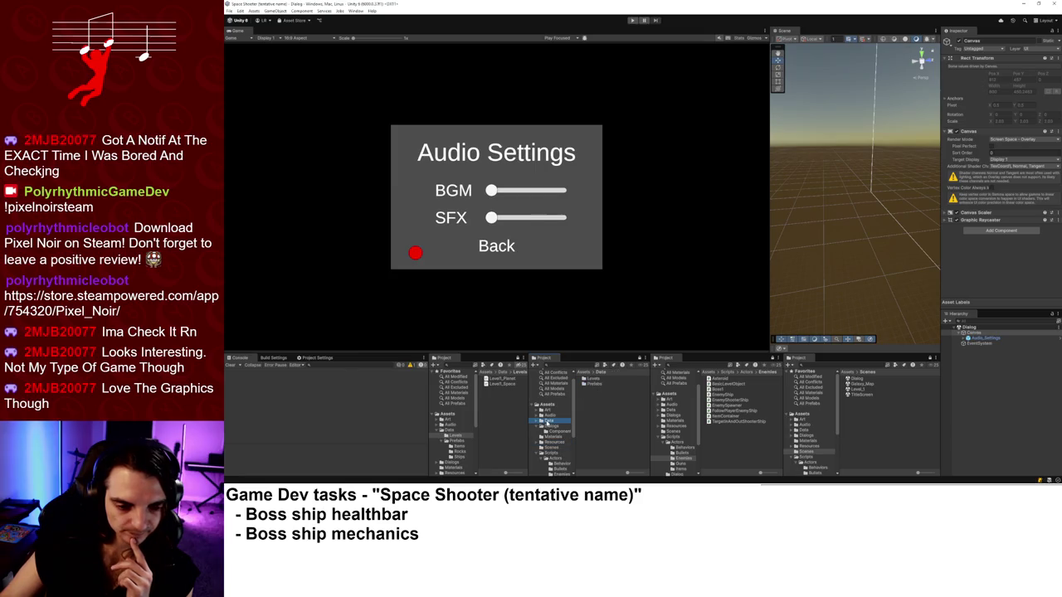
double_click(596, 385)
double_click(594, 388)
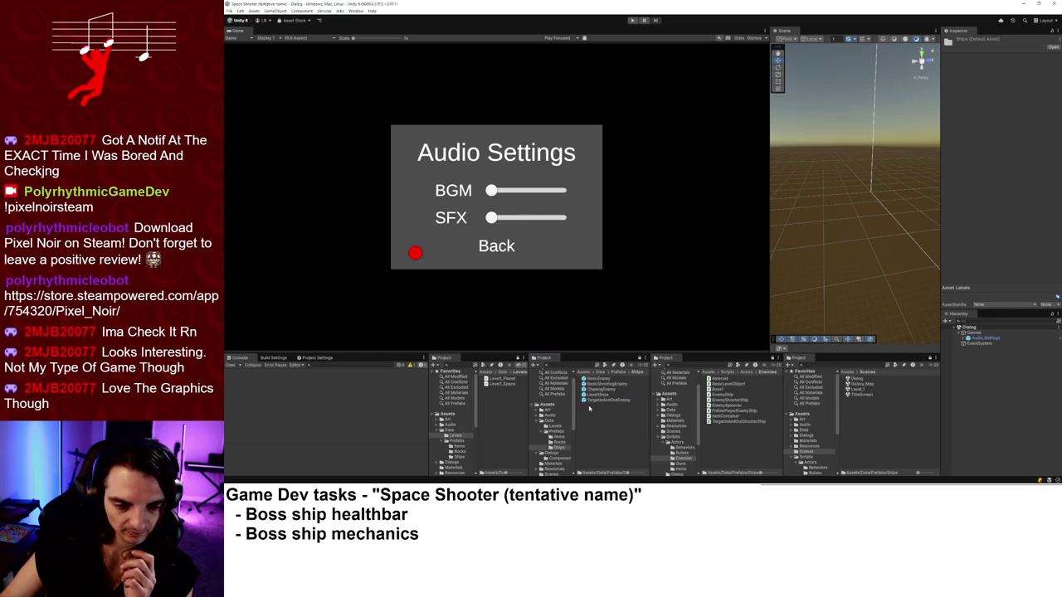
left_click(614, 372)
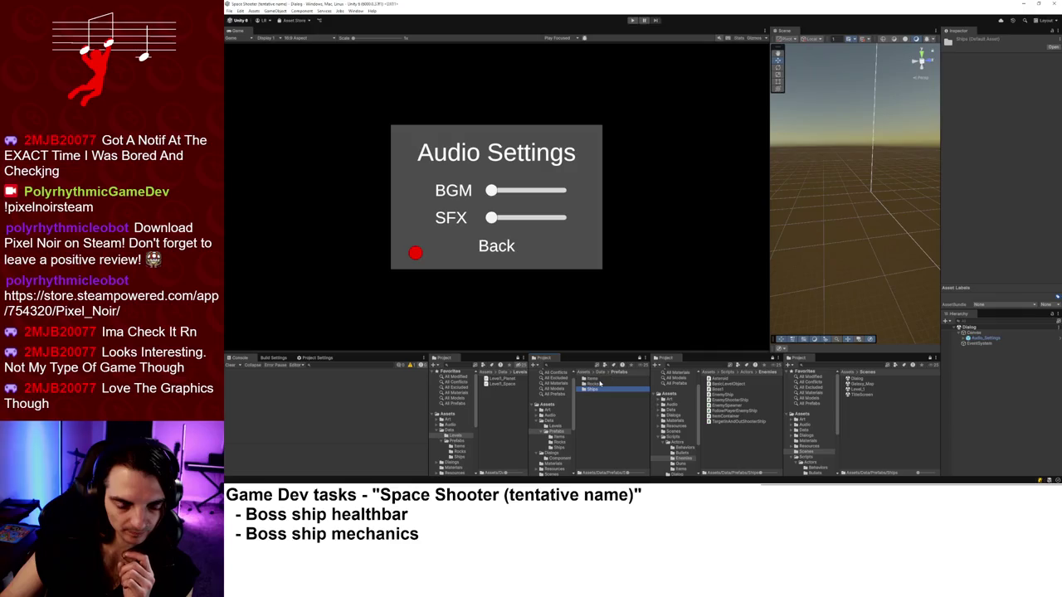
double_click(598, 380)
left_click(618, 374)
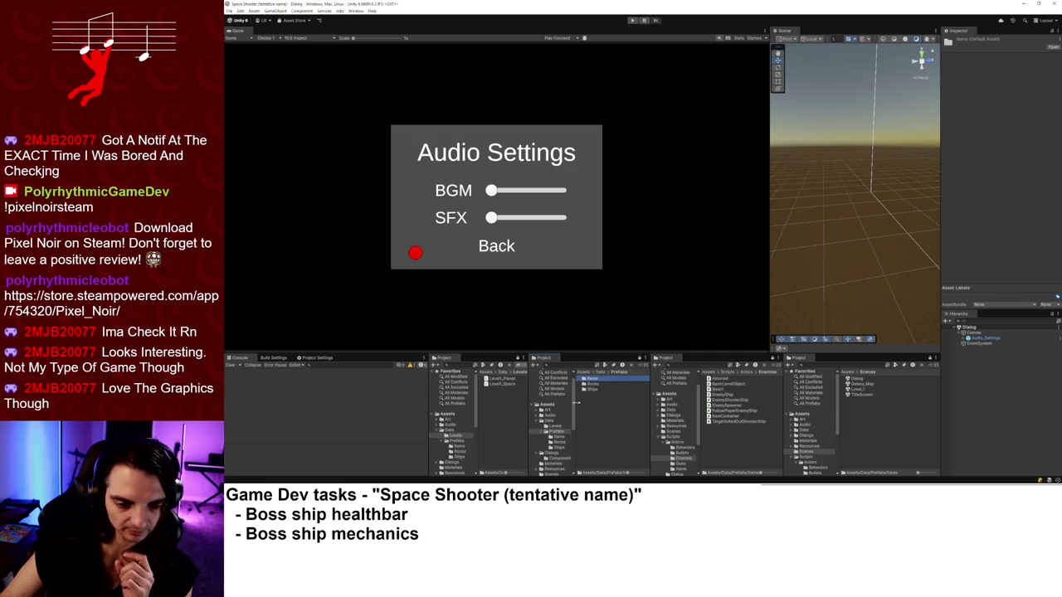
left_click(553, 422)
left_click(552, 410)
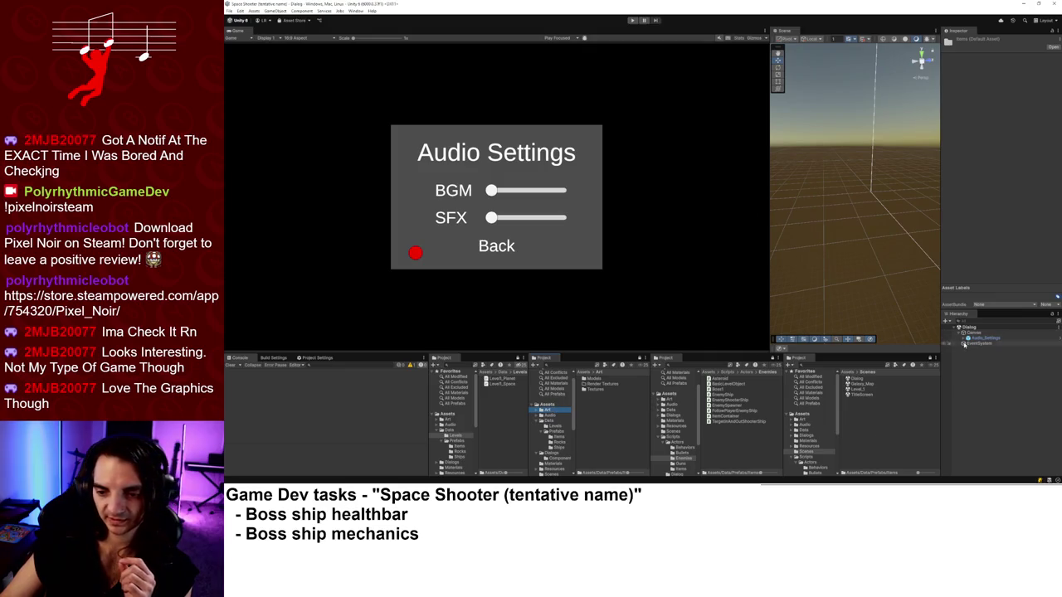
Open the TitleScreen scene, enter Play mode and start the game through to Level_1.
double_click(861, 394)
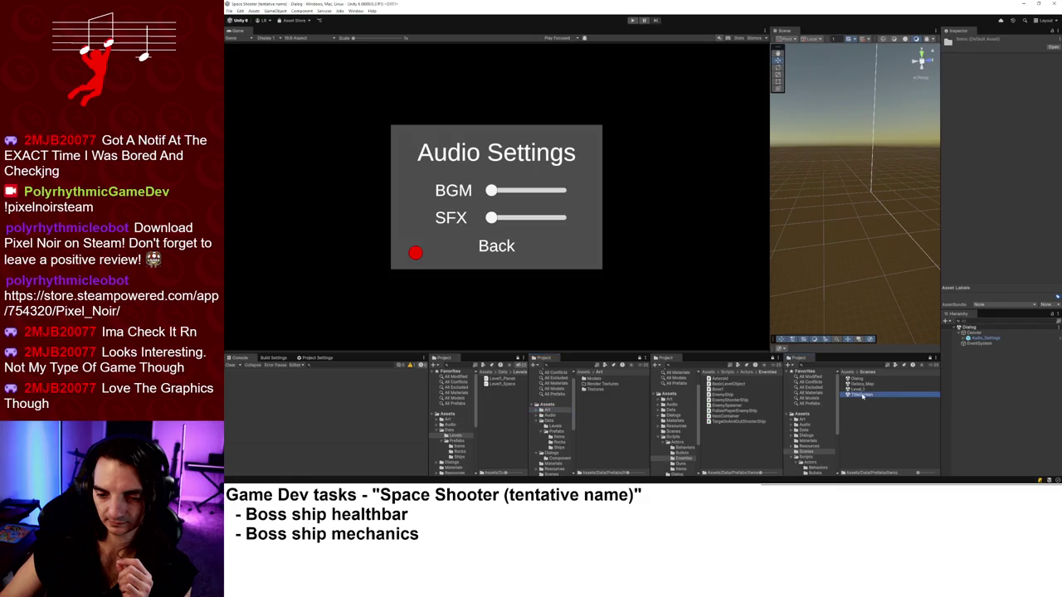
left_click(631, 20)
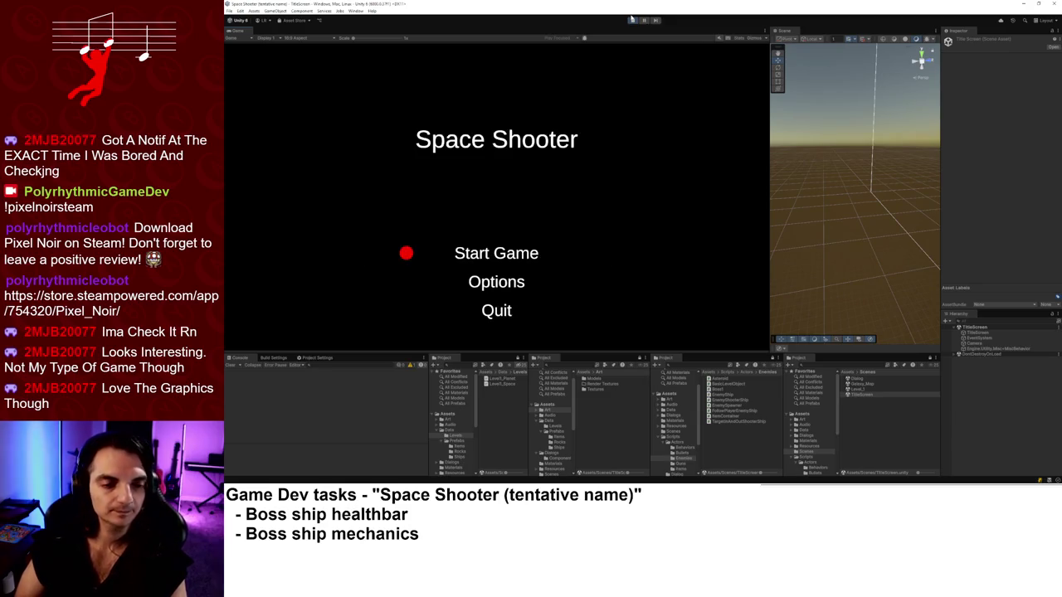
key("Return")
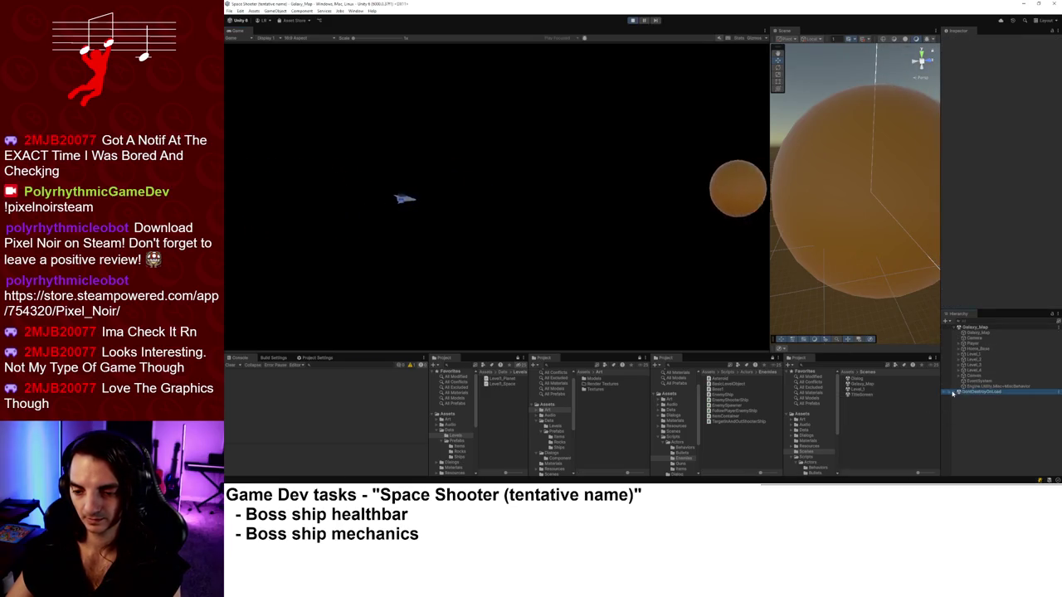
mouse_move(863, 166)
left_mouse_down()
mouse_move(845, 254)
mouse_move(847, 245)
mouse_move(878, 381)
mouse_move(849, 222)
mouse_move(880, 237)
mouse_move(808, 205)
mouse_move(784, 212)
left_mouse_up()
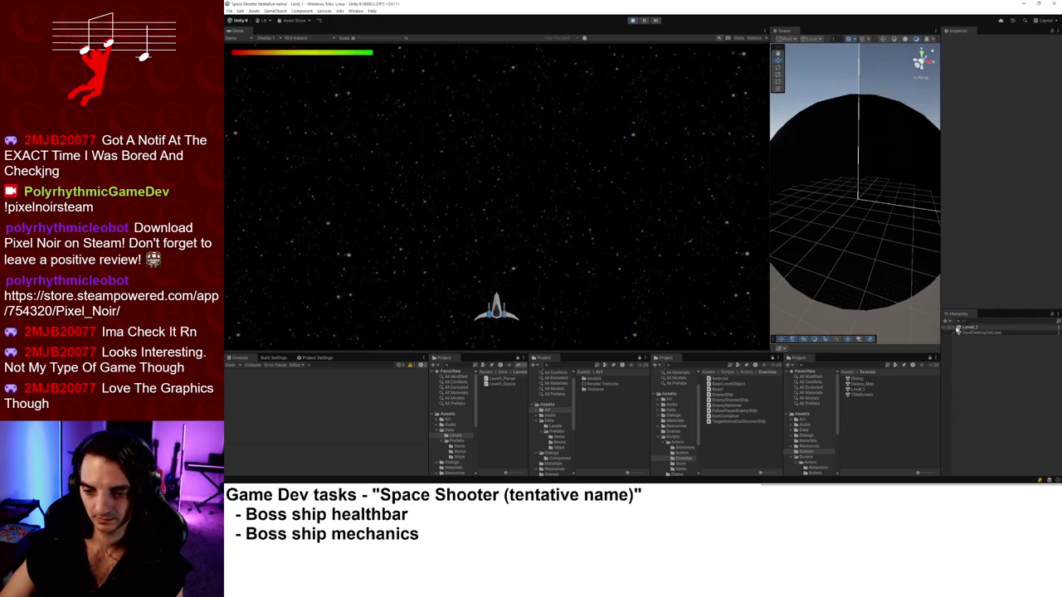
Expand Level_1 > GameHud in the Hierarchy and select its HealthBar.
left_click(958, 327)
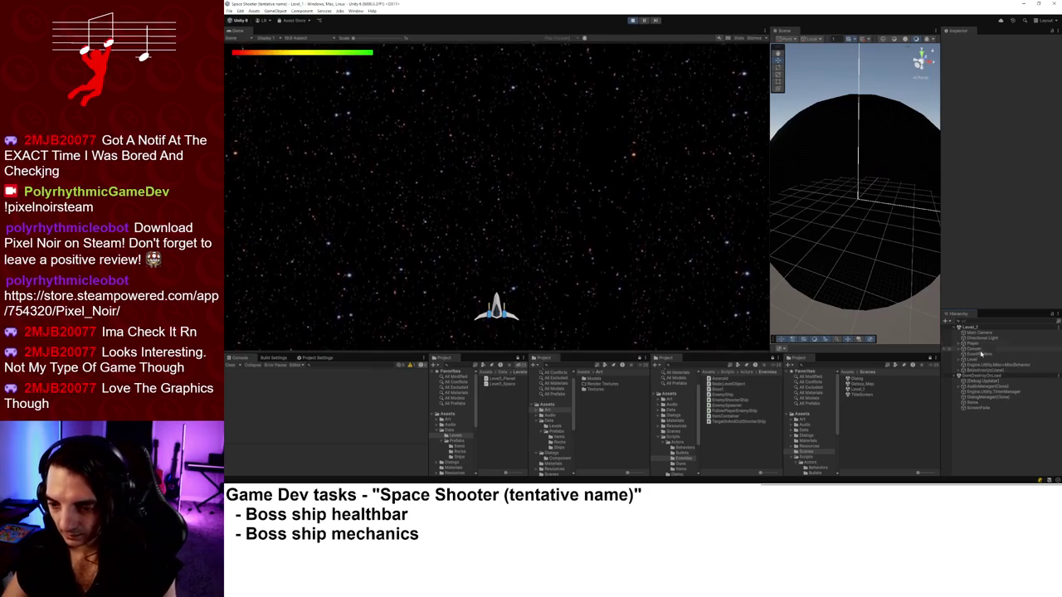
left_click(977, 354)
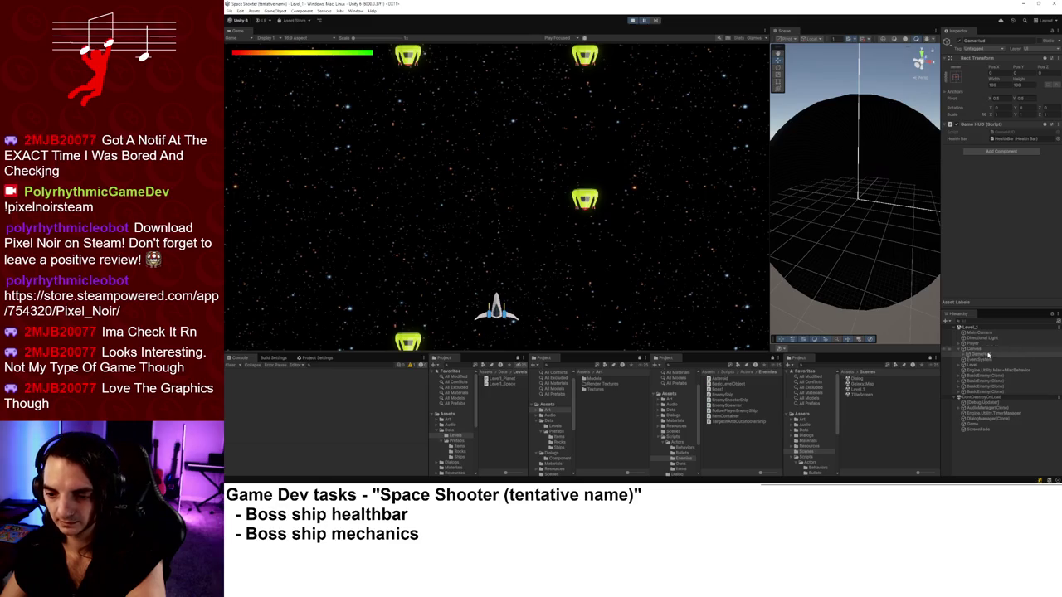
key("Right")
key("Down")
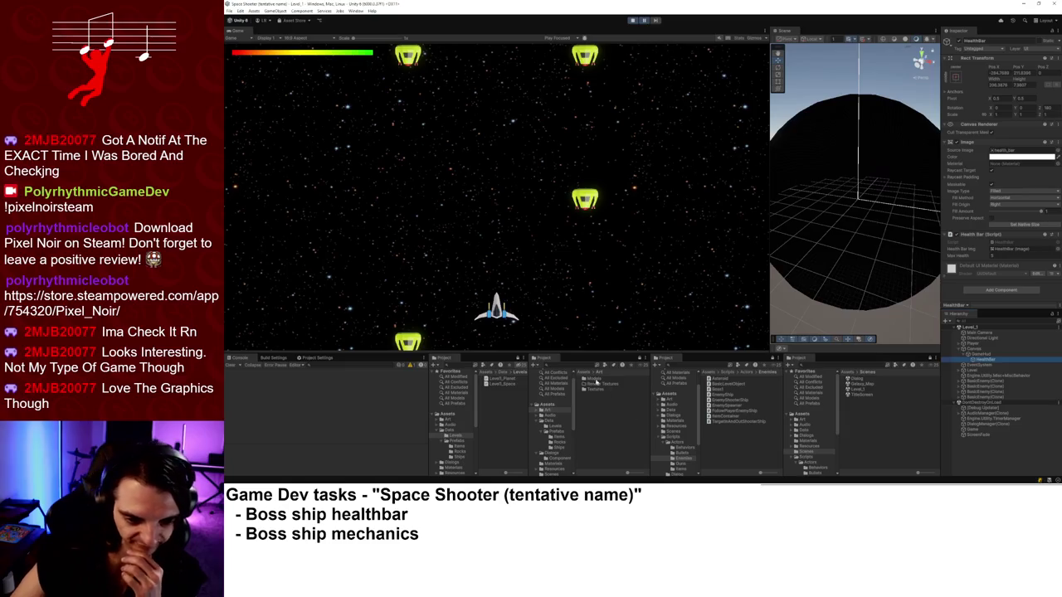
Search the Project window for 'gamehud', then stop Play mode.
left_click(569, 366)
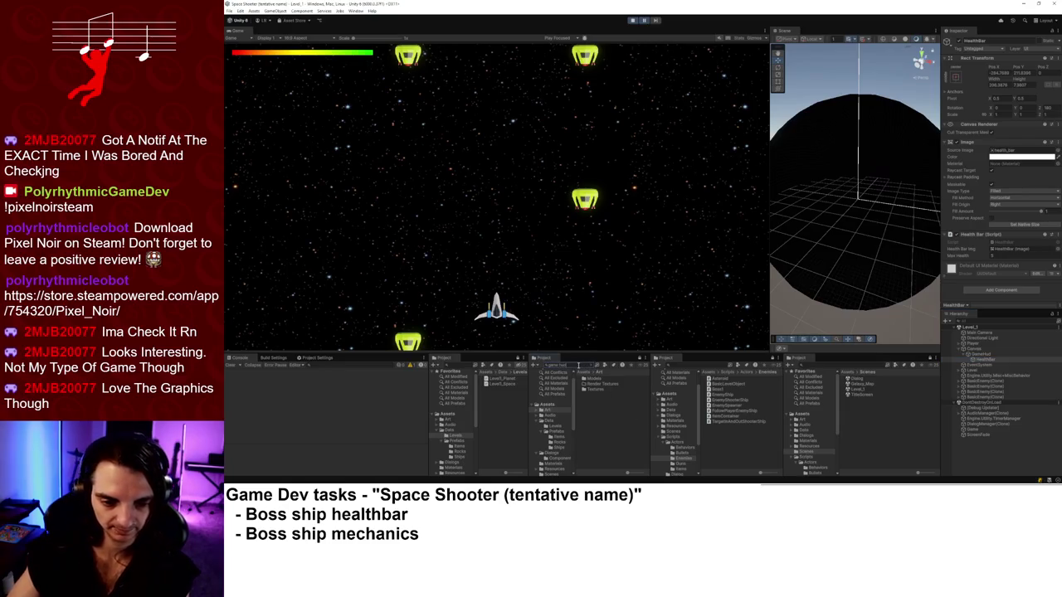
type("gamehud")
left_click_drag(569, 366, 532, 365)
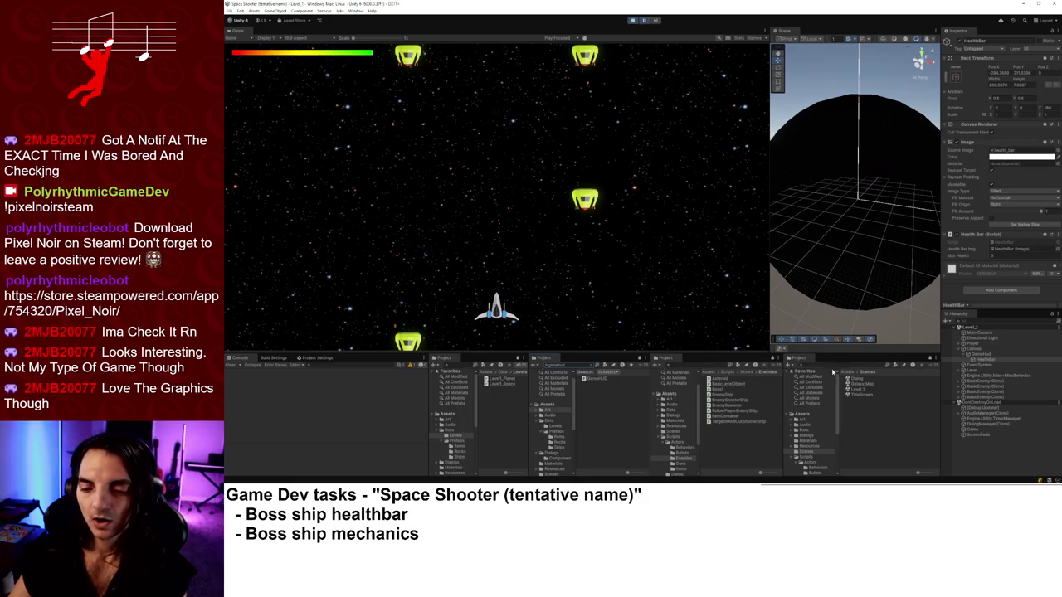
left_click(633, 20)
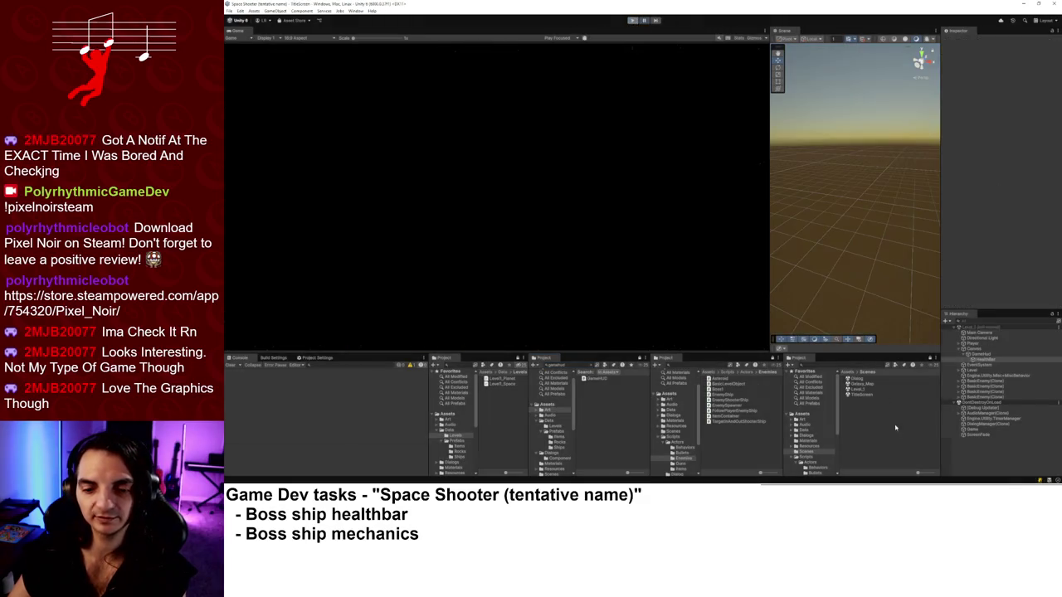
Duplicate GameHud's HealthBar and slide the copy to the top right of the screen.
left_click(857, 388)
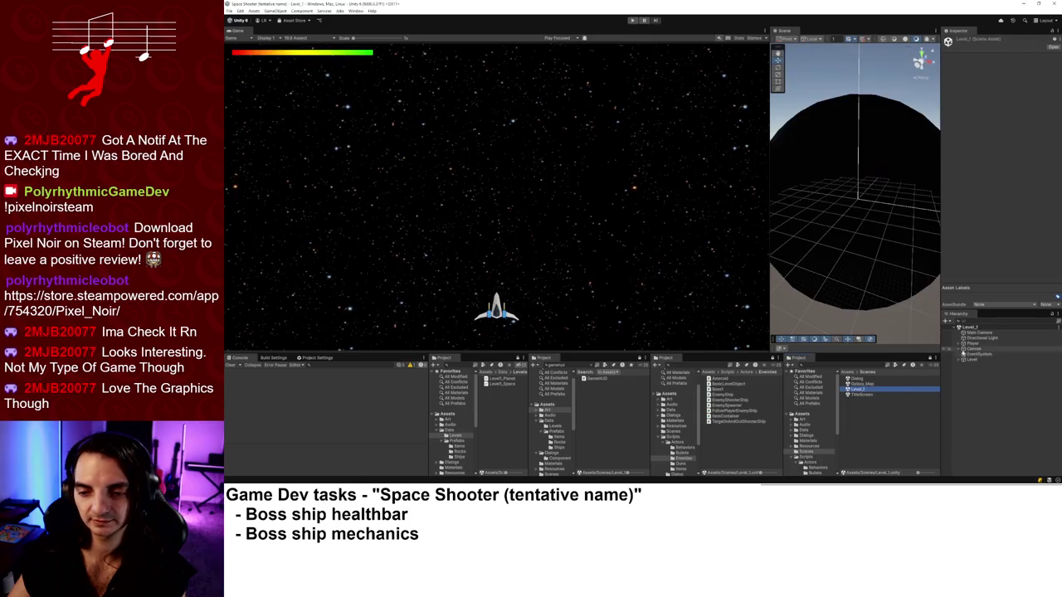
left_click(959, 349)
left_click(977, 355)
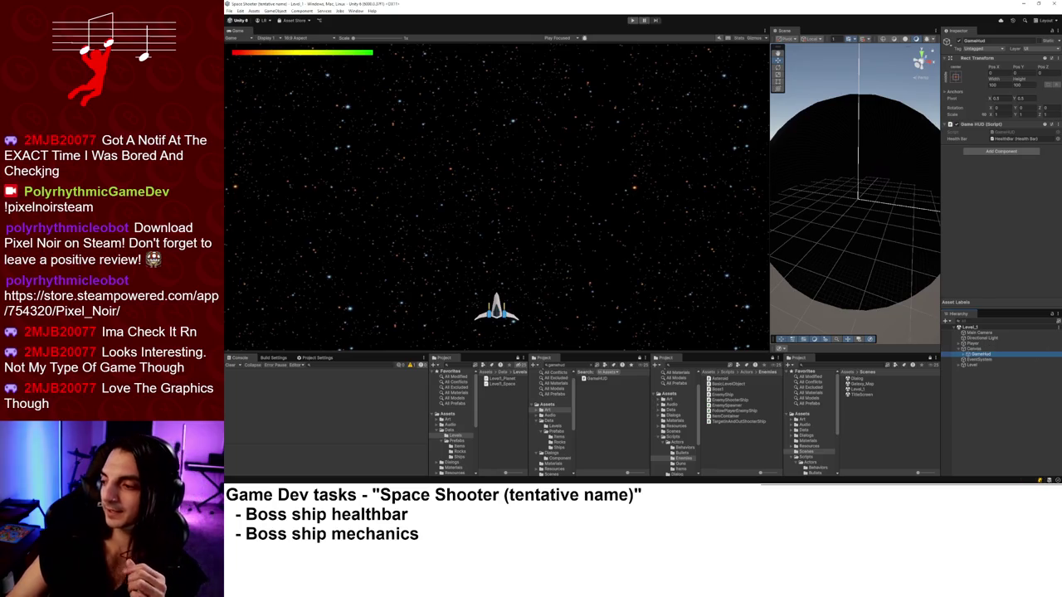
left_click(963, 354)
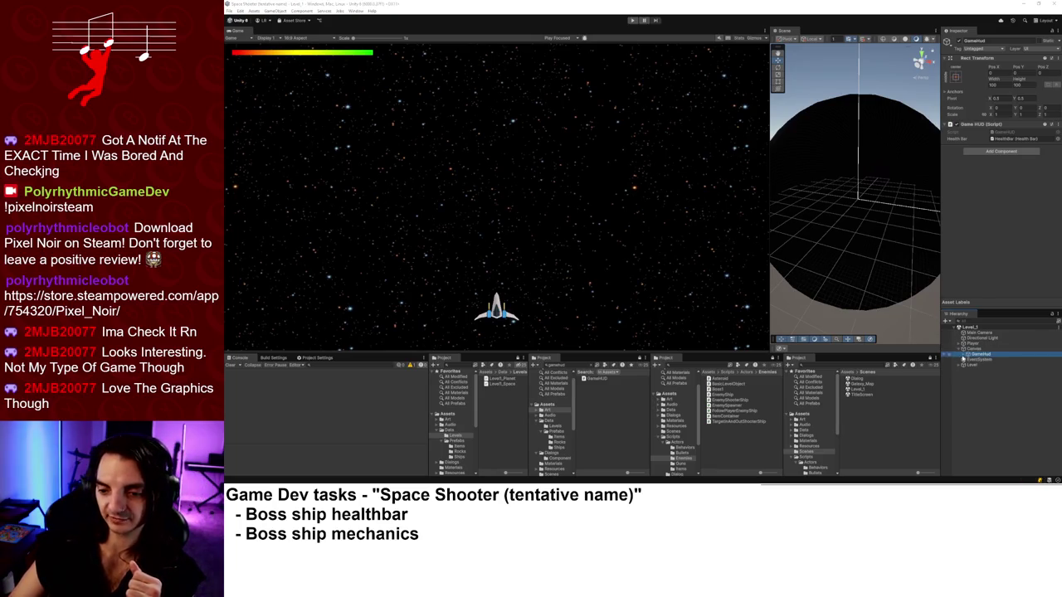
left_click(979, 360)
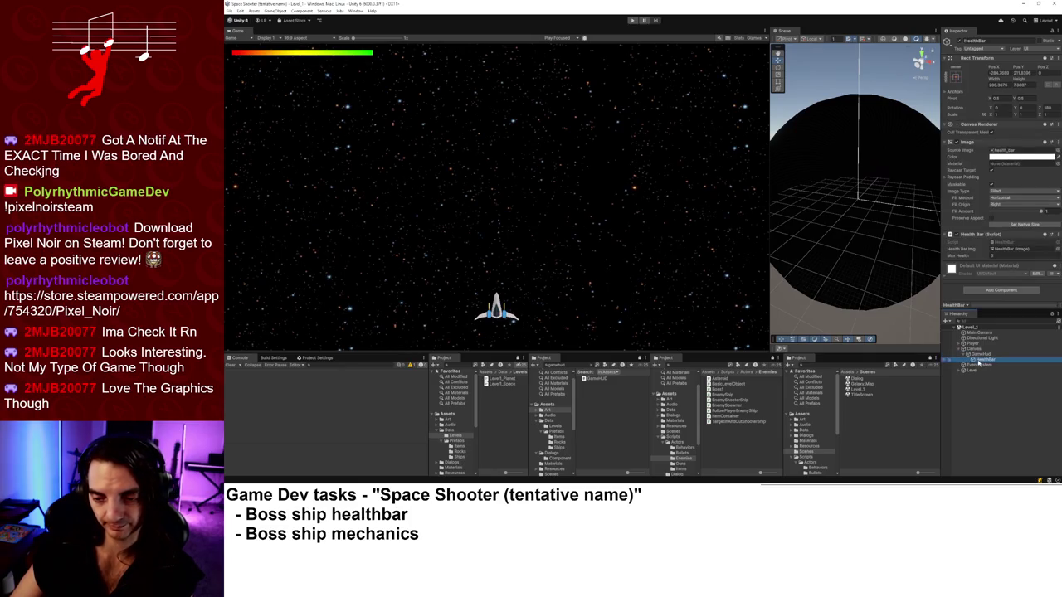
key("ctrl+d")
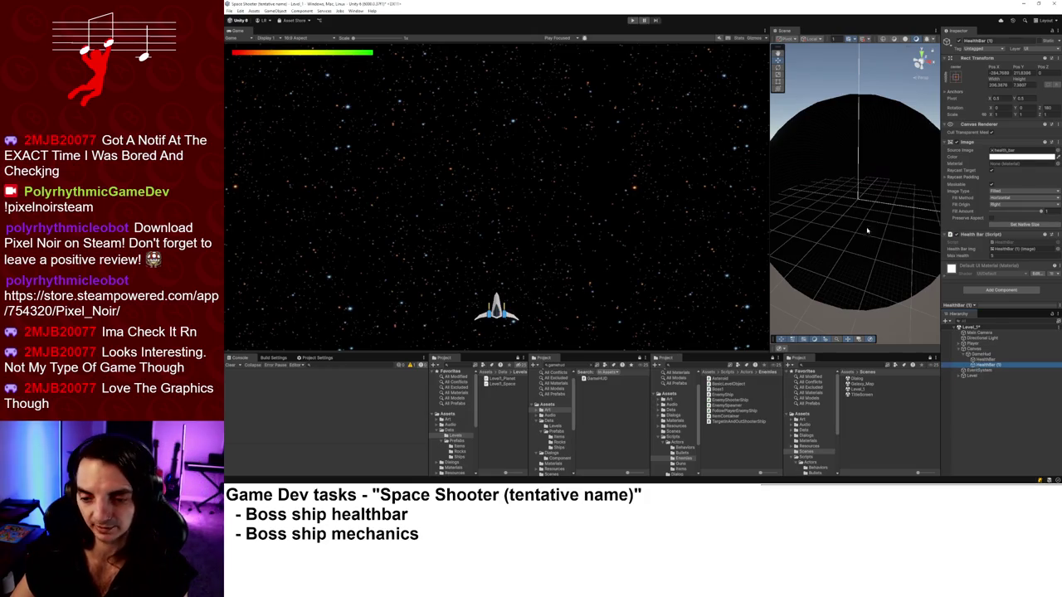
mouse_move(993, 69)
left_mouse_down()
mouse_move(1014, 241)
mouse_move(637, 354)
left_mouse_up()
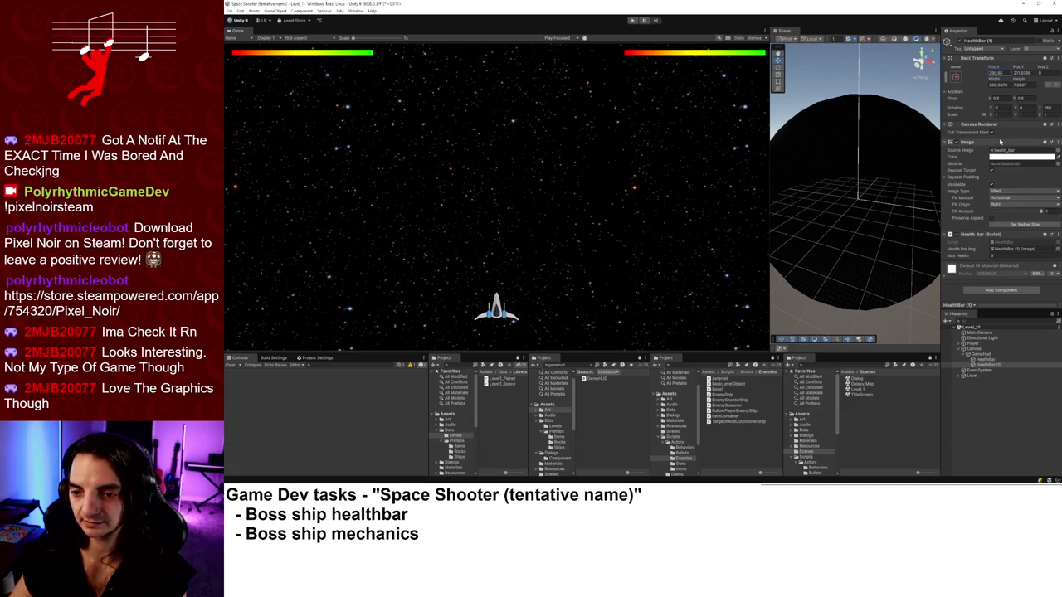
Rename the copy Boss_Healthbar, set its Z rotation to 180 and preview its fill draining.
left_click(994, 362)
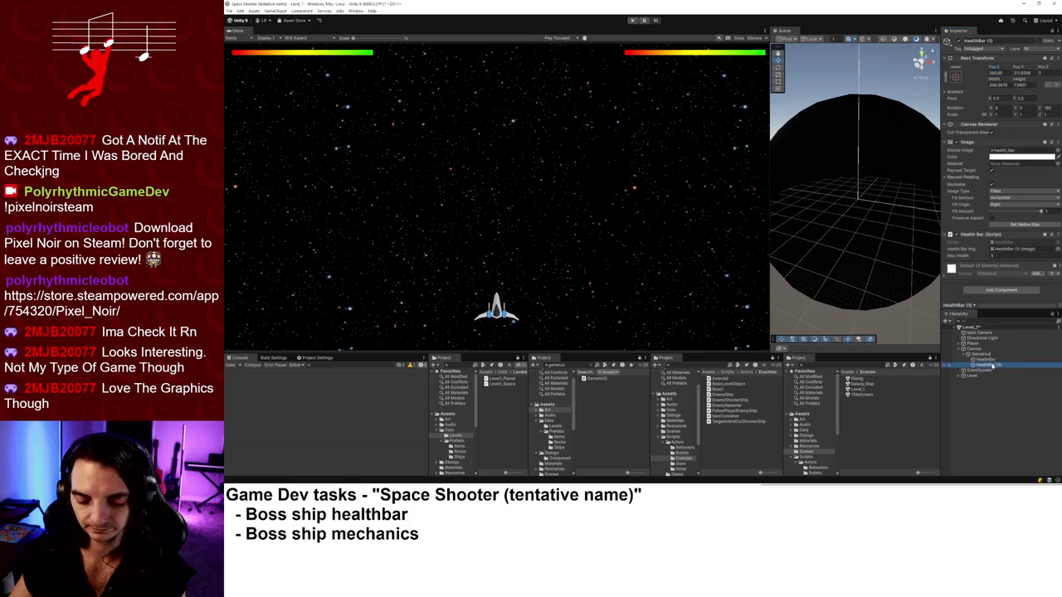
type("Boss_")
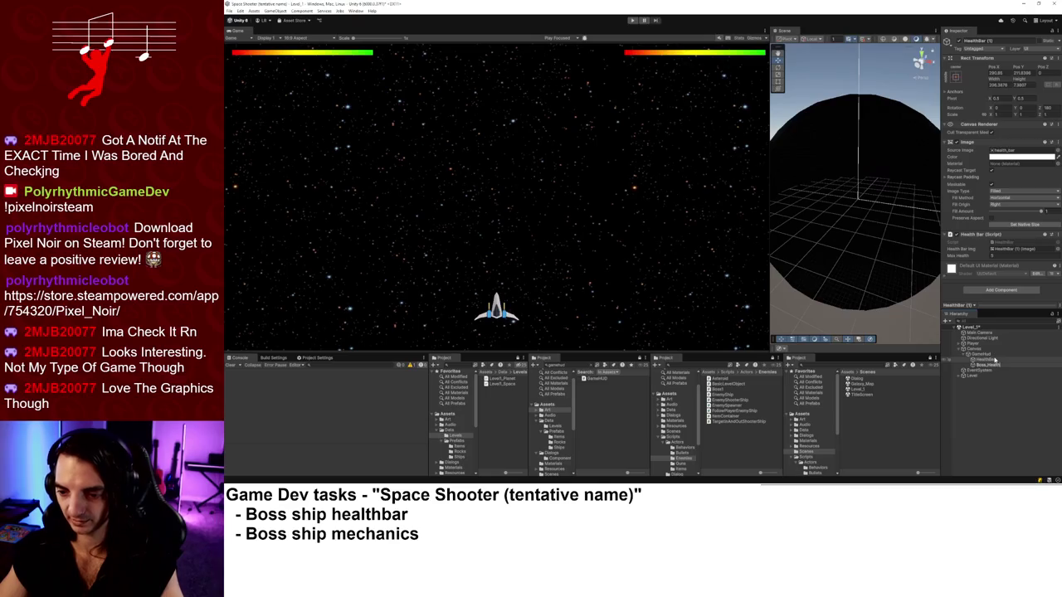
key("Return")
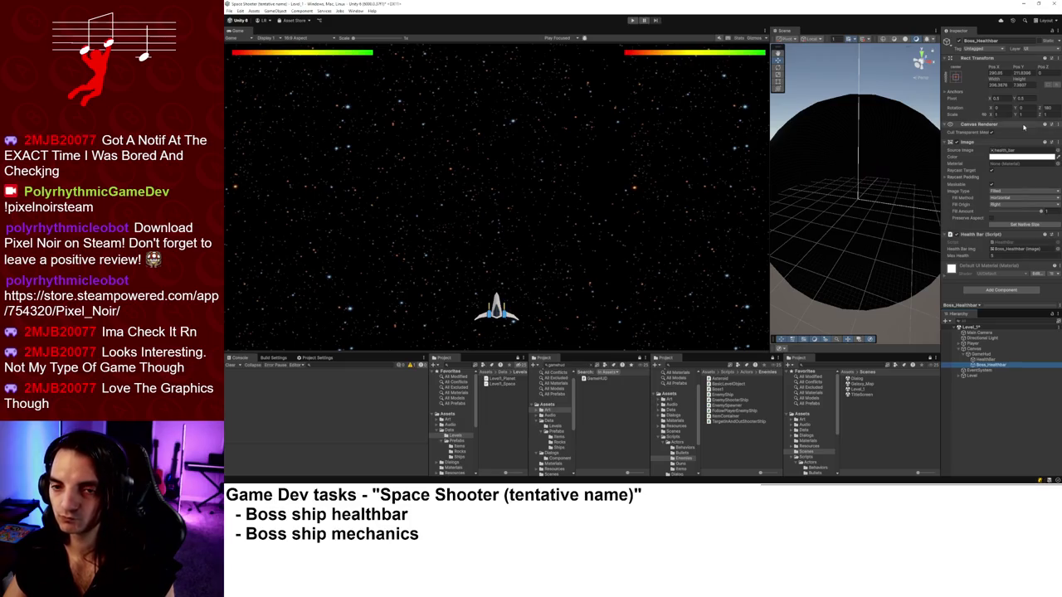
left_click(1048, 108)
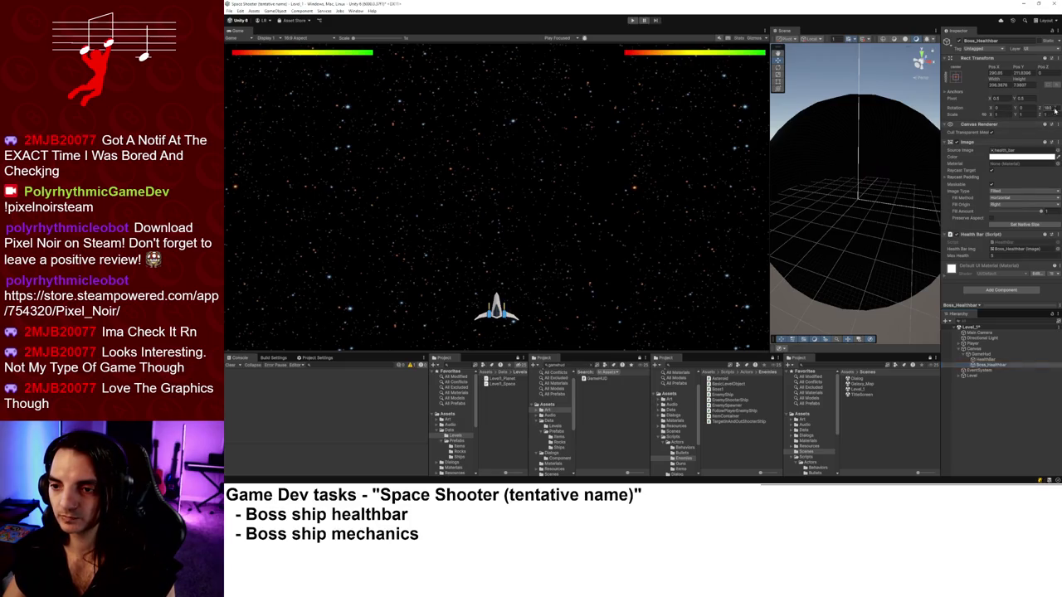
type("180")
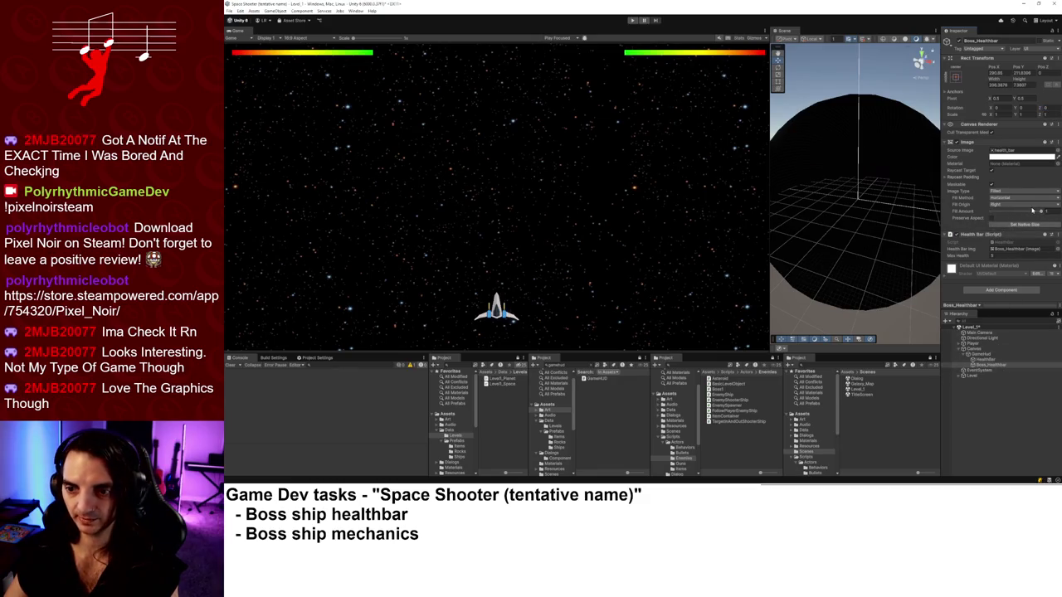
mouse_move(1033, 211)
left_mouse_down()
mouse_move(992, 212)
mouse_move(1056, 214)
left_mouse_up()
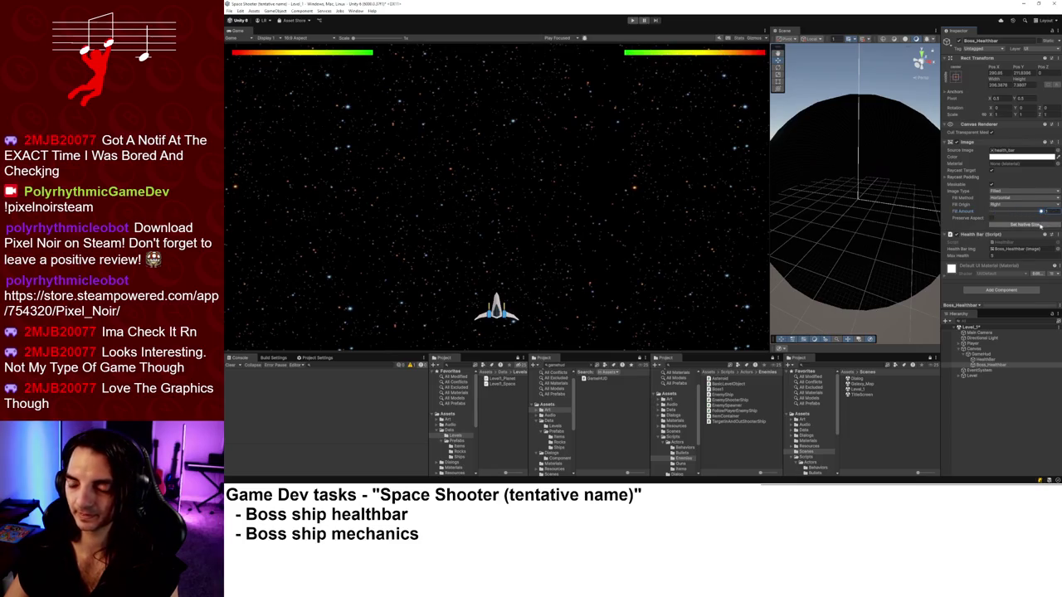
left_click(983, 355)
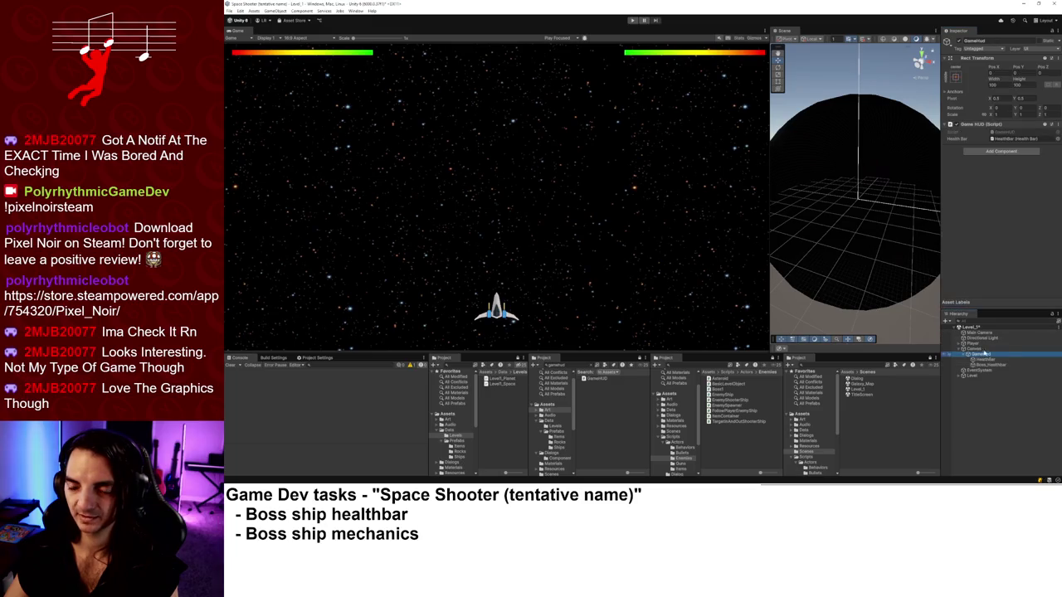
left_click(1012, 132)
In GameHUD.cs, duplicate the health bar field as a serialized _bossHealthBar field.
double_click(1013, 132)
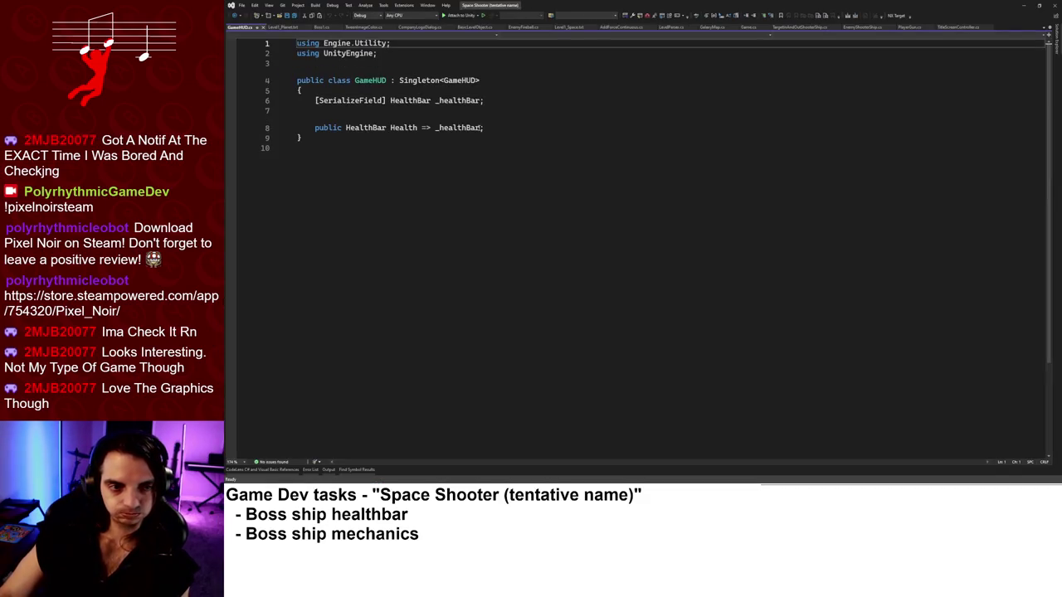
left_click(497, 100)
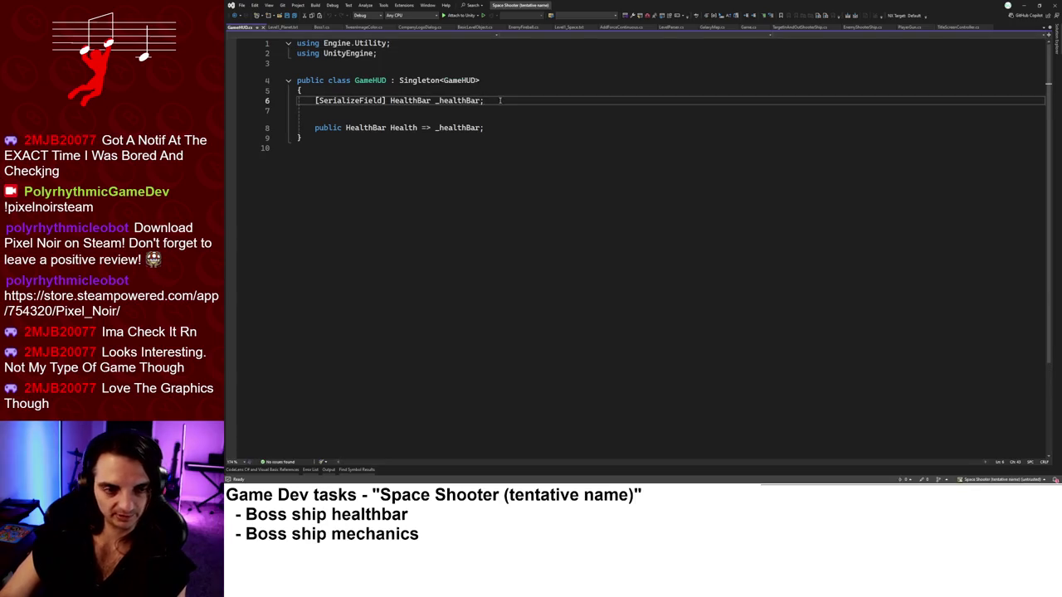
key("ctrl+d")
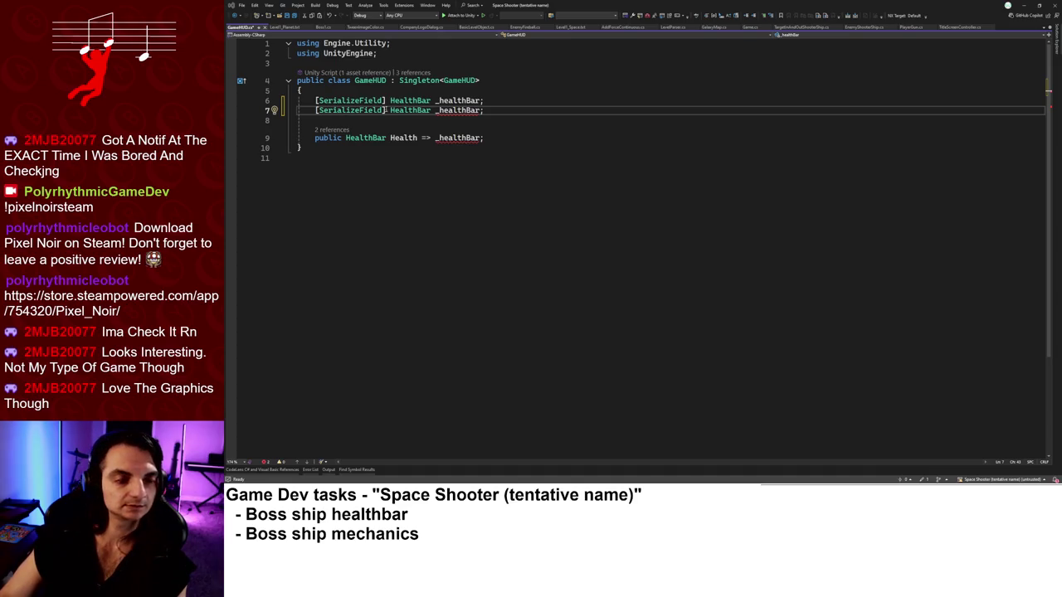
type("boss")
key("Delete")
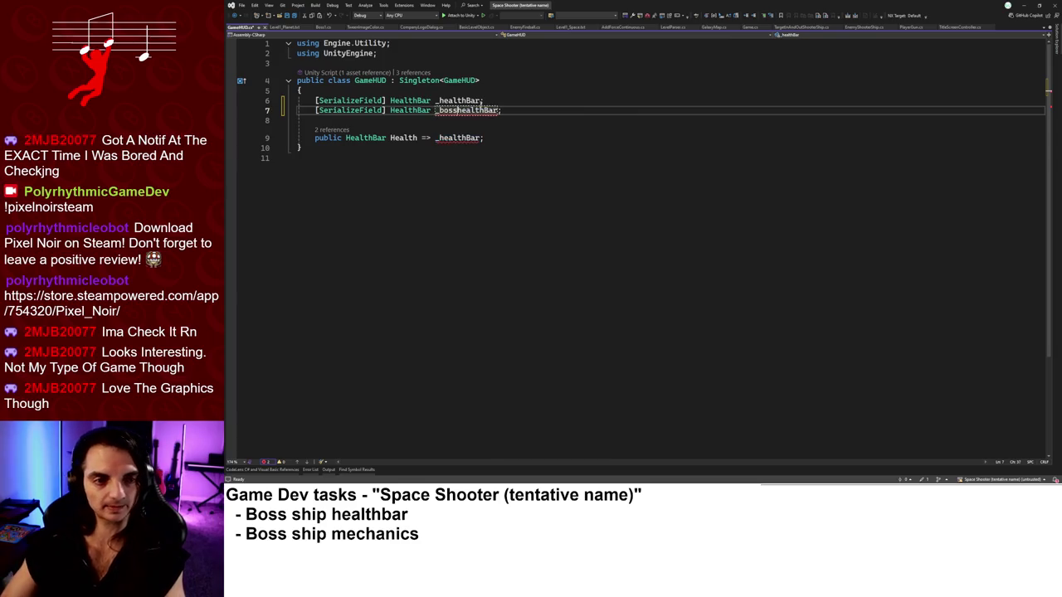
type("H")
Add a BossHealth property copied from Health and save GameHUD.cs.
key("Down")
key("Down")
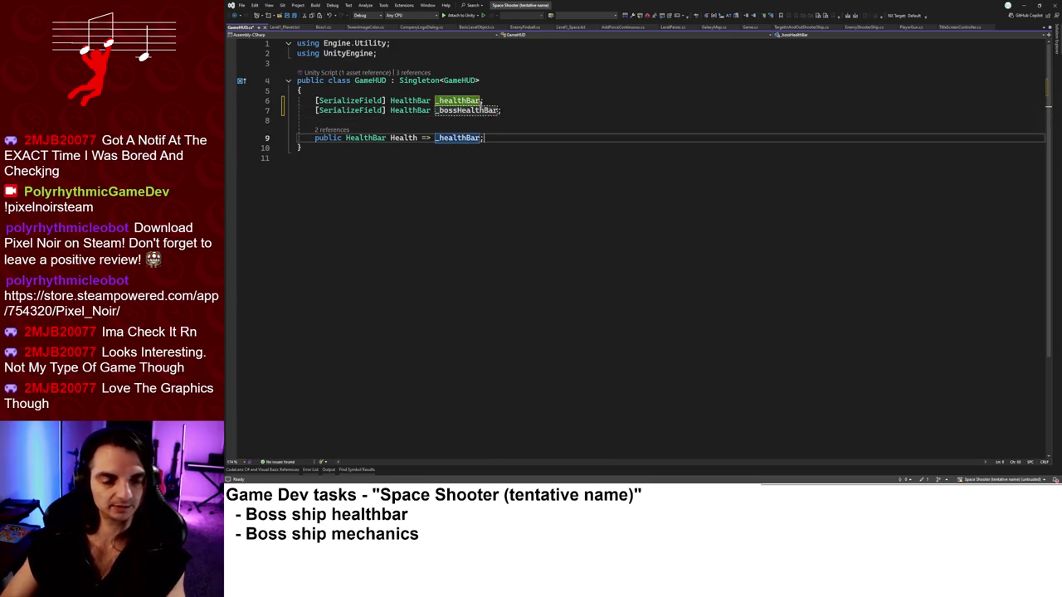
key("End")
key("ctrl+d")
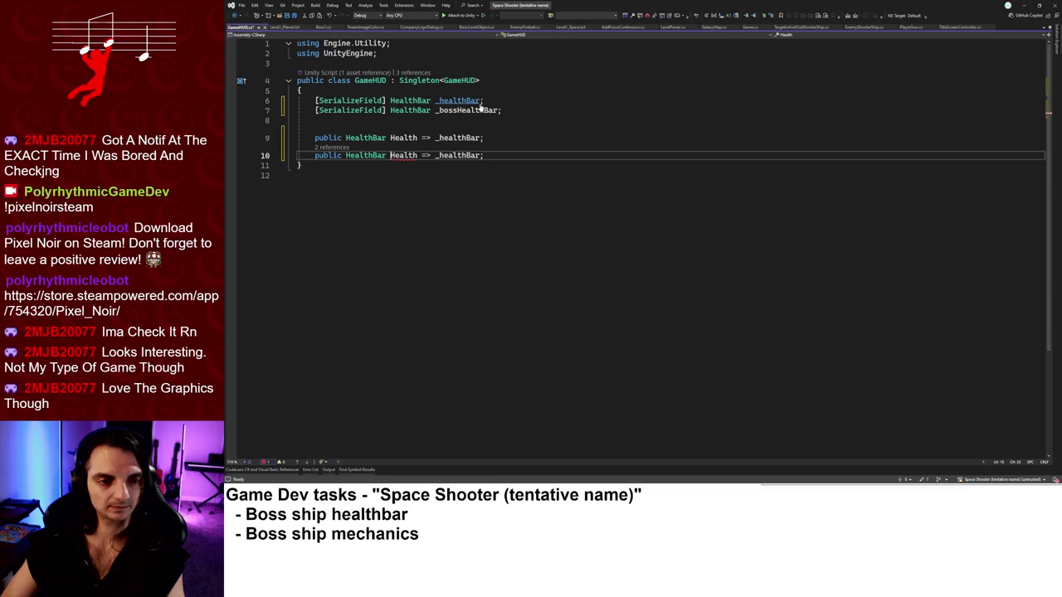
type("Boss")
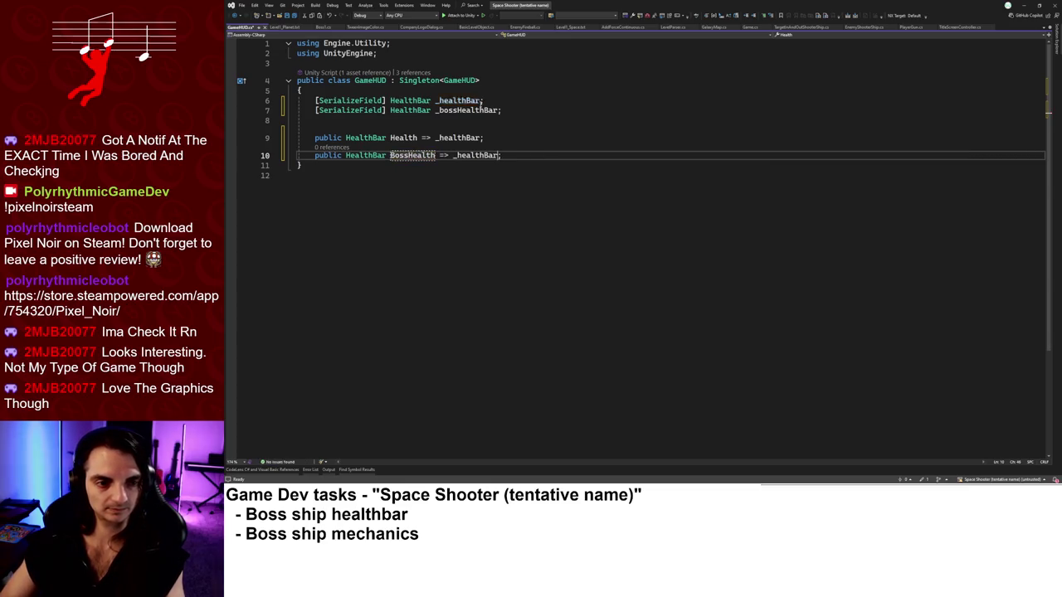
key("ctrl+Left")
key("ctrl+Left")
key("shift+Right")
type("BossH")
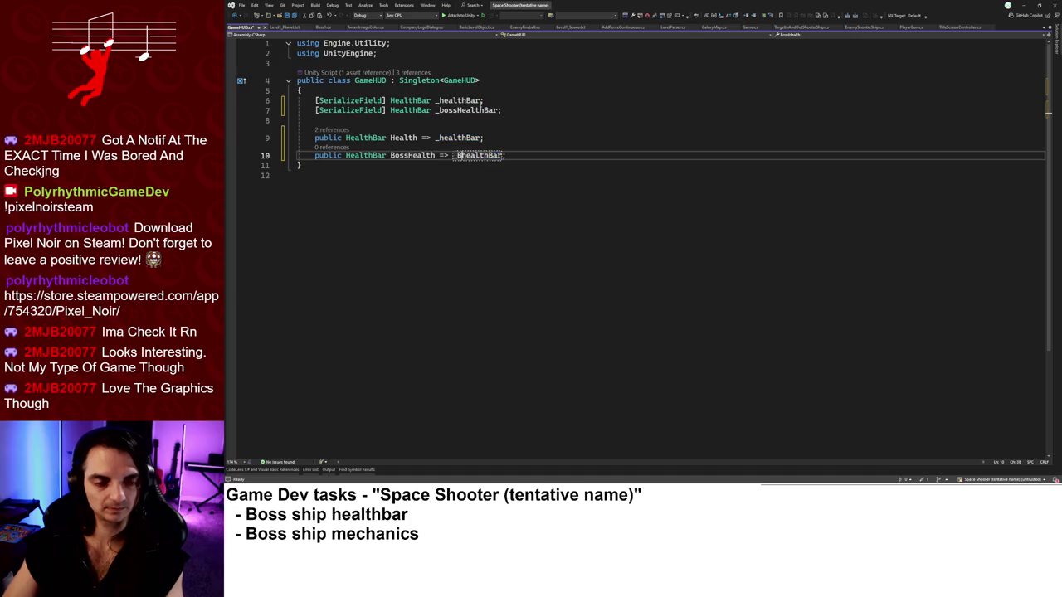
key("ctrl+s")
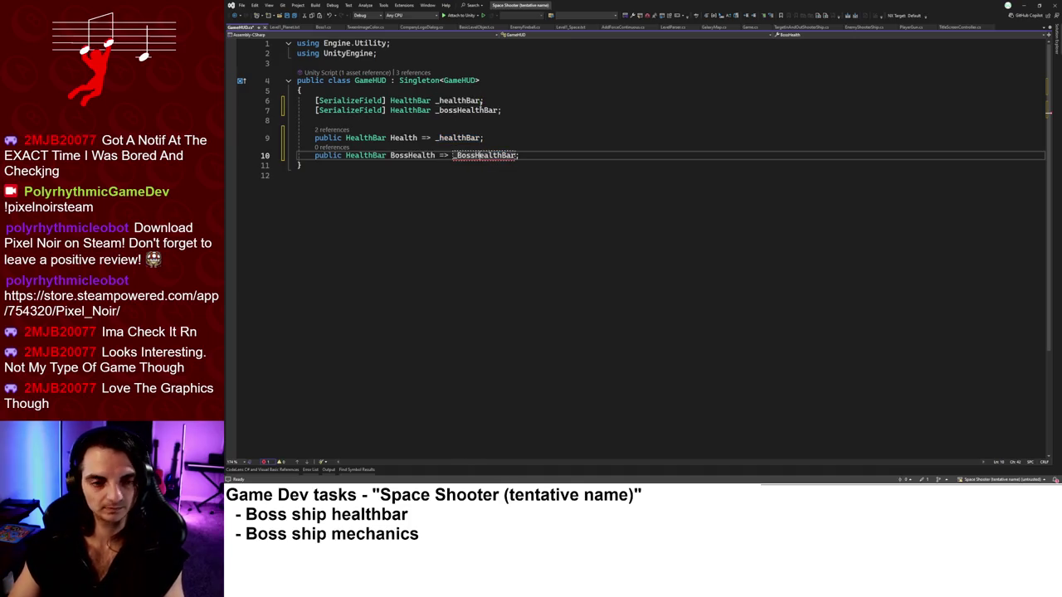
Fix BossHealth to return _bossHealthBar, then open PlayerShipHealthController from Health's references.
left_click(402, 168)
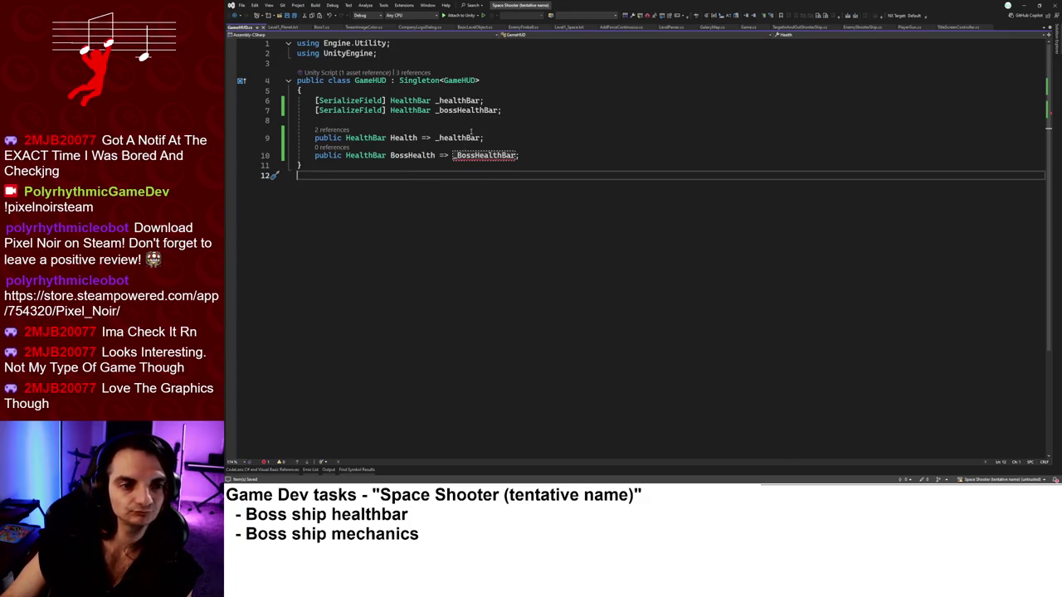
double_click(481, 110)
key("ctrl+c")
double_click(485, 155)
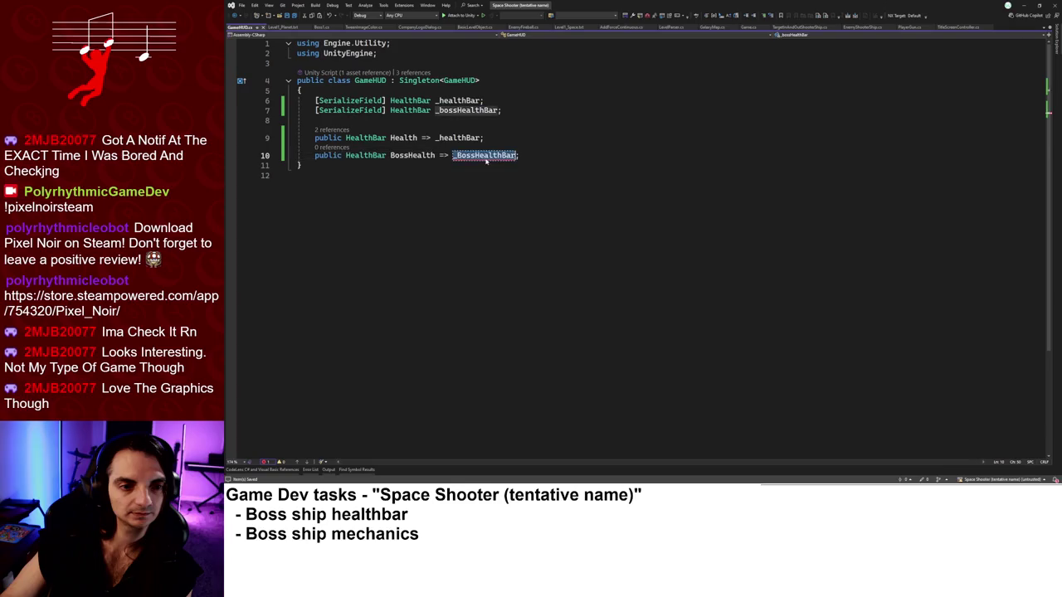
key("ctrl+v")
key("BackSpace")
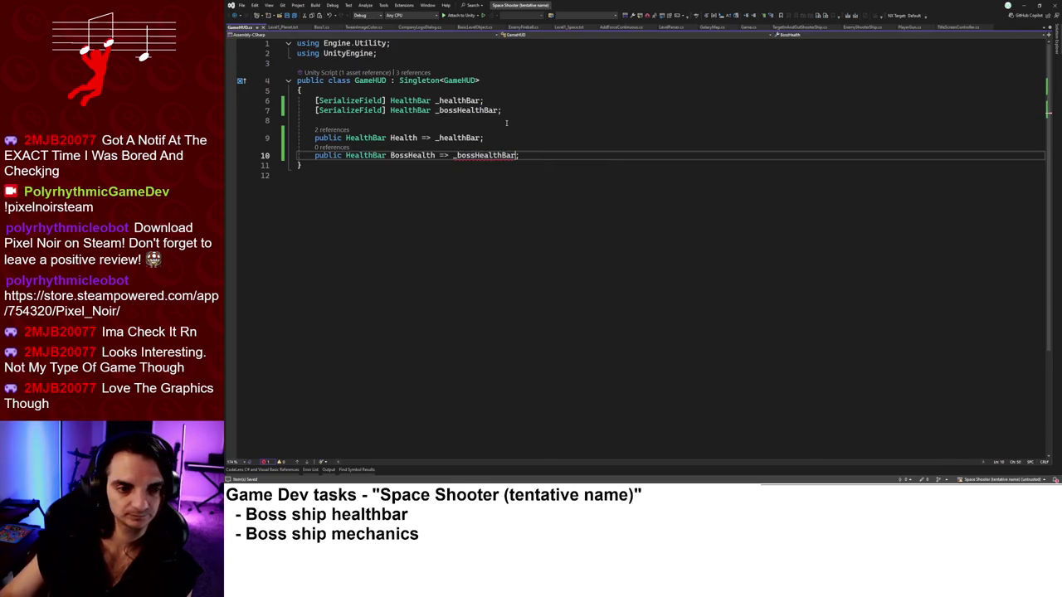
left_click(336, 133)
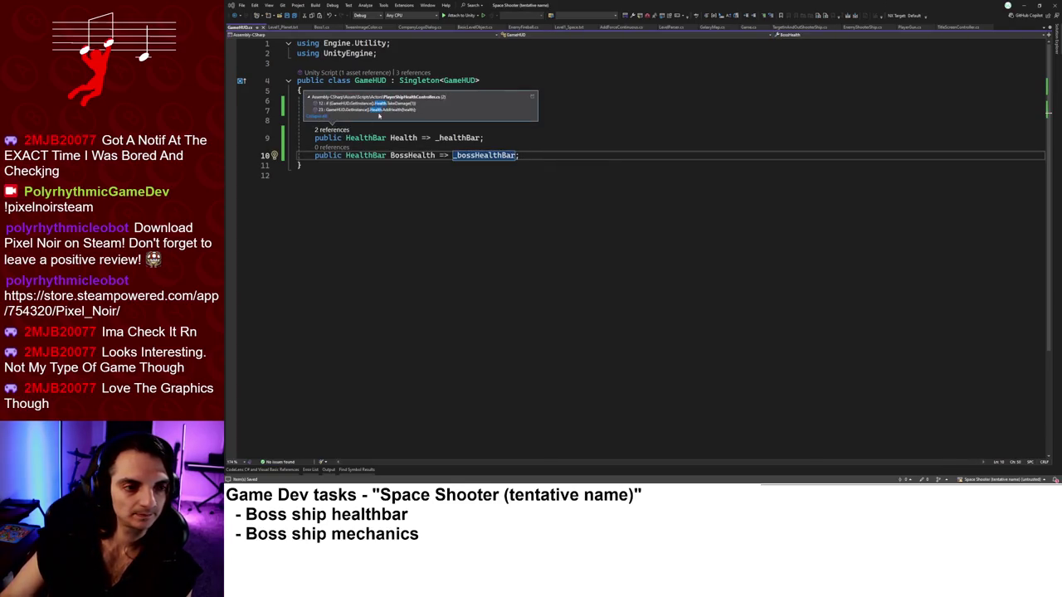
double_click(386, 109)
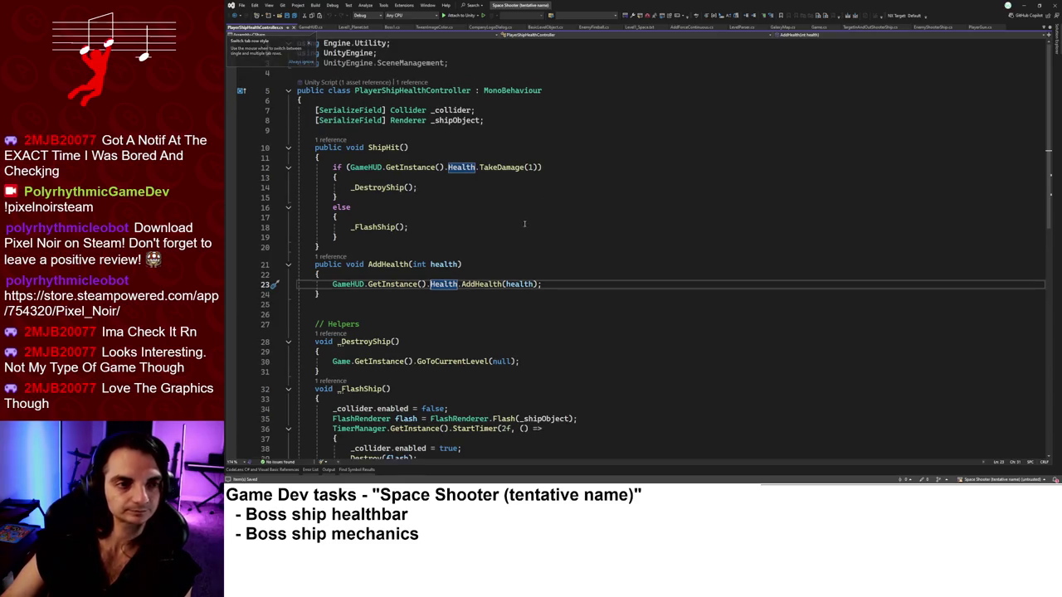
In Boss1.cs, collapse the BaseState, Arrive, Idle, Shoot, Fireball and HomingMissle state classes.
left_click(390, 27)
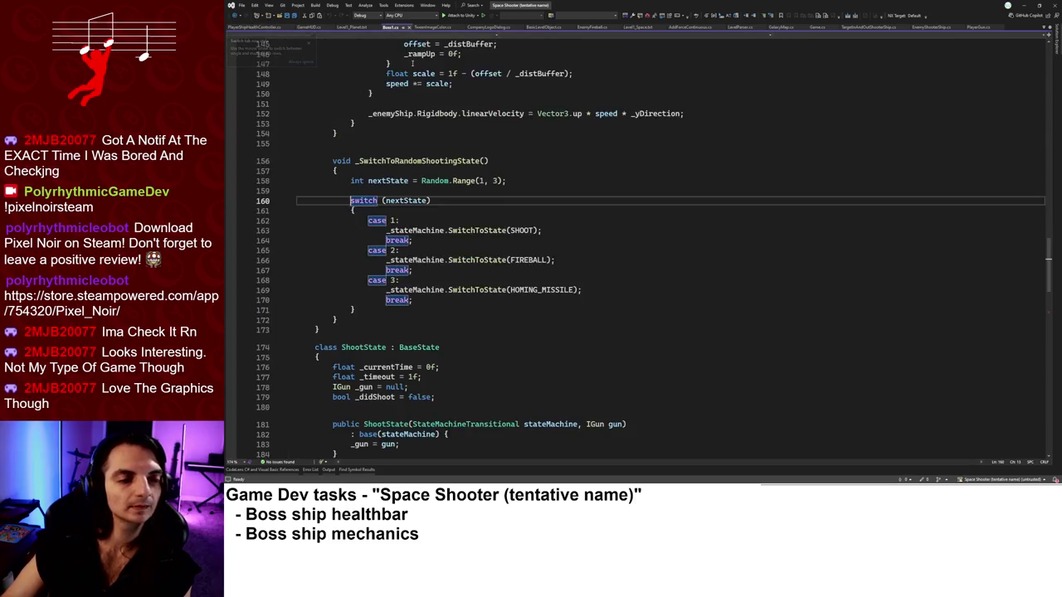
scroll(498, 297, "up", 10)
scroll(498, 297, "up", 20)
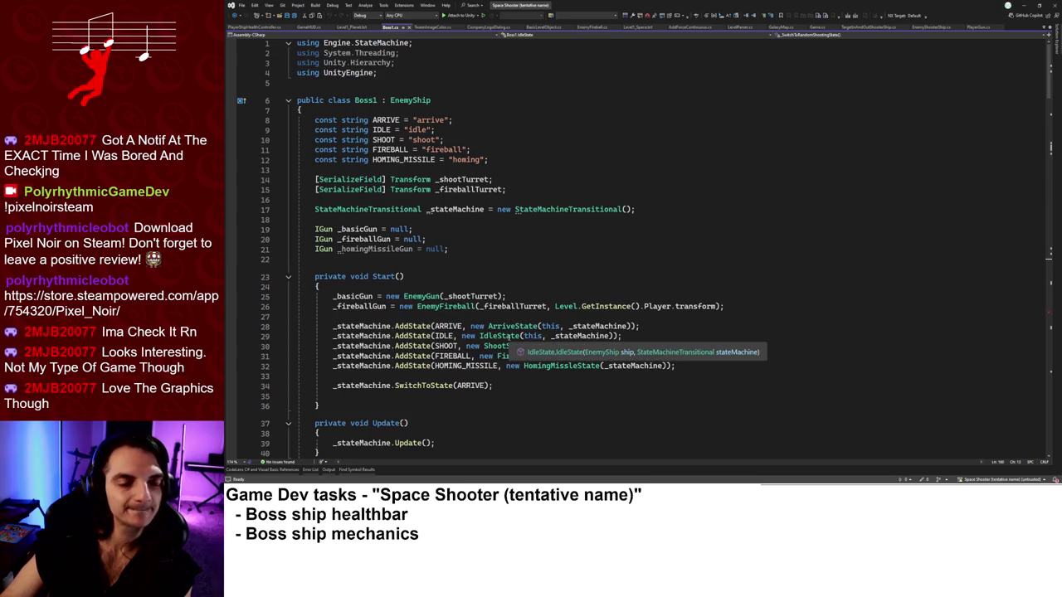
scroll(599, 287, "down", 7)
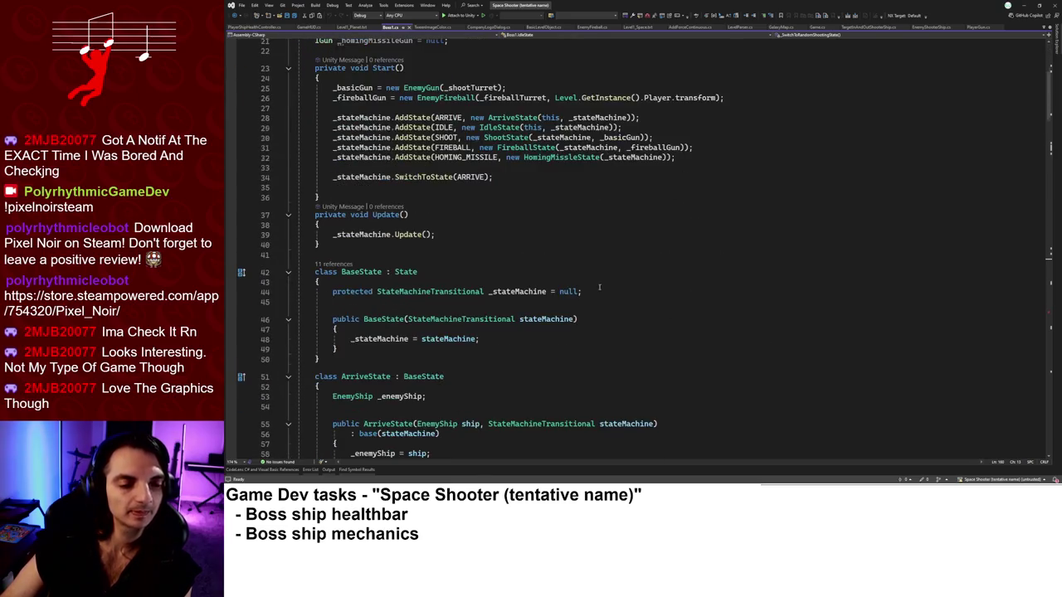
left_click(288, 272)
left_click(288, 290)
left_click(288, 307)
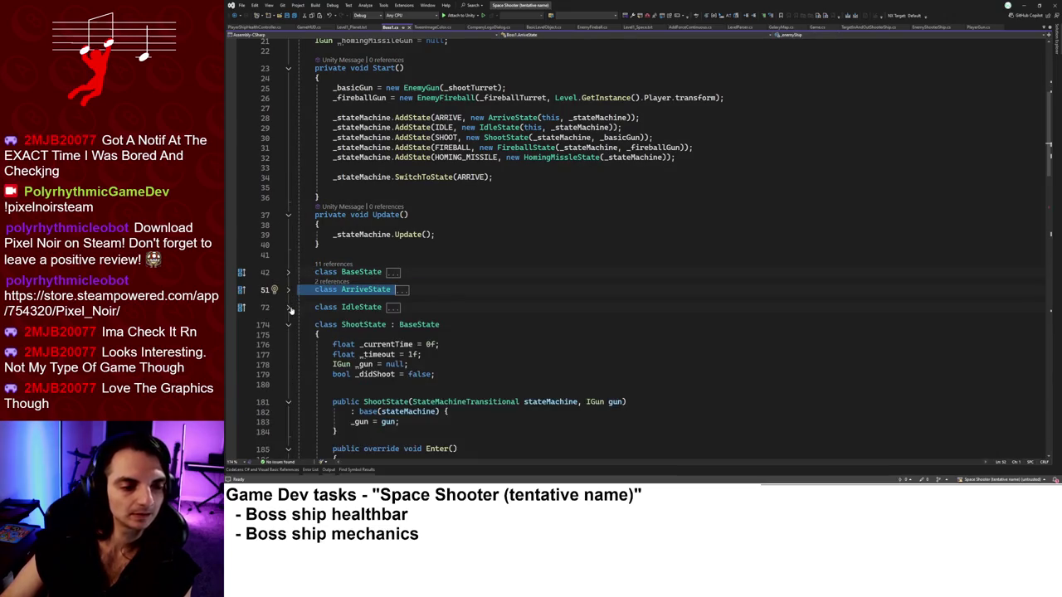
left_click(288, 325)
left_click(288, 342)
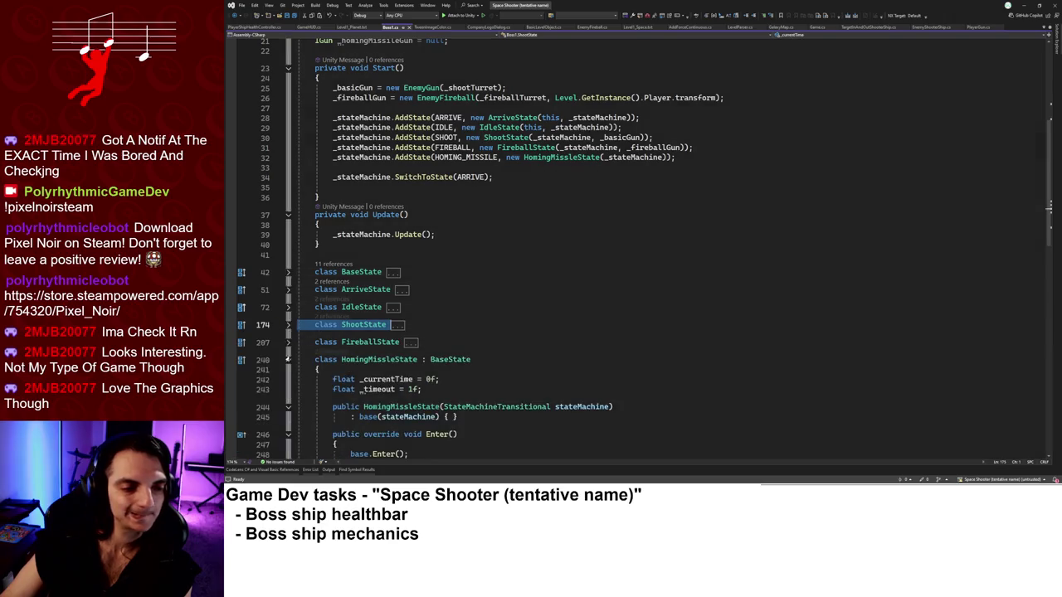
left_click(288, 360)
scroll(441, 366, "up", 3)
scroll(441, 366, "up", 1)
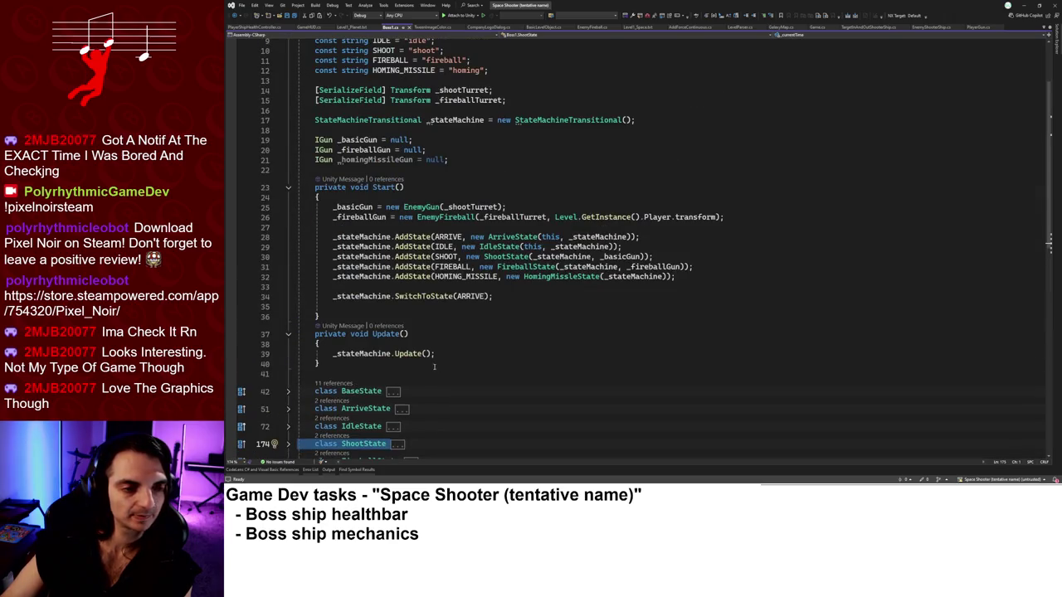
scroll(480, 247, "up", 3)
Review EnemyShip's Hit method via F12, return to Boss1.cs and minimize Visual Studio.
left_click(410, 100)
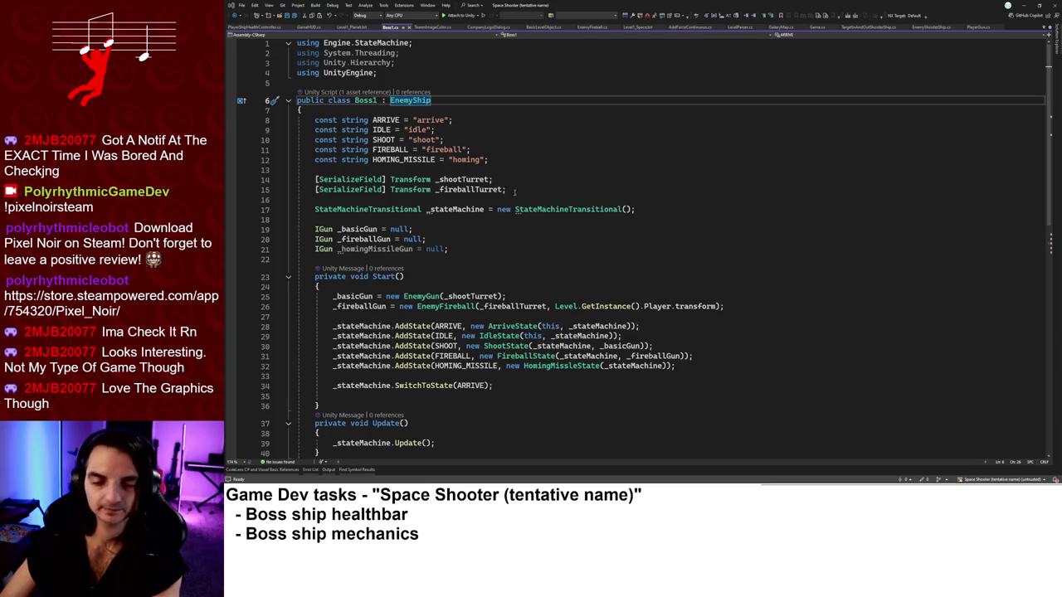
key("F12")
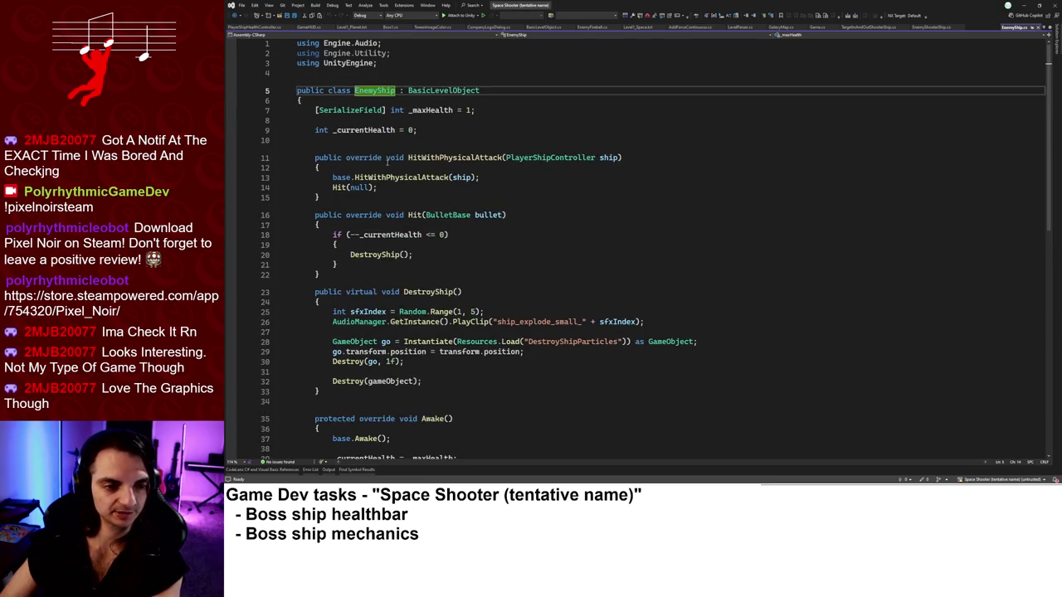
mouse_move(415, 255)
left_mouse_down()
mouse_move(359, 234)
mouse_move(390, 263)
left_mouse_up()
left_click(358, 234)
key("Down")
key("Down")
left_click(391, 264)
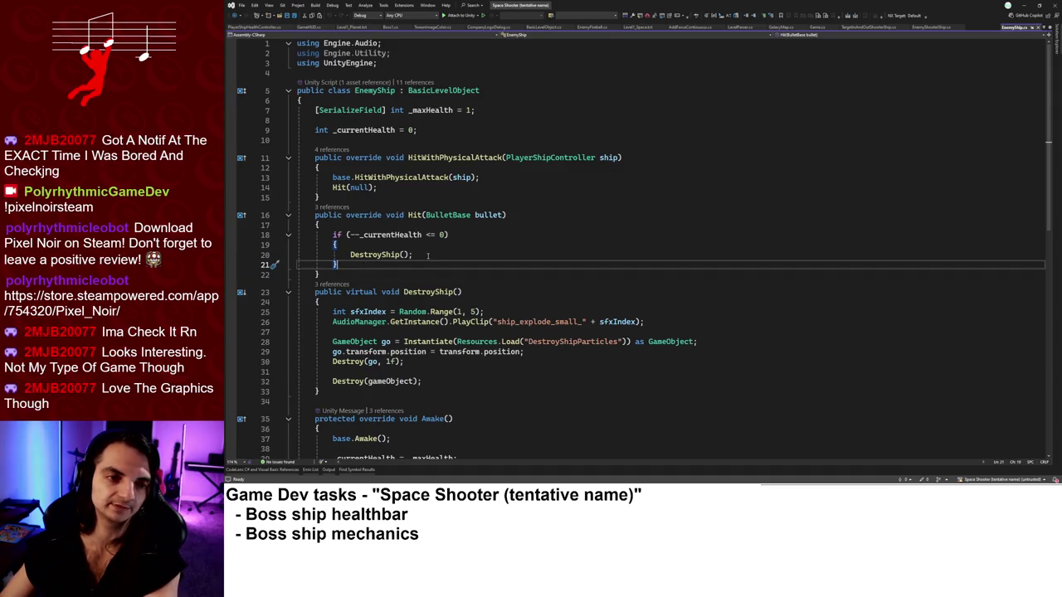
left_click(375, 91)
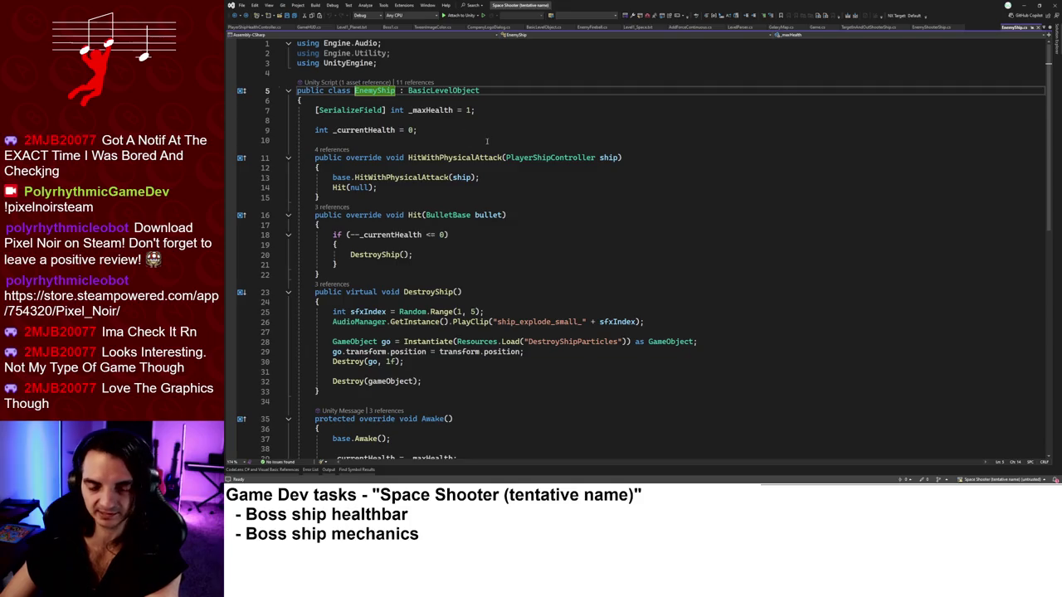
key("ctrl+Tab")
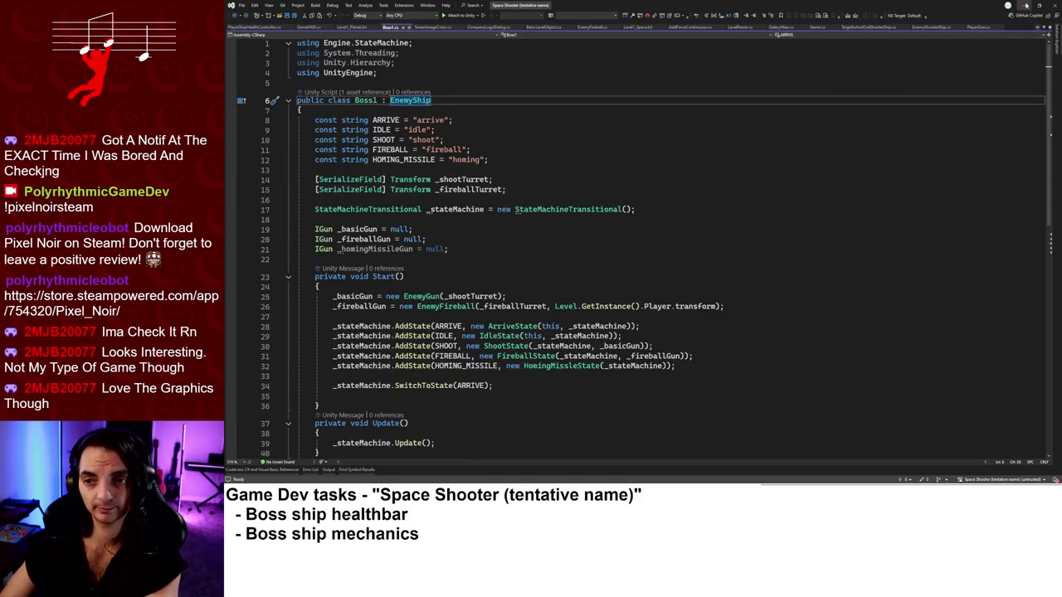
left_click(1024, 7)
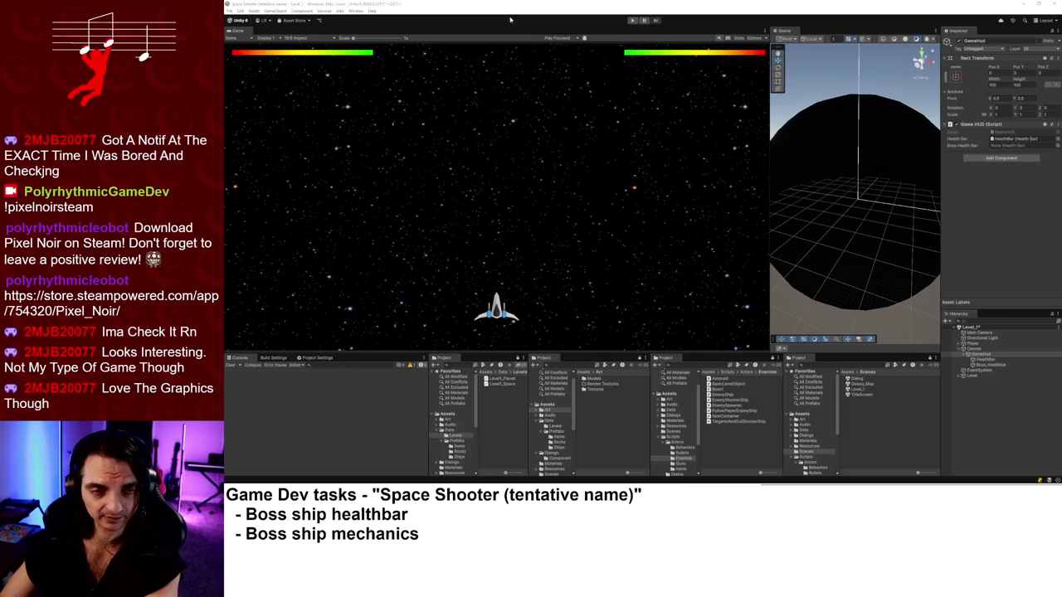
Create a MonoBehaviour script named BossBase in Assets/Scripts/Actors/Enemies, then return to Visual Studio.
scroll(444, 440, "down", 3)
left_click(450, 445)
scroll(451, 446, "down", 1)
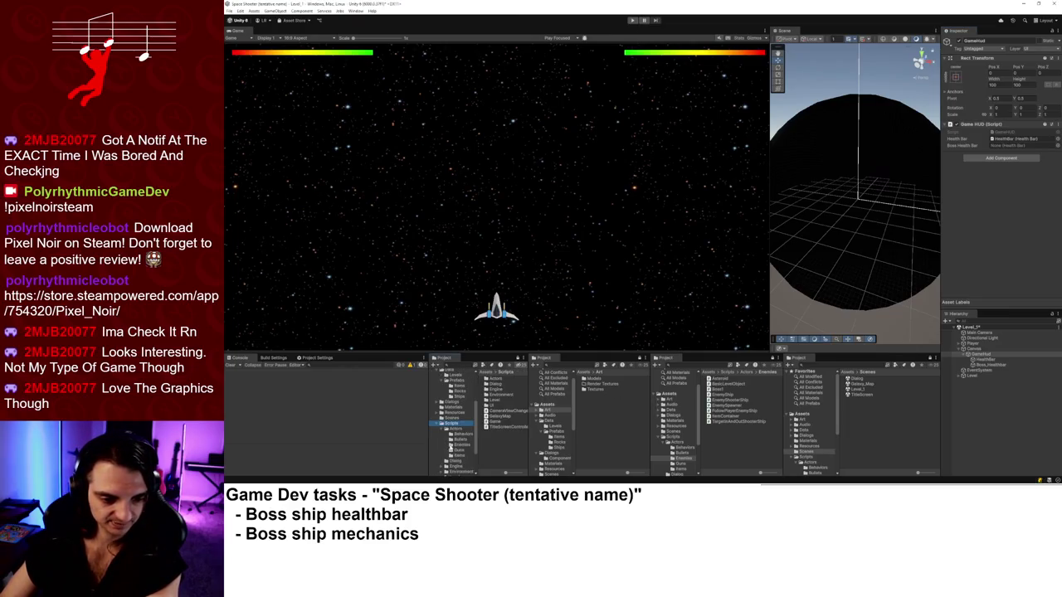
left_click(457, 429)
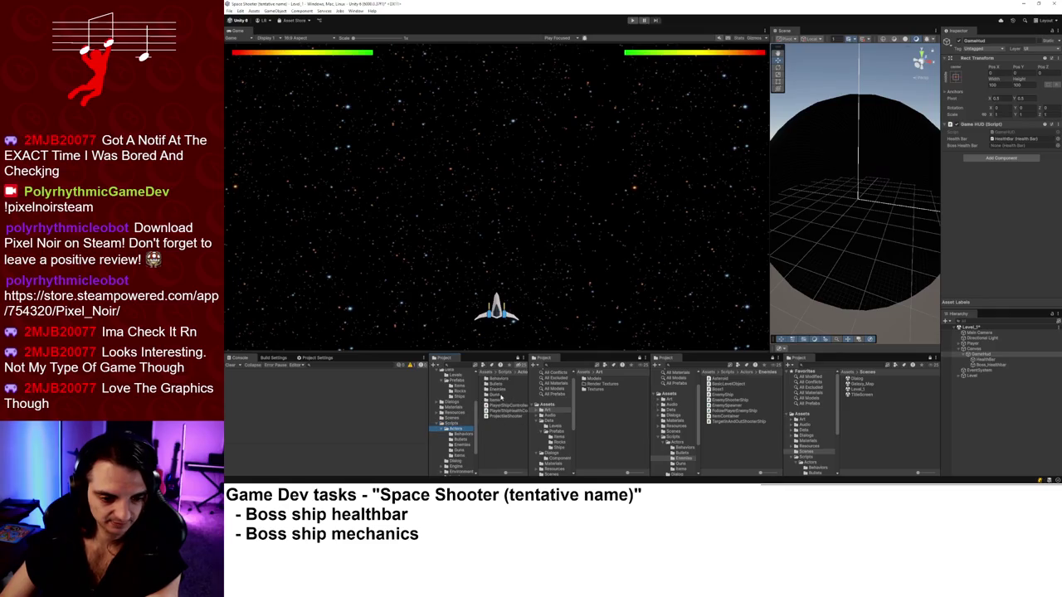
double_click(498, 390)
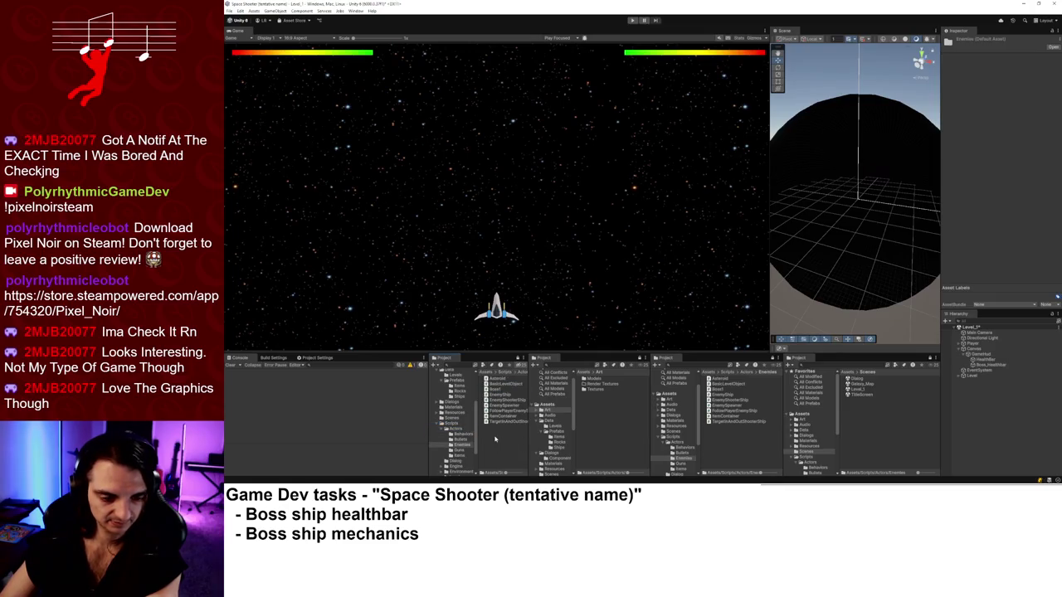
right_click(496, 439)
mouse_move(593, 252)
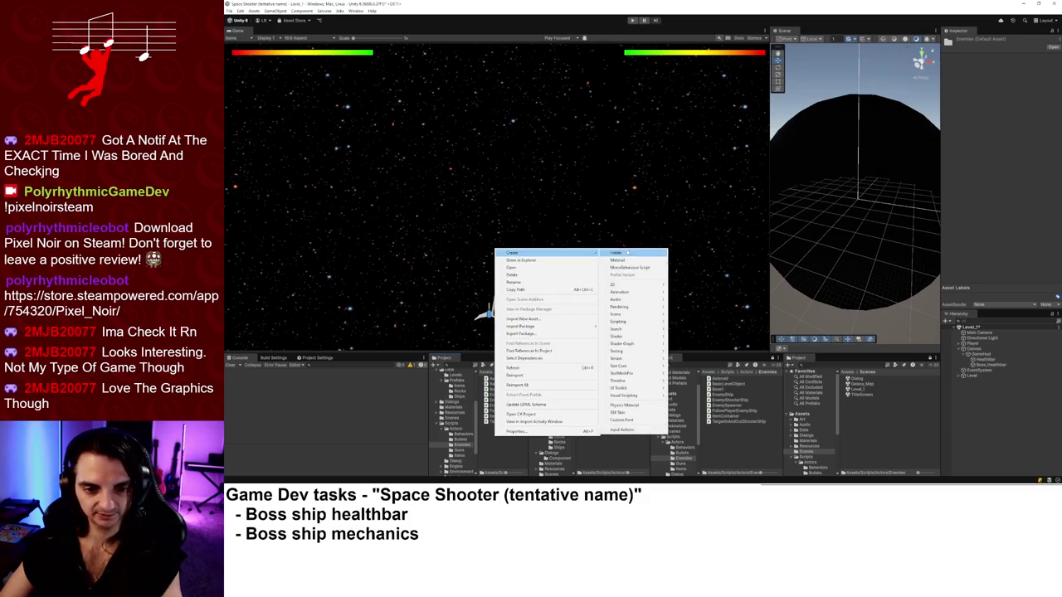
left_click(631, 268)
type("BossShipGuard")
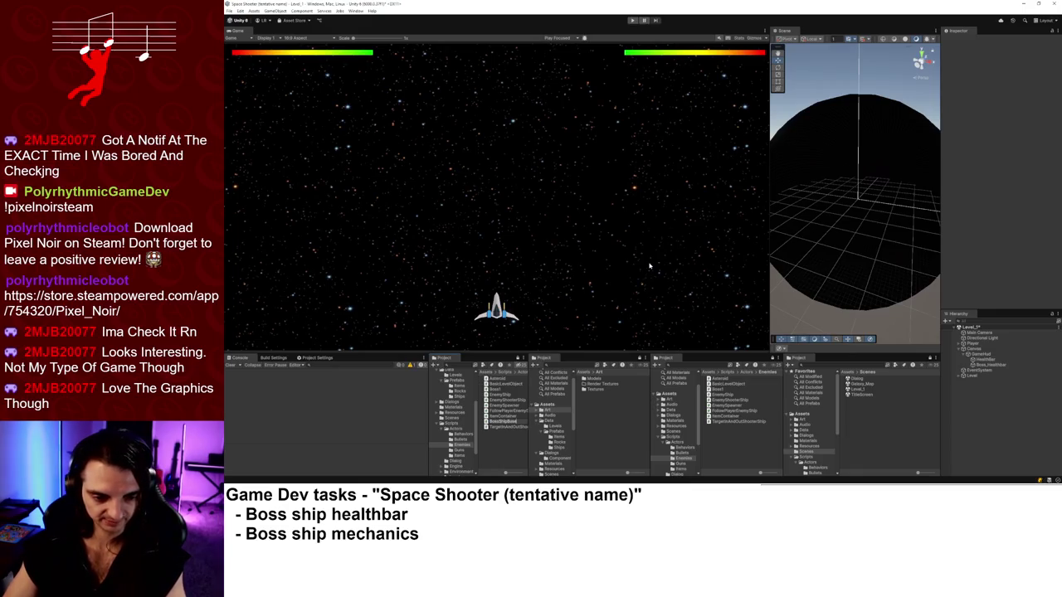
key("BackSpace")
key("BackSpace")
key("BackSpace")
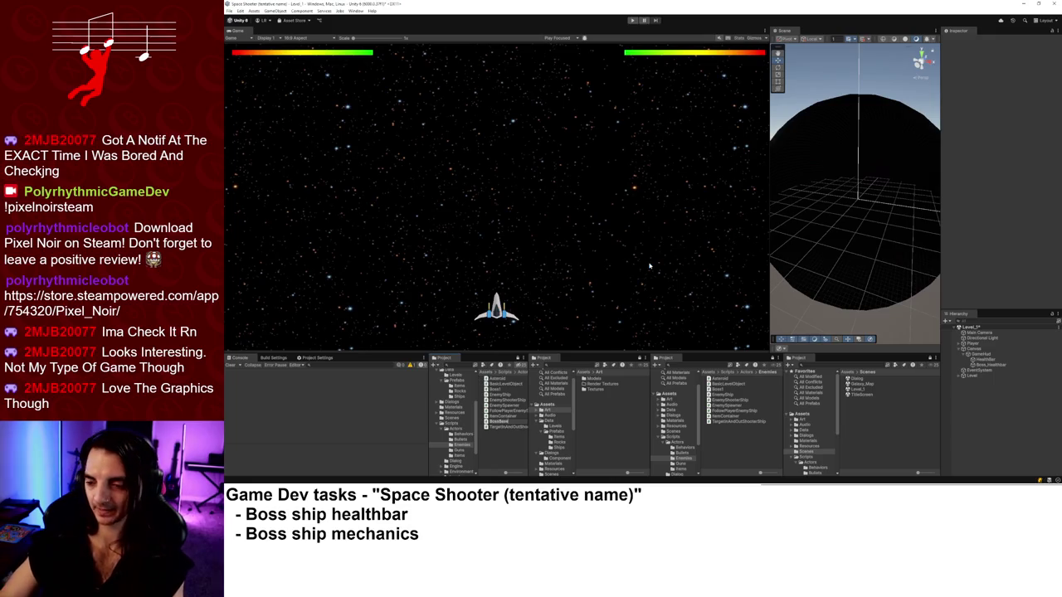
key("Return")
key("alt+Tab")
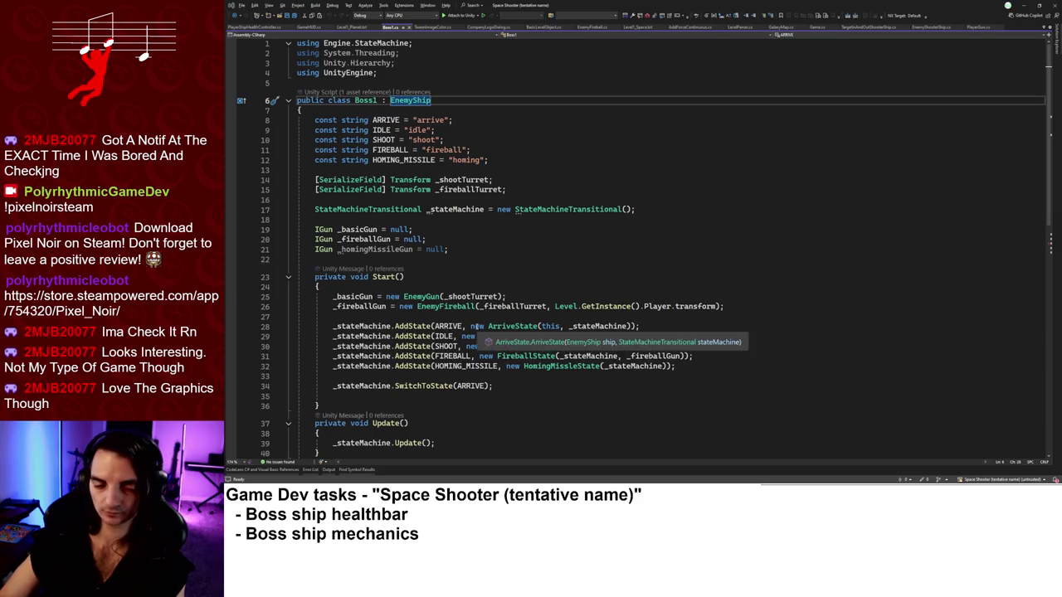
Open BossBase.cs in a side window and make it derive from EnemyShip.
key("alt+Tab")
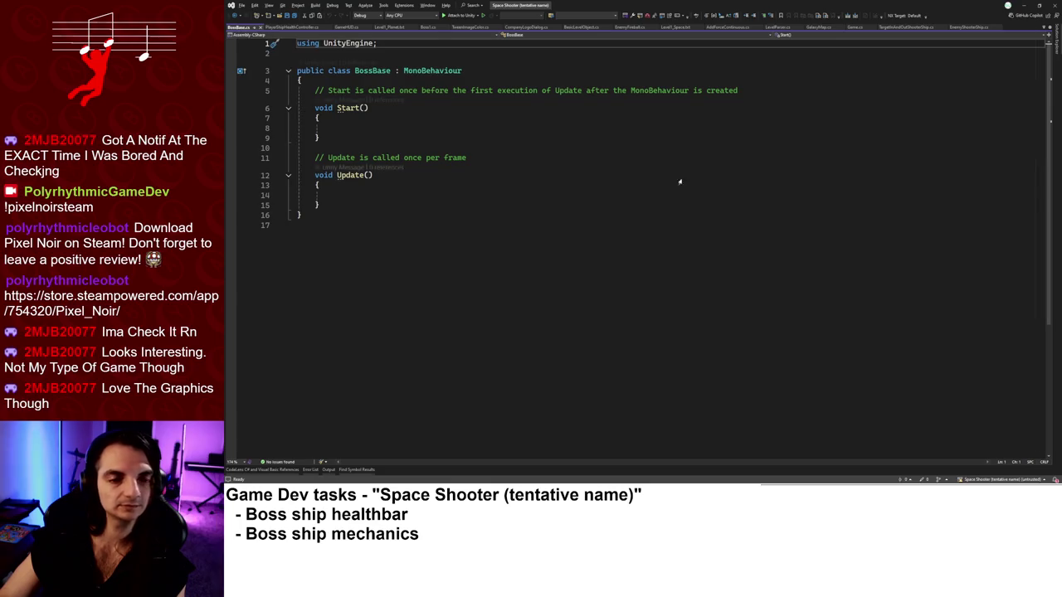
mouse_move(240, 26)
left_mouse_down()
mouse_move(655, 234)
mouse_move(653, 246)
left_mouse_up()
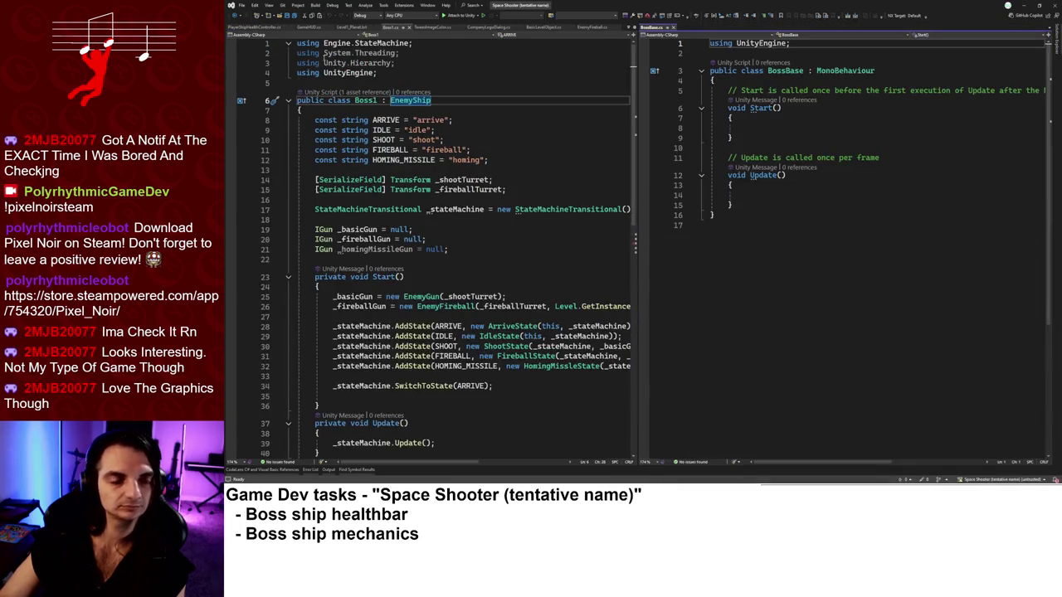
double_click(845, 70)
type("EnemyShip")
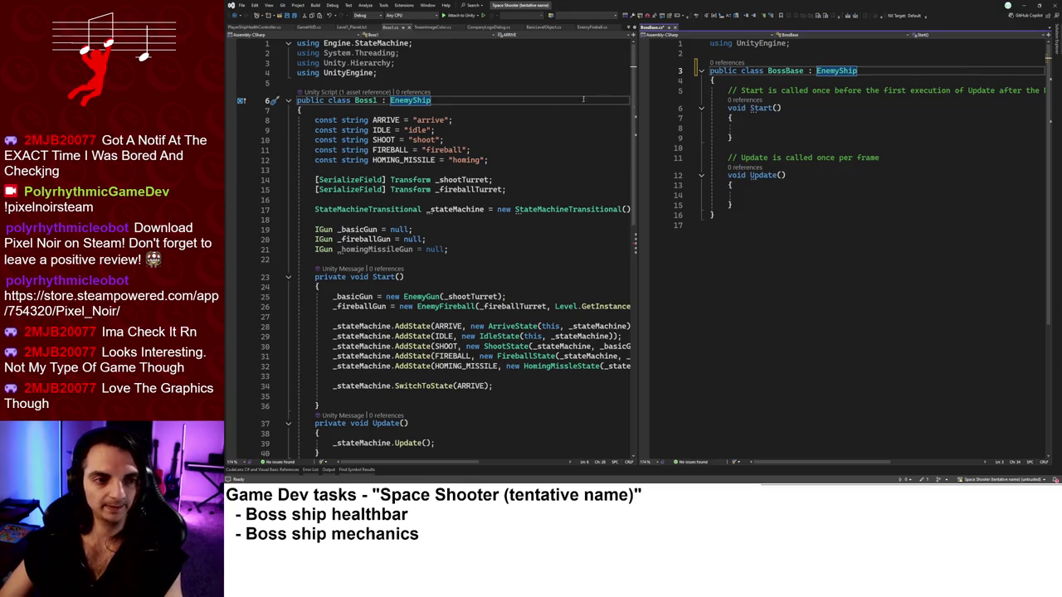
Make Boss1 inherit from BossBase and delete BossBase's empty Start and Update methods.
double_click(784, 70)
key("ctrl+c")
double_click(410, 101)
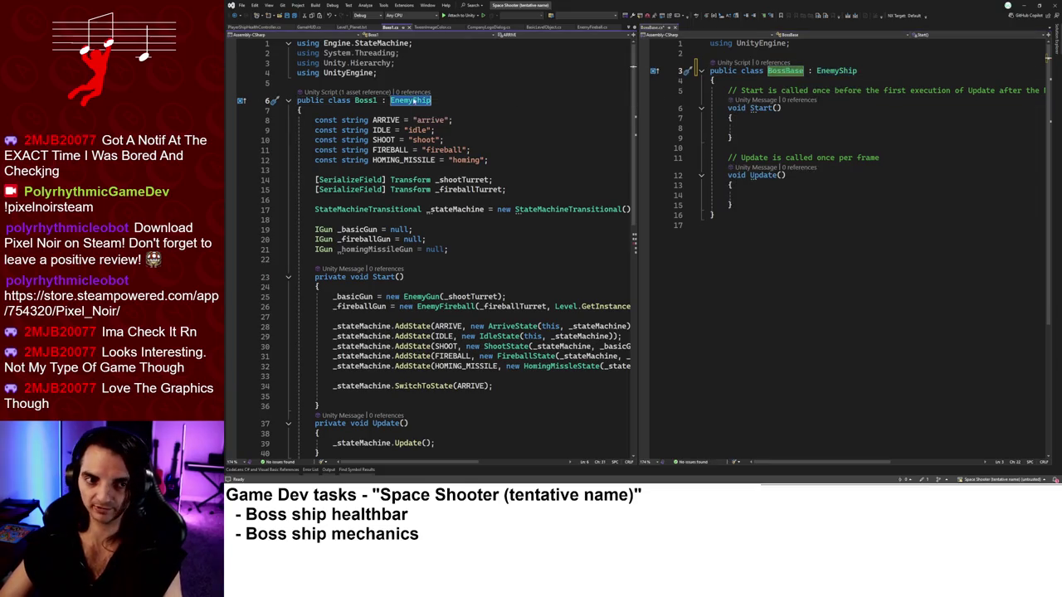
key("ctrl+v")
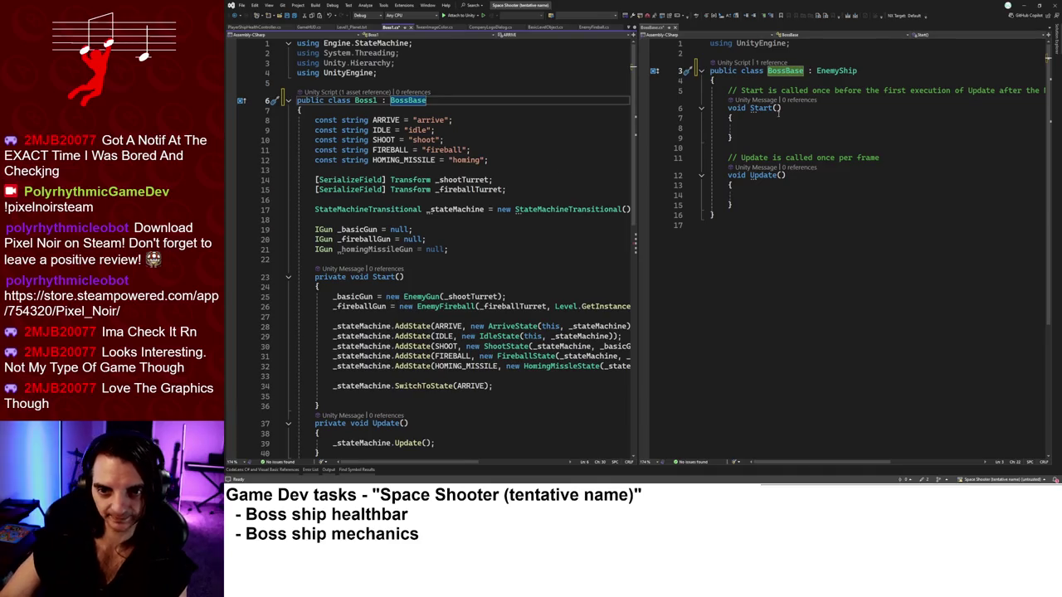
left_click_drag(735, 200, 739, 83)
key("BackSpace")
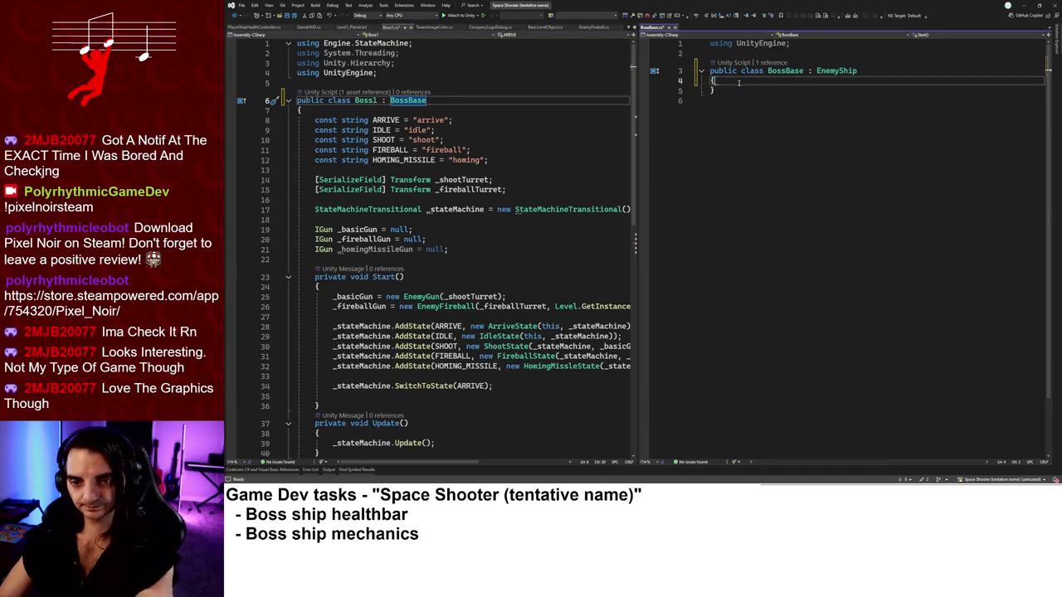
left_click(513, 121)
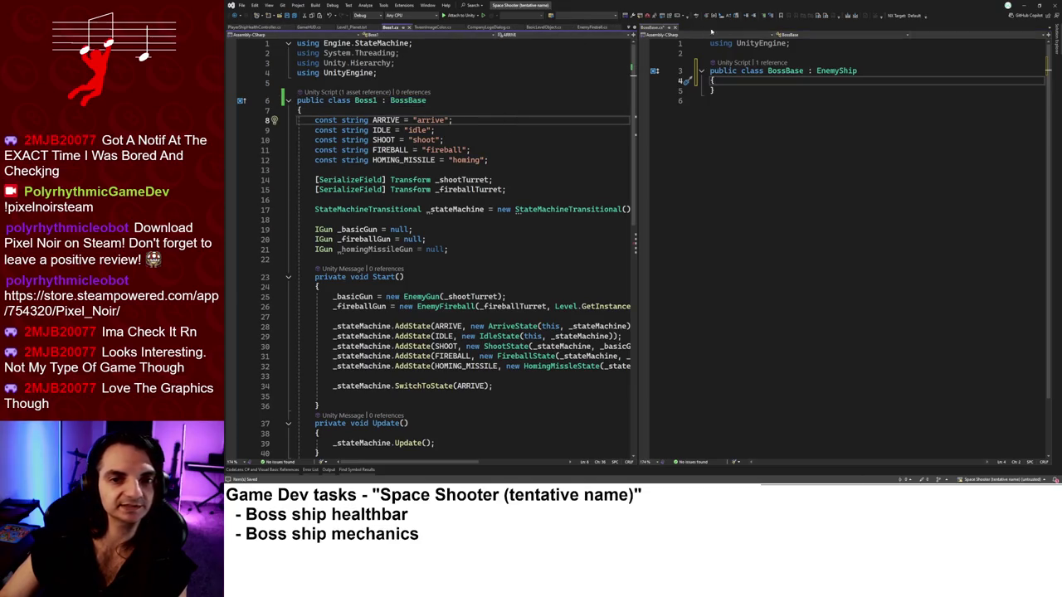
Dock EnemyShip.cs beside BossBase and copy EnemyShip's Hit method into BossBase.
left_click(848, 72, "ctrl")
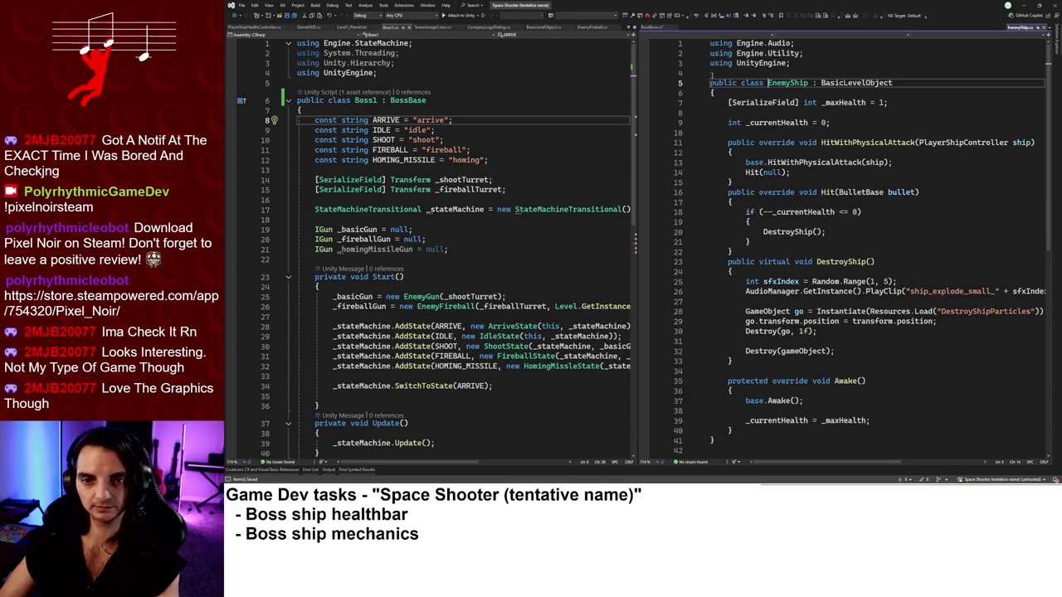
key("ctrl+minus")
left_click_drag(517, 31, 473, 28)
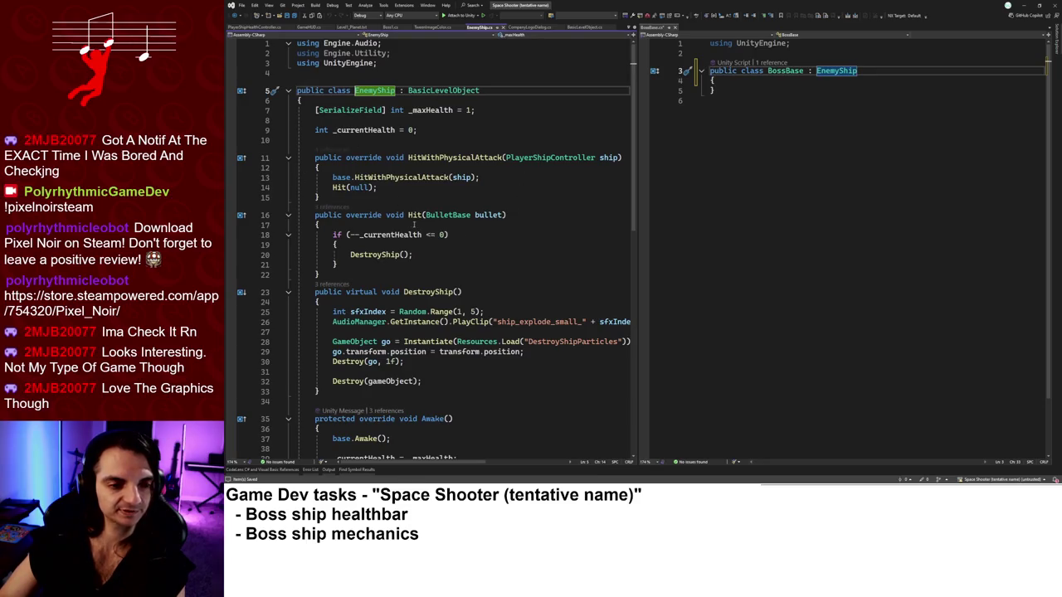
scroll(413, 224, "down", 2)
mouse_move(315, 155)
left_mouse_down()
mouse_move(319, 215)
mouse_move(348, 146)
left_mouse_up()
key("Escape")
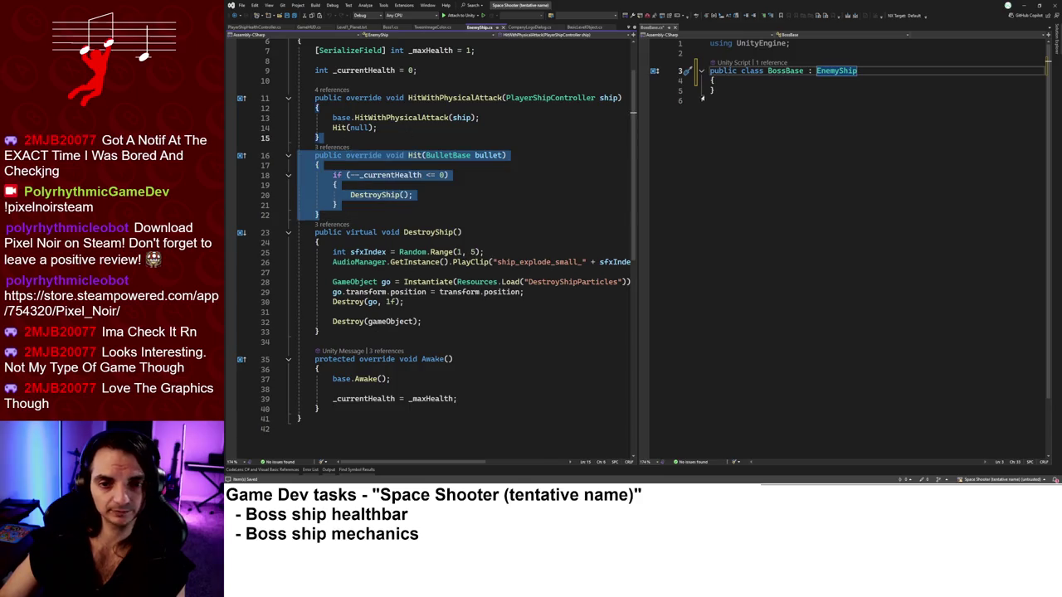
key("ctrl+c")
left_click(855, 80)
key("ctrl+v")
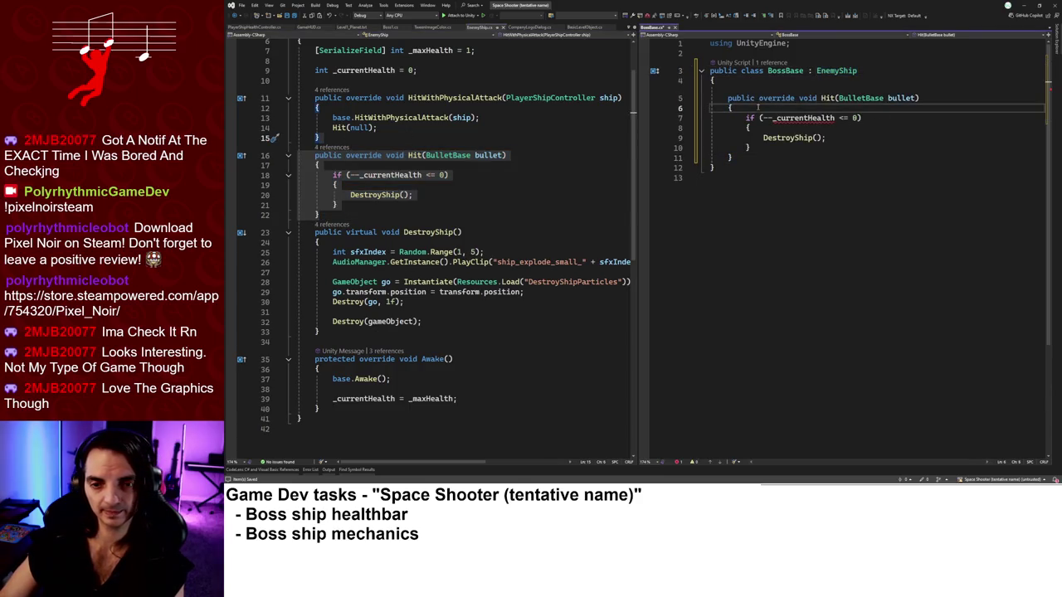
scroll(400, 243, "up", 2)
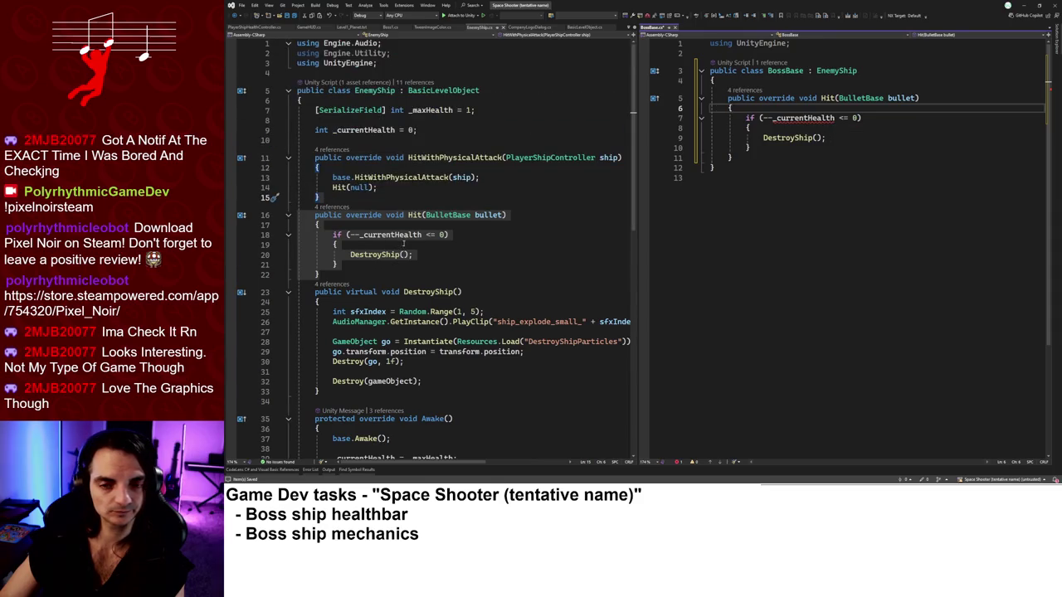
scroll(404, 243, "down", 1)
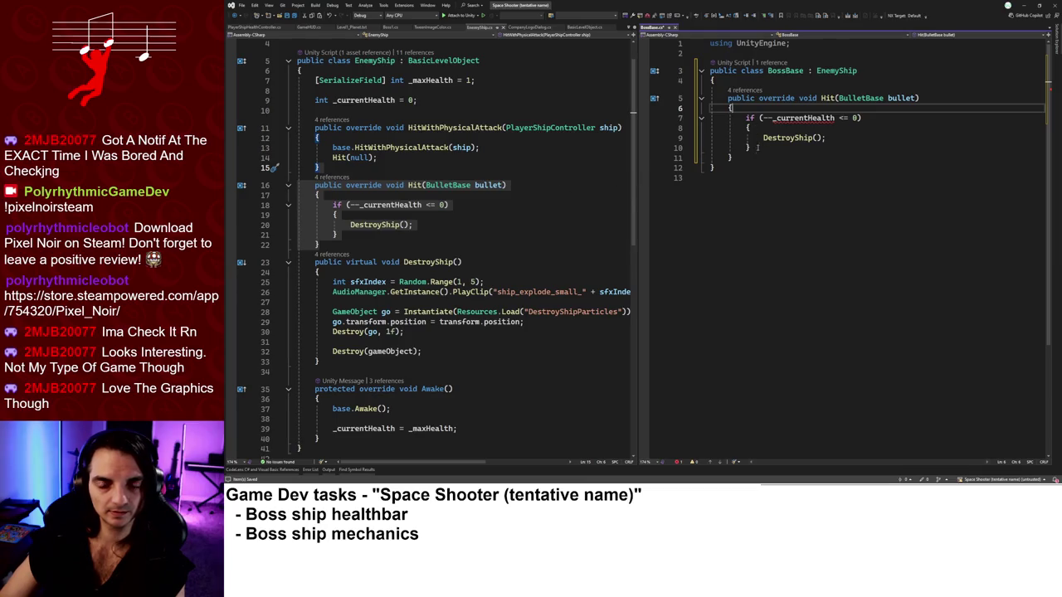
Add a base.Hit(bullet); call to BossBase's Hit override.
key("Return")
type("base")
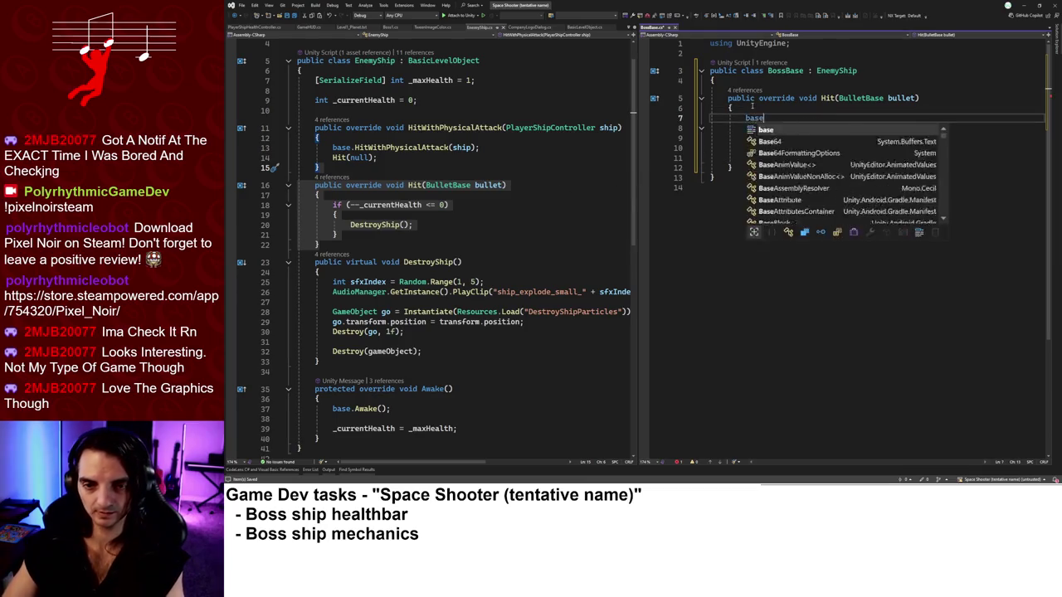
type(".Hit(")
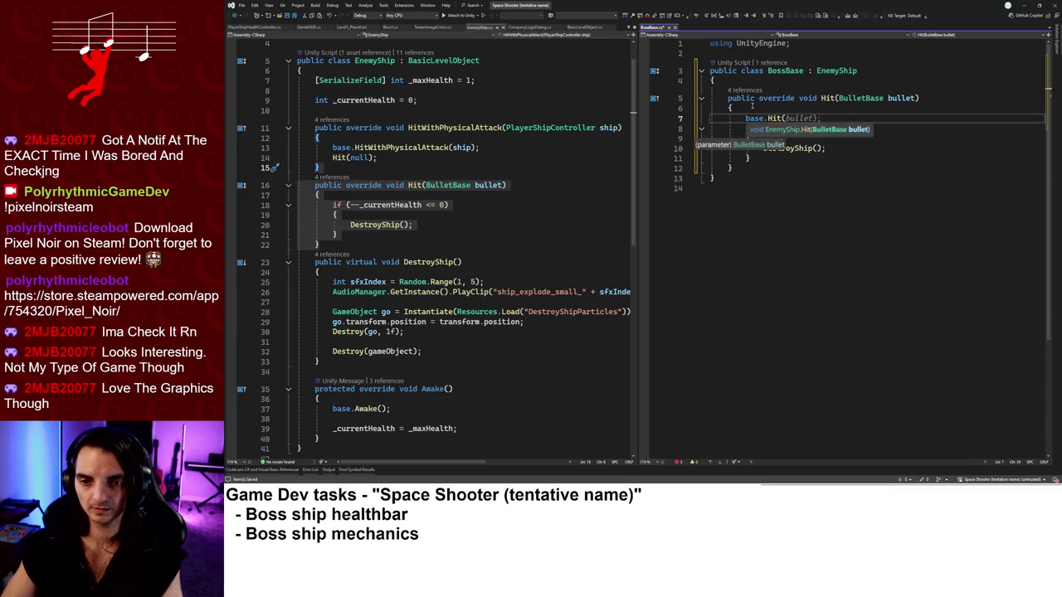
type("bullet);")
key("Return")
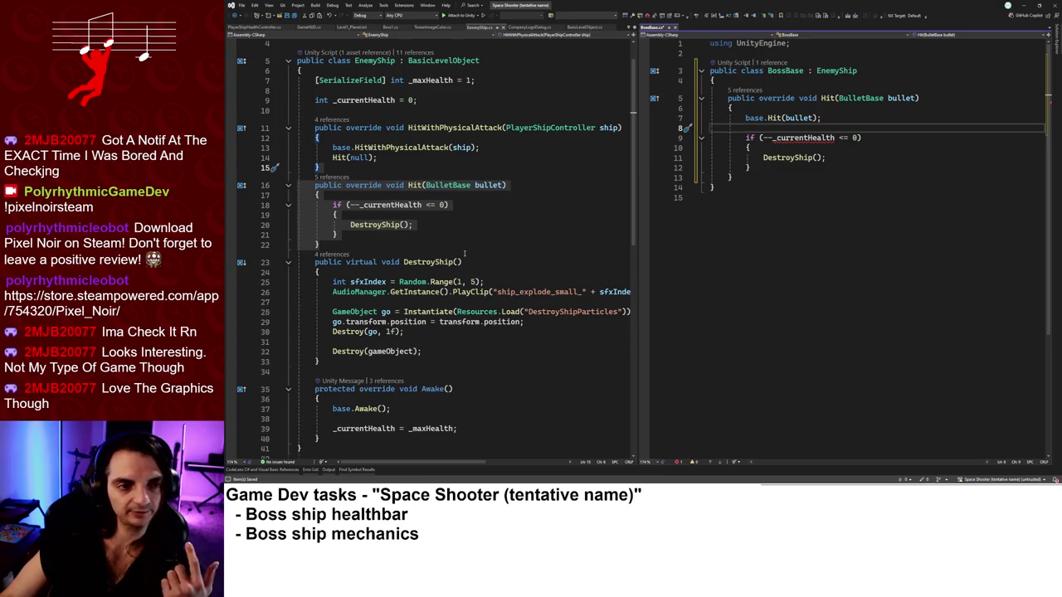
scroll(464, 254, "up", 1)
scroll(466, 252, "down", 1)
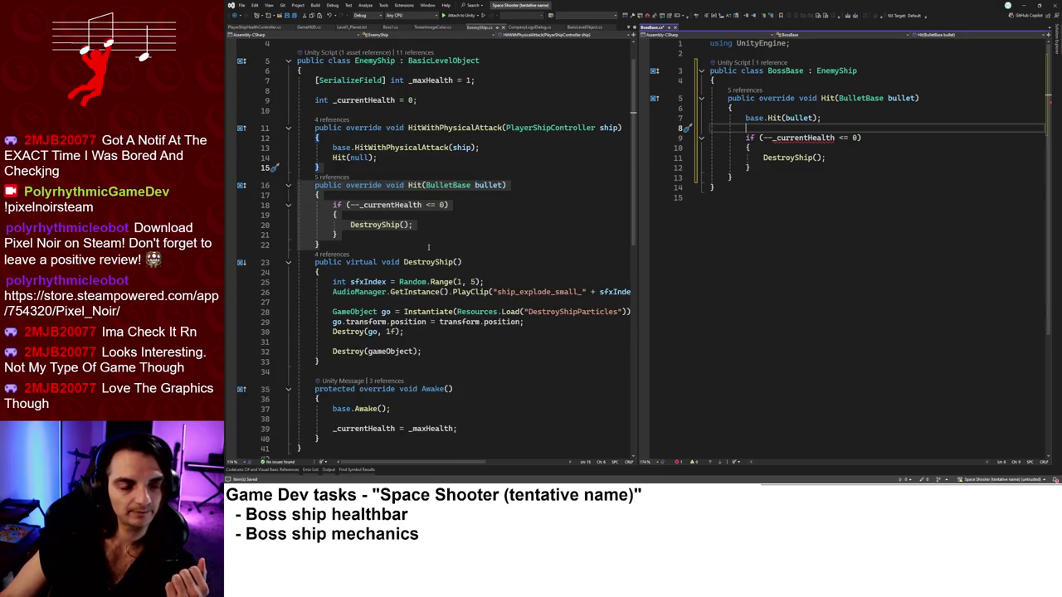
Add protected float CurrentHealth => _currentHealth and MaxHealth => _maxHealth properties to EnemyShip.
left_click(429, 100)
key("Return")
key("Return")
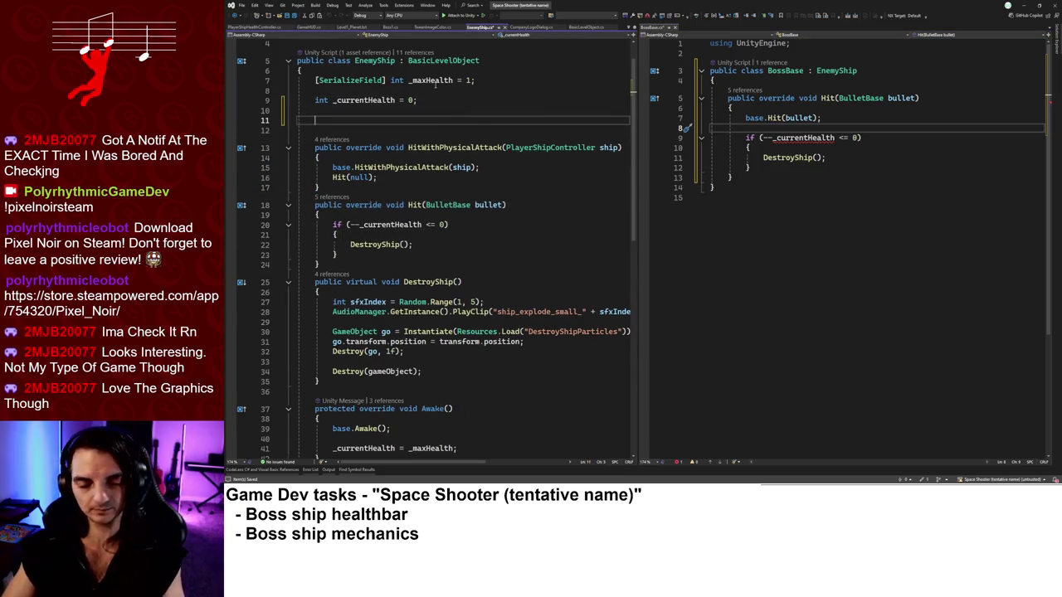
type("protected Current")
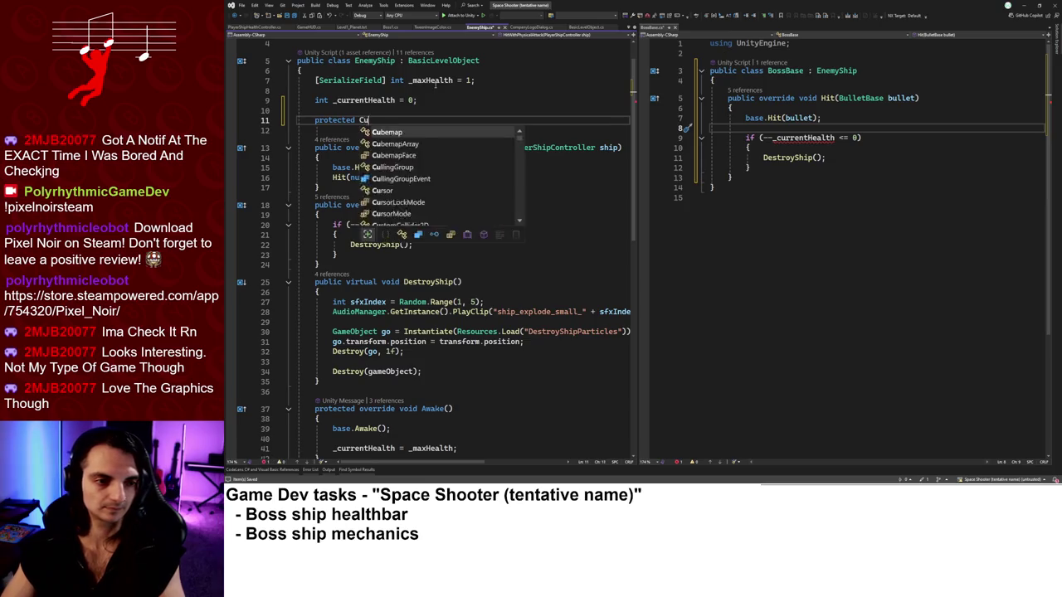
type("Health ")
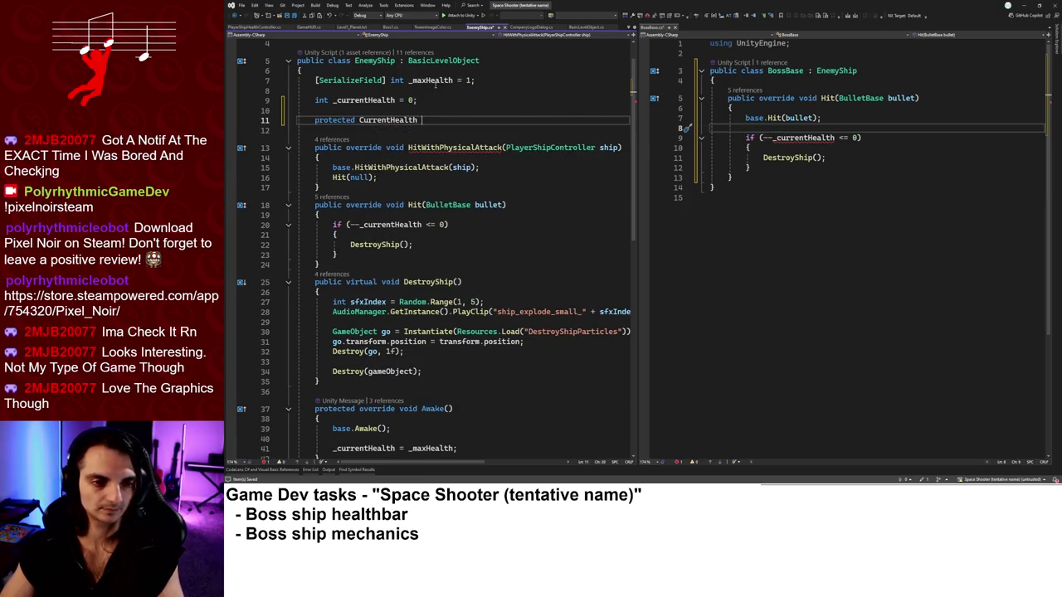
type("=> _Cur")
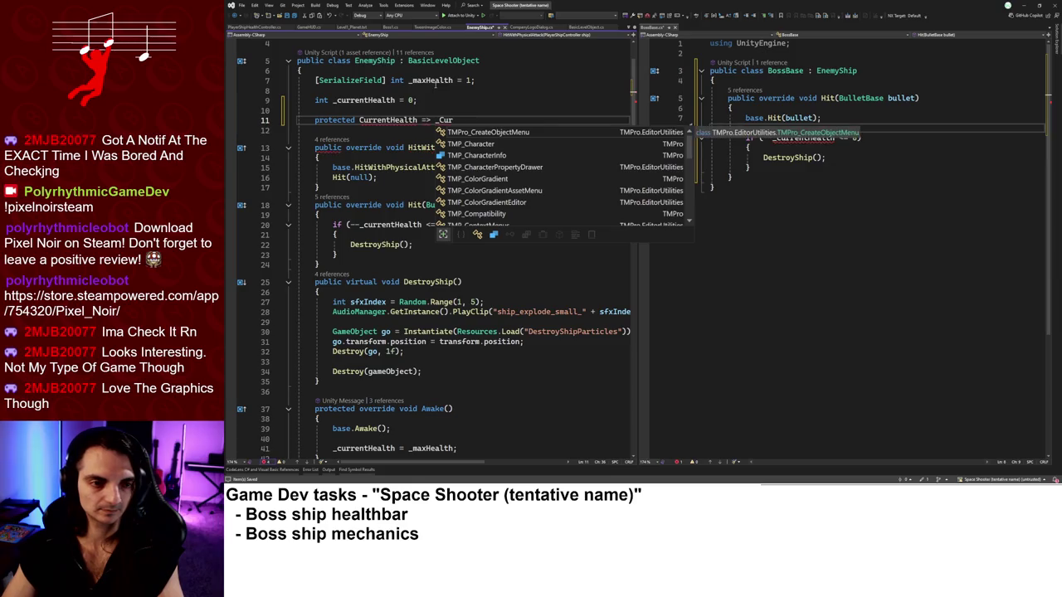
key("BackSpace")
key("Home")
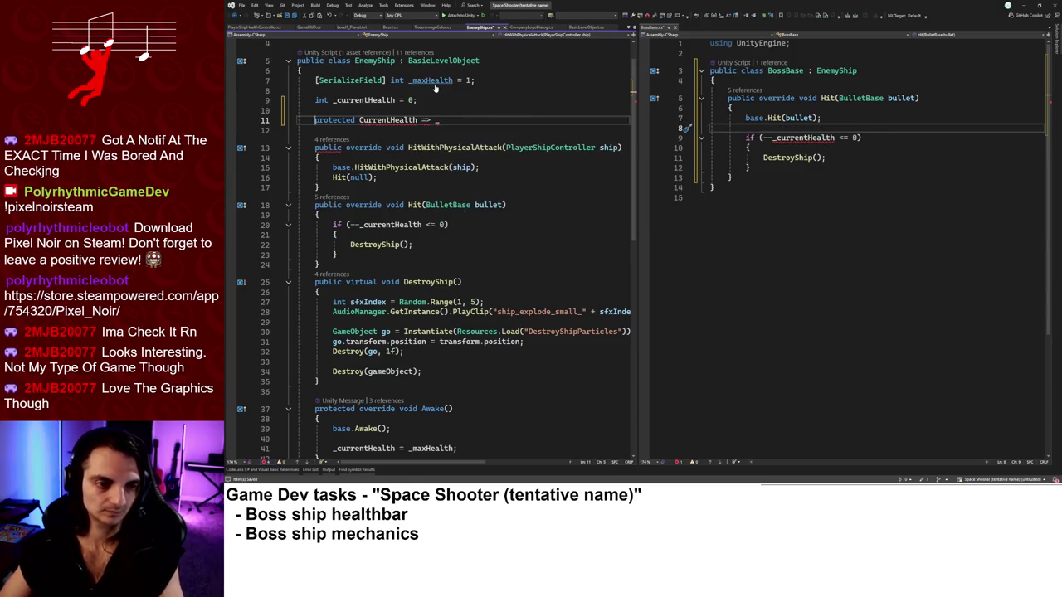
type("float ")
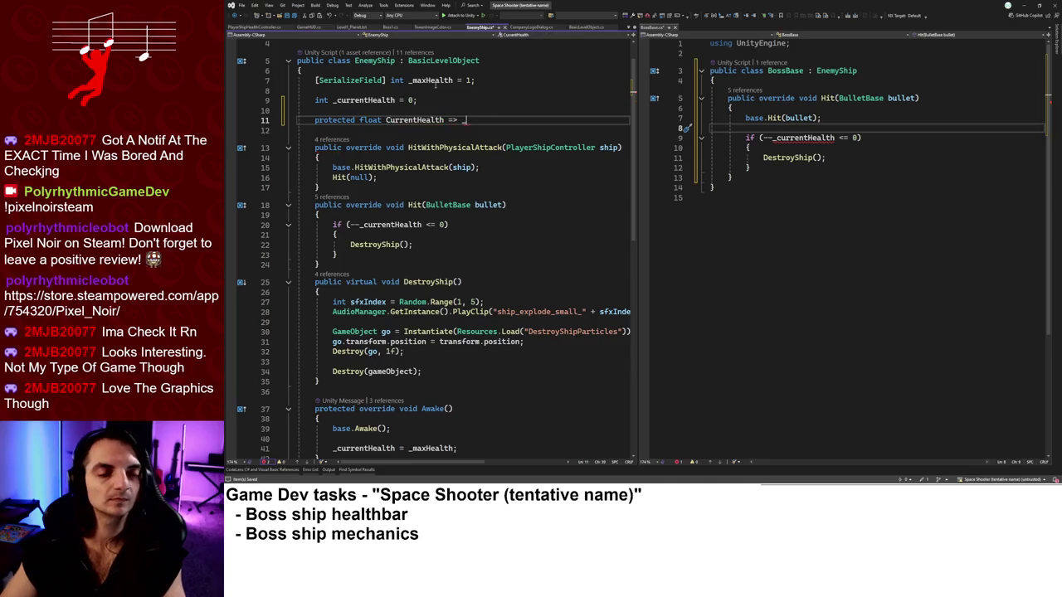
type("cur")
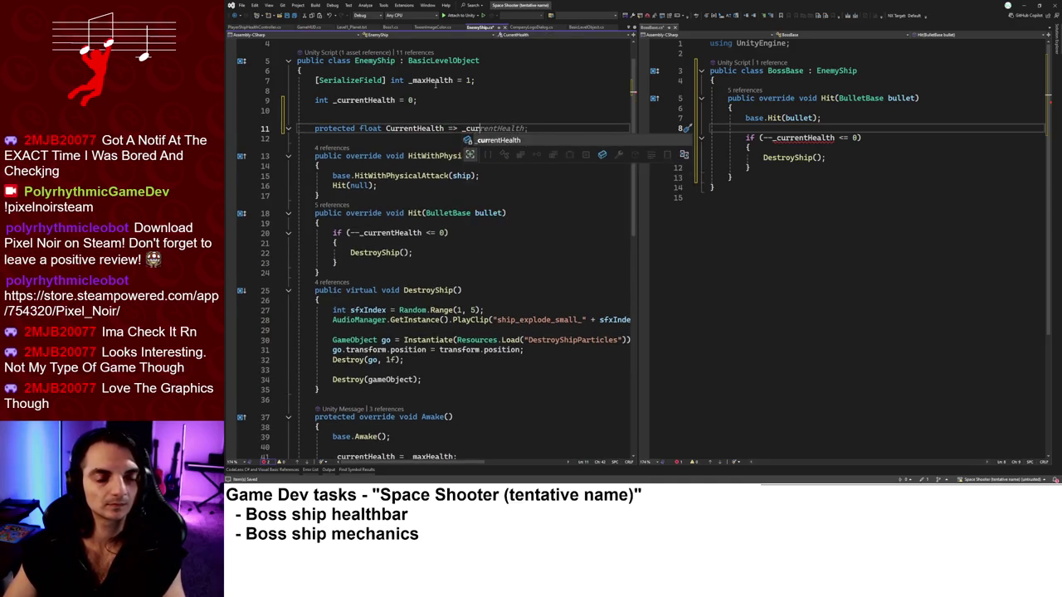
type(";")
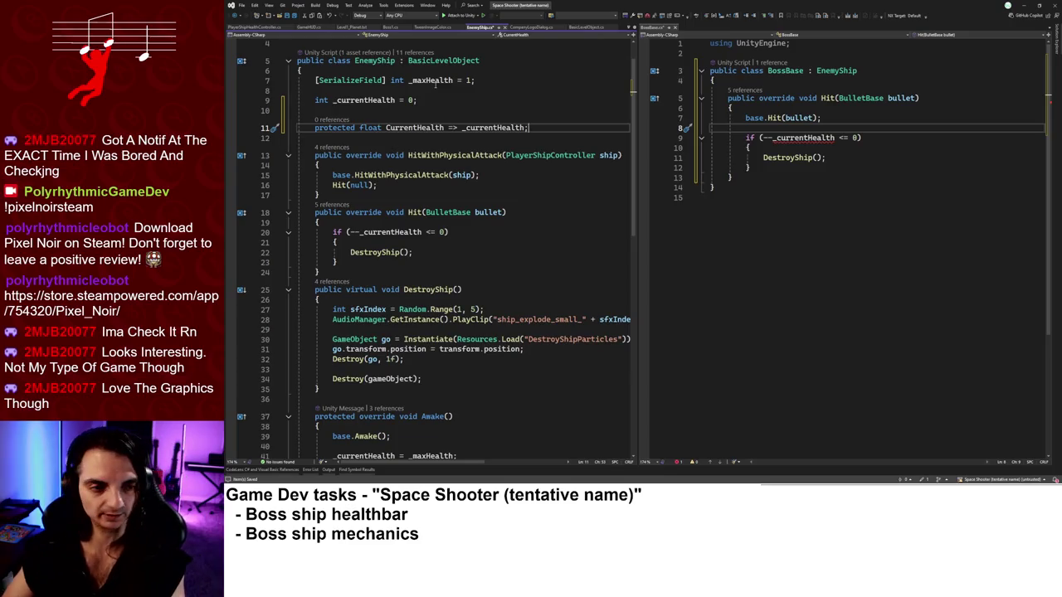
key("Up")
key("Return")
type("prote")
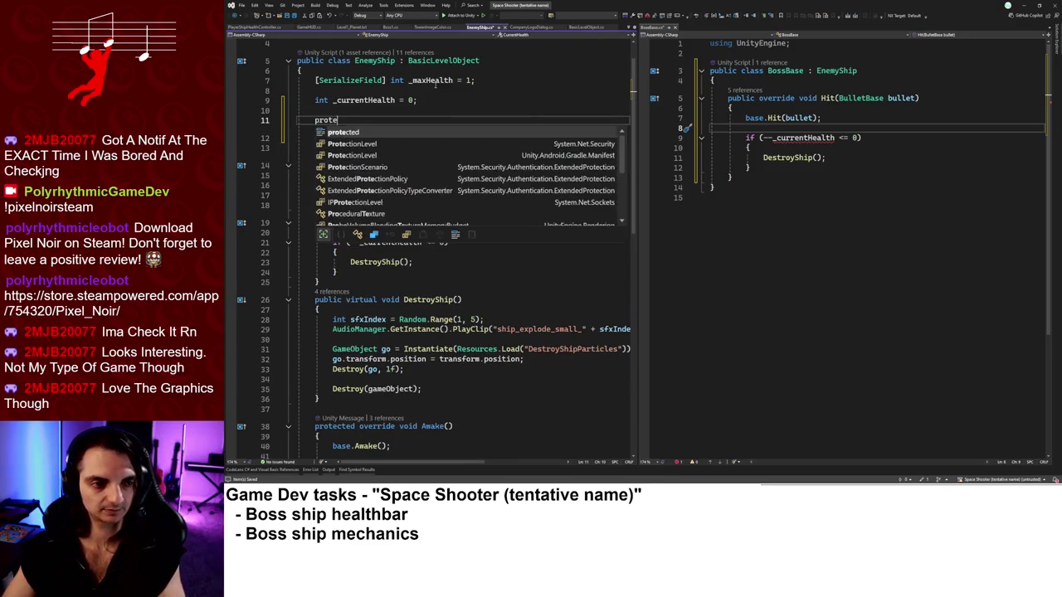
type("cted float Max")
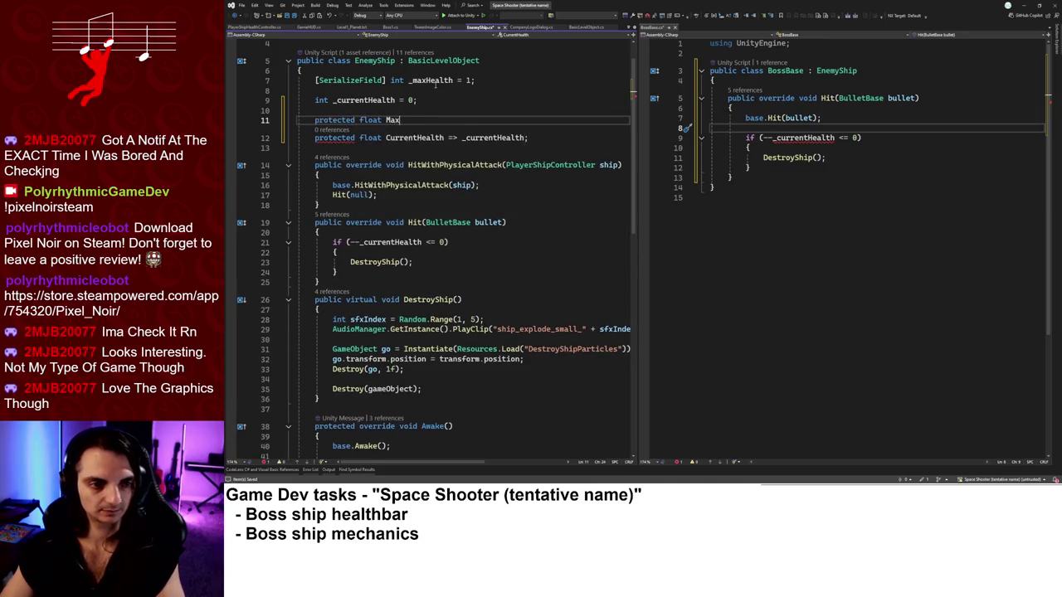
type("Health => ")
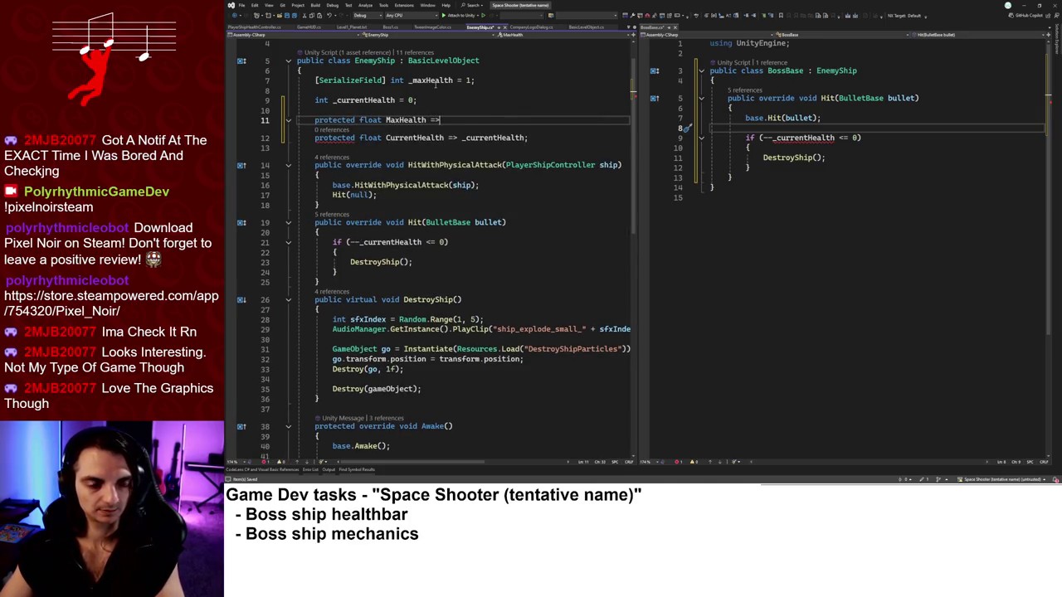
type("_")
key("Tab")
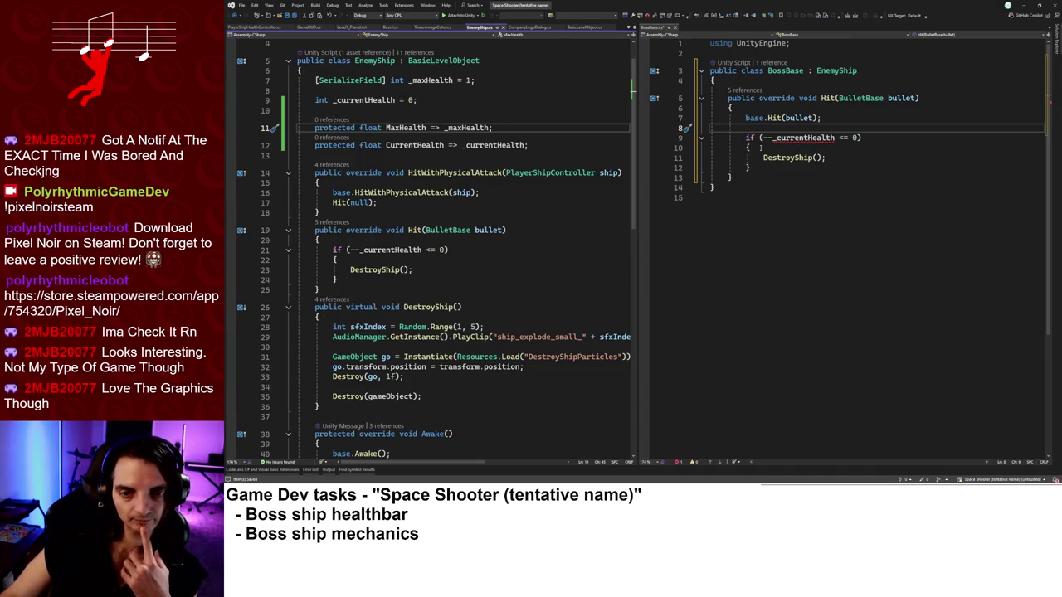
Delete the copied health-check block from BossBase's Hit, then bring up GameHUD.cs.
left_click_drag(749, 168, 745, 128)
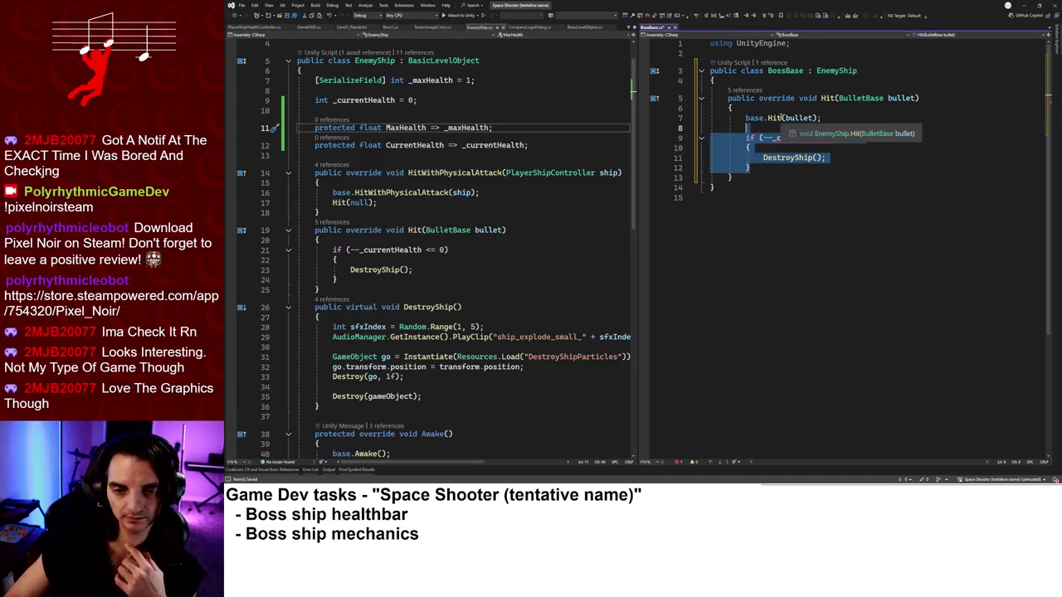
key("Delete")
key("Return")
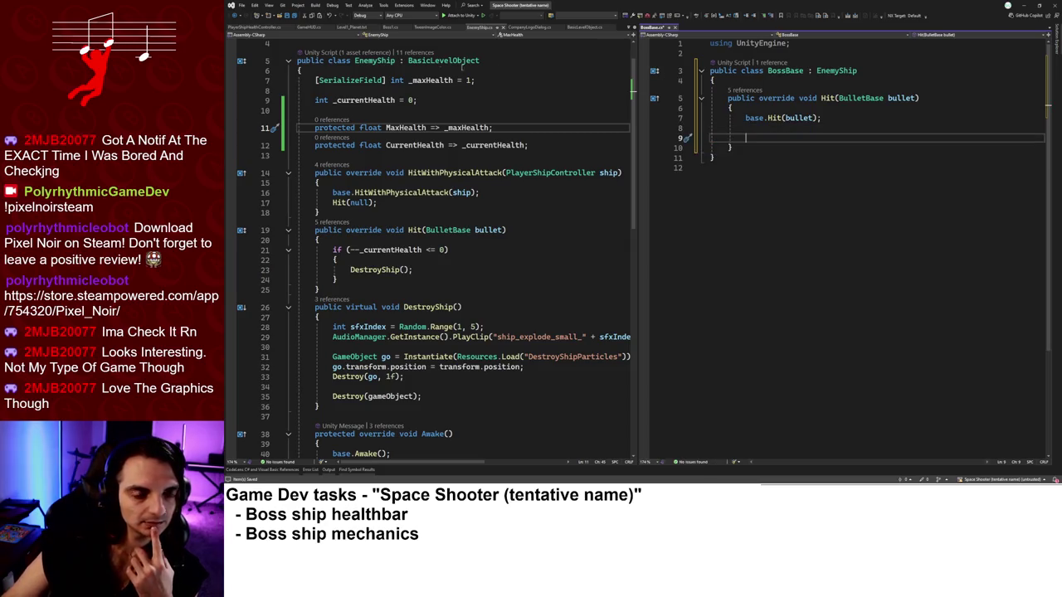
left_click(309, 26)
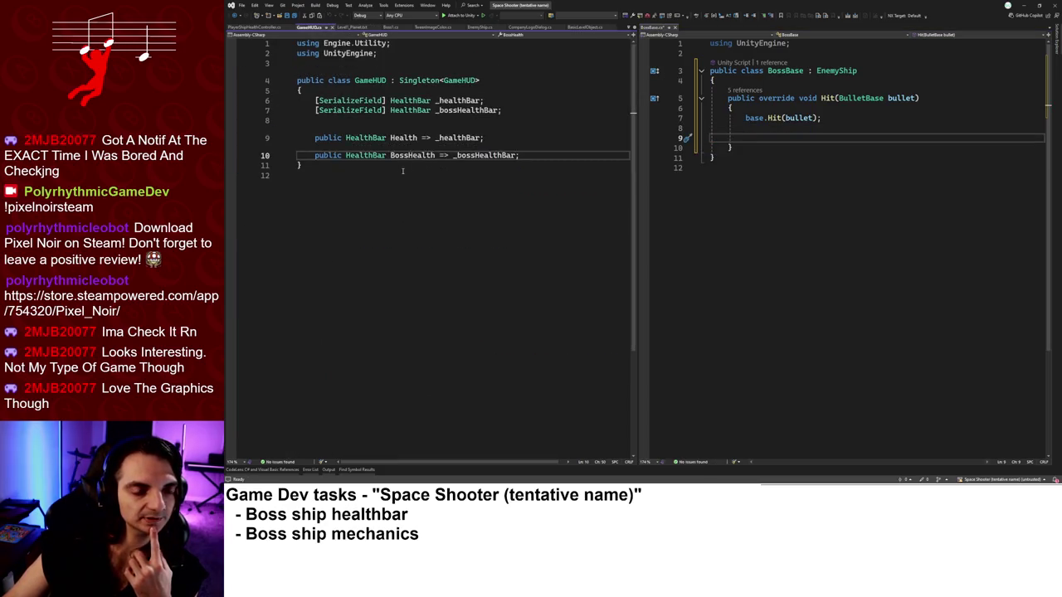
Trace the player health bar's references through PlayerShipHealthController to HealthBar's TakeDamage.
left_click(456, 138)
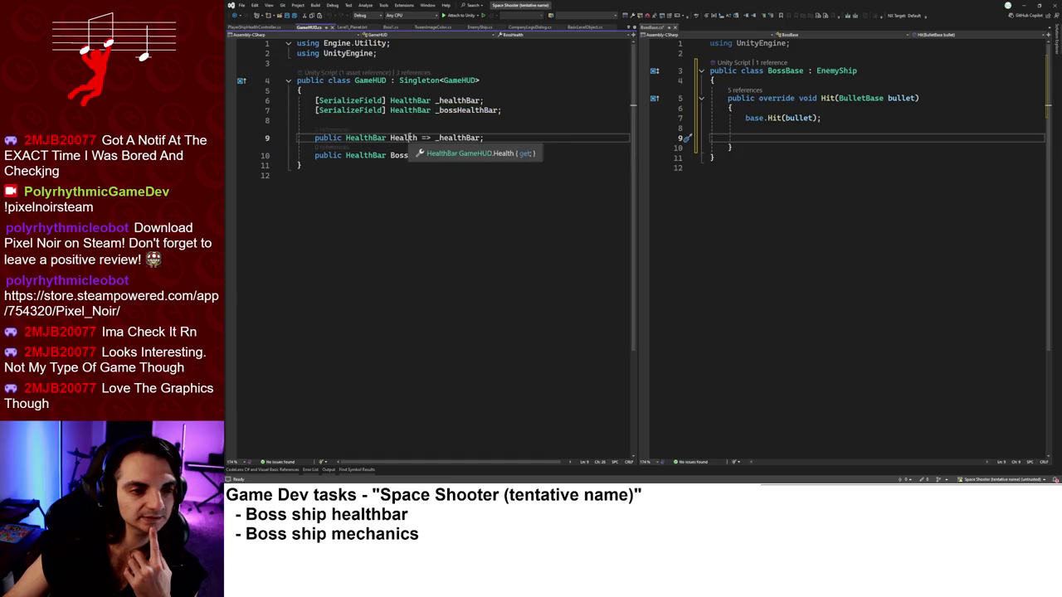
left_click(332, 129)
double_click(382, 105)
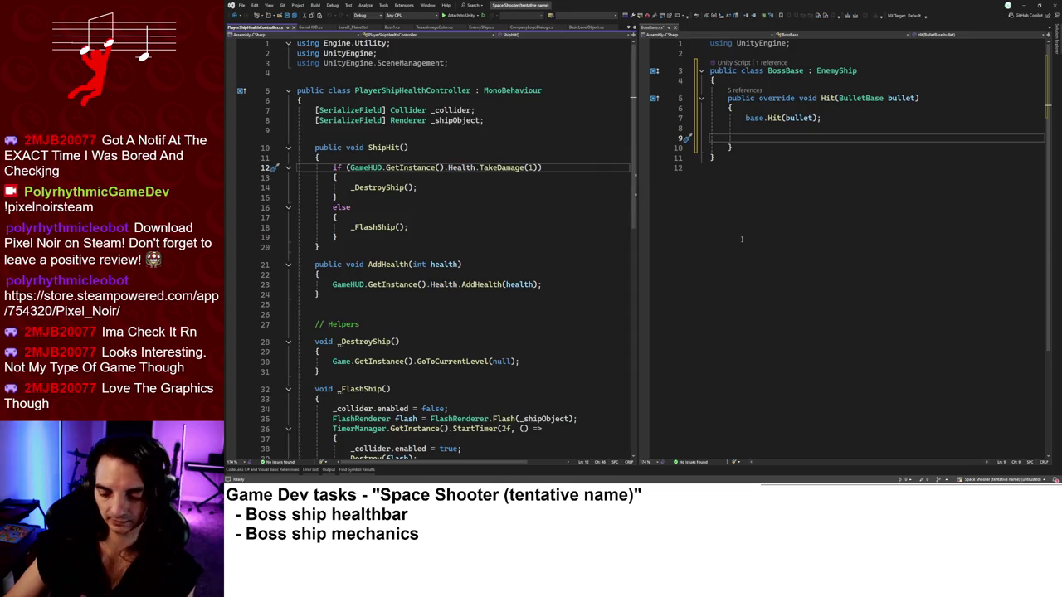
left_click(510, 167, "ctrl")
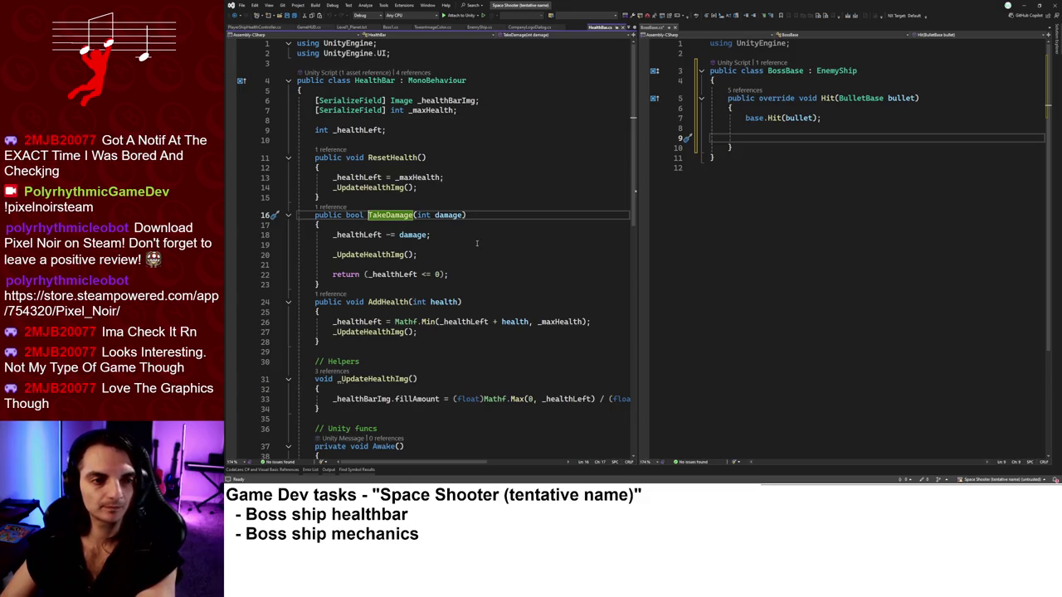
Check GameHUD's boss health bar field, then review HealthBar's max health field and methods.
left_click(308, 27)
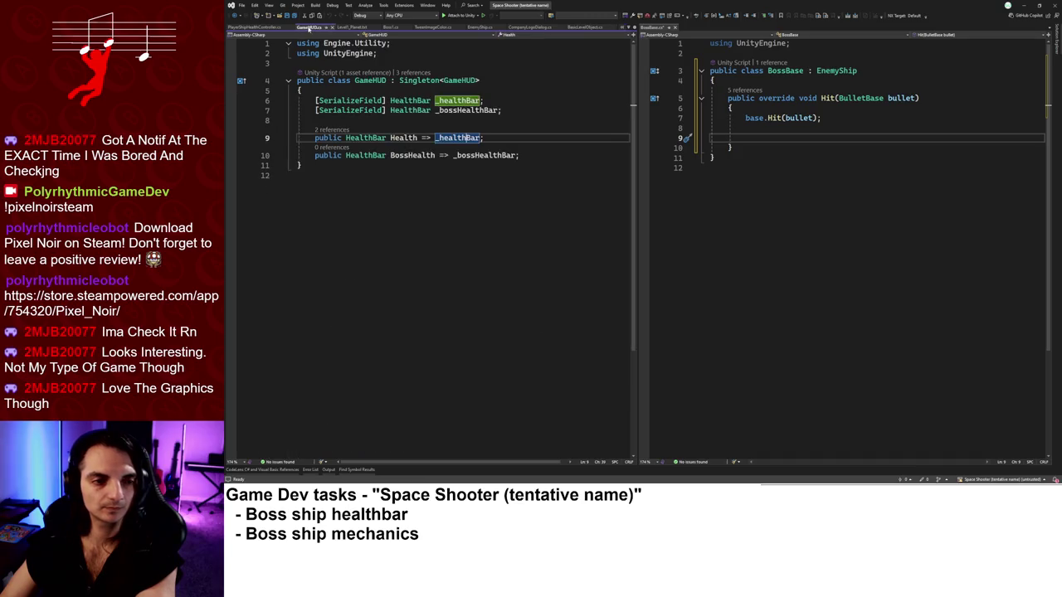
left_click(411, 110)
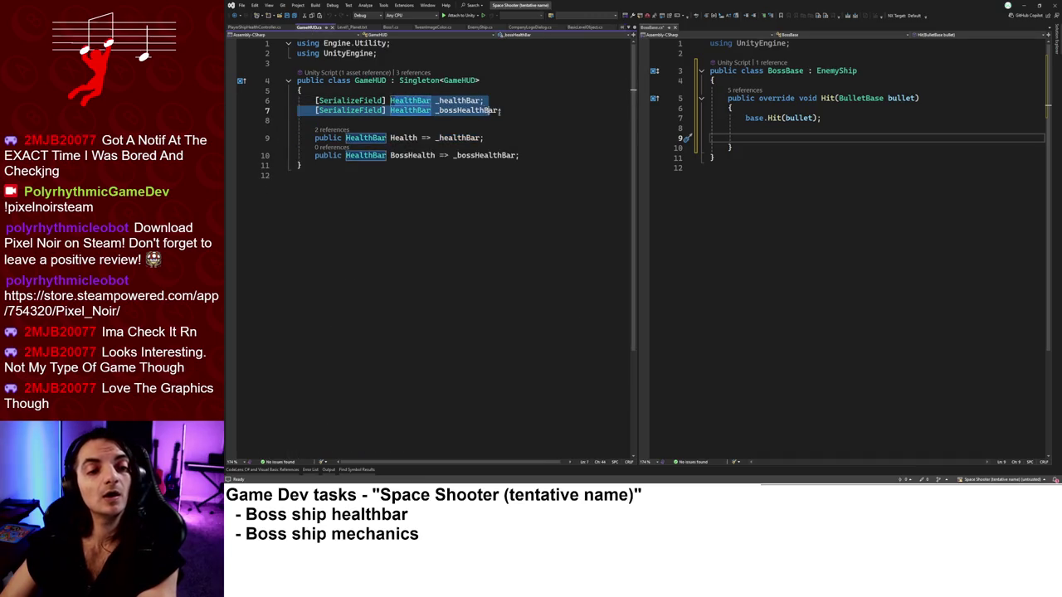
key("End")
key("ctrl+minus")
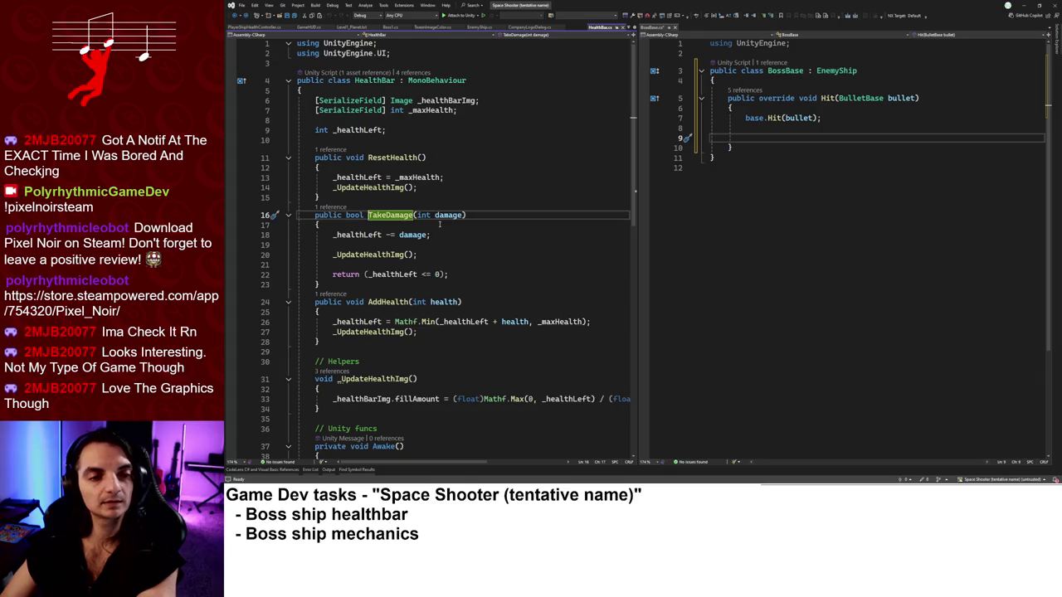
left_click(462, 112)
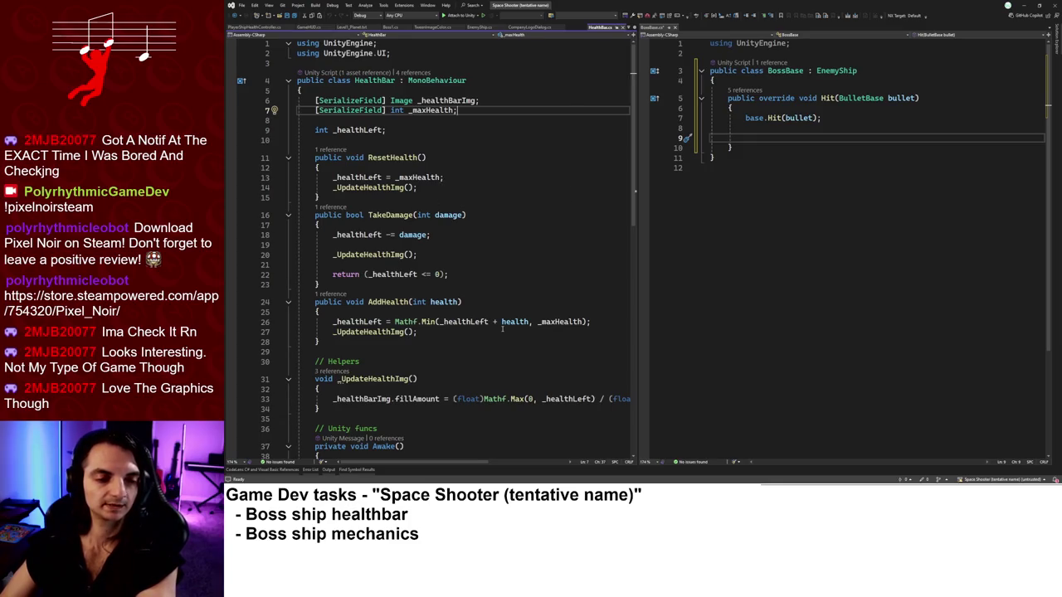
scroll(437, 355, "down", 2)
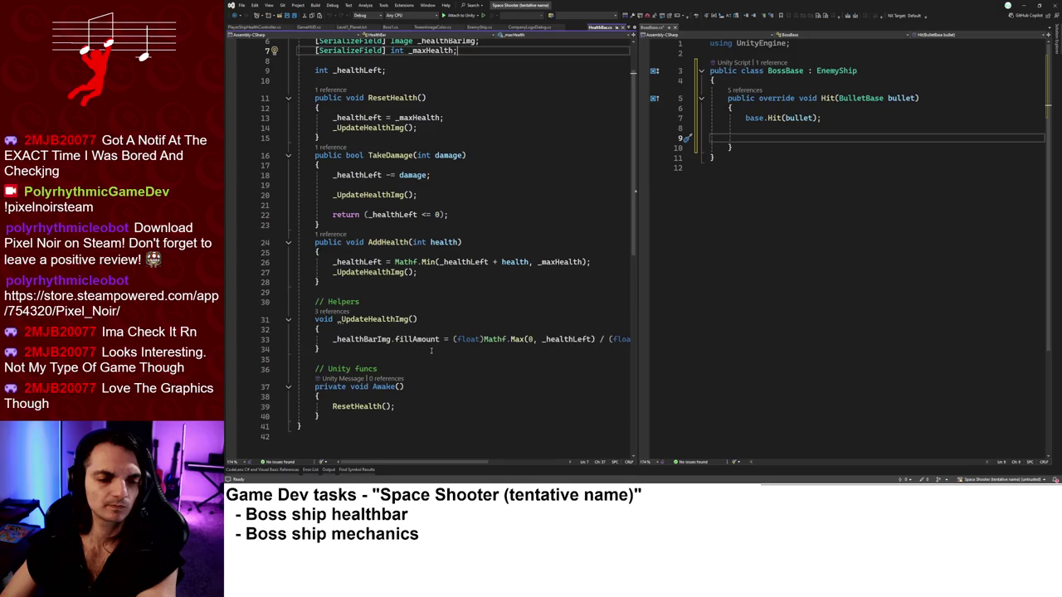
scroll(426, 351, "up", 2)
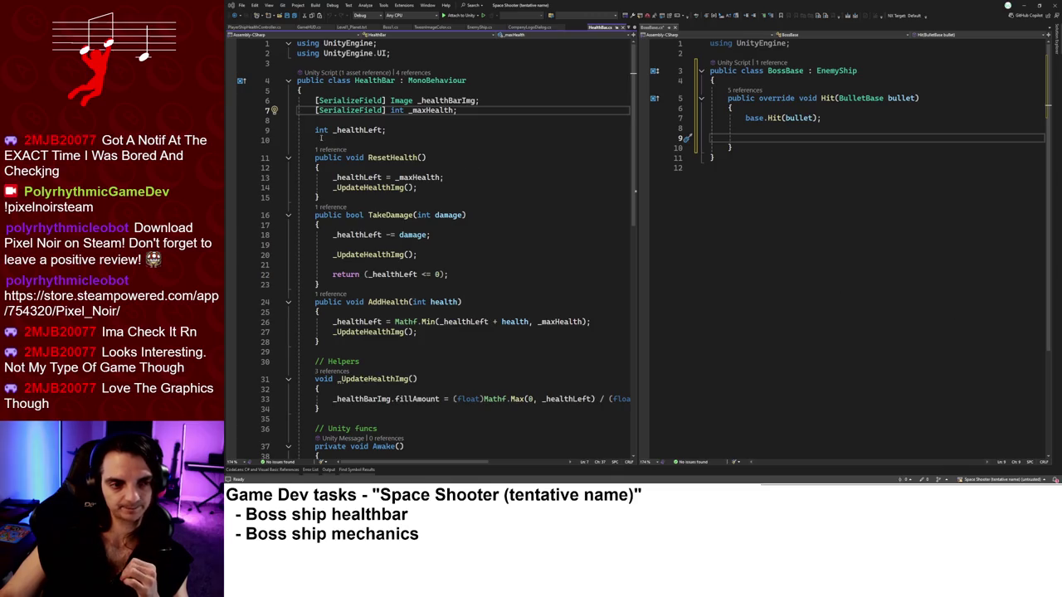
Add public void SetMaxHealth(int maxHealth) to HealthBar, assigning _maxHealth = maxHealth.
left_click(337, 140)
key("Return")
type("public vo")
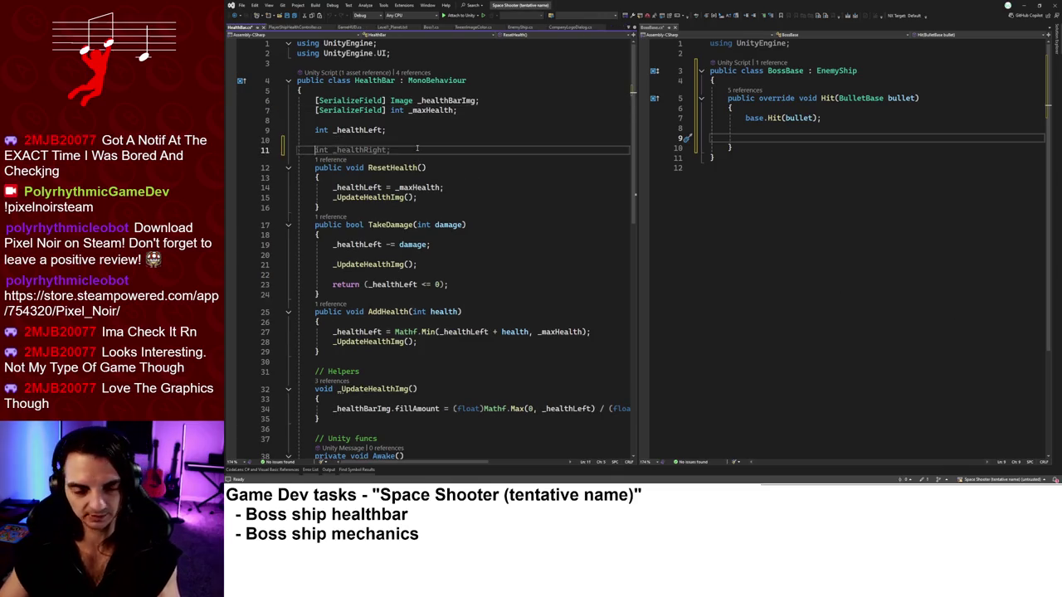
type("id Set")
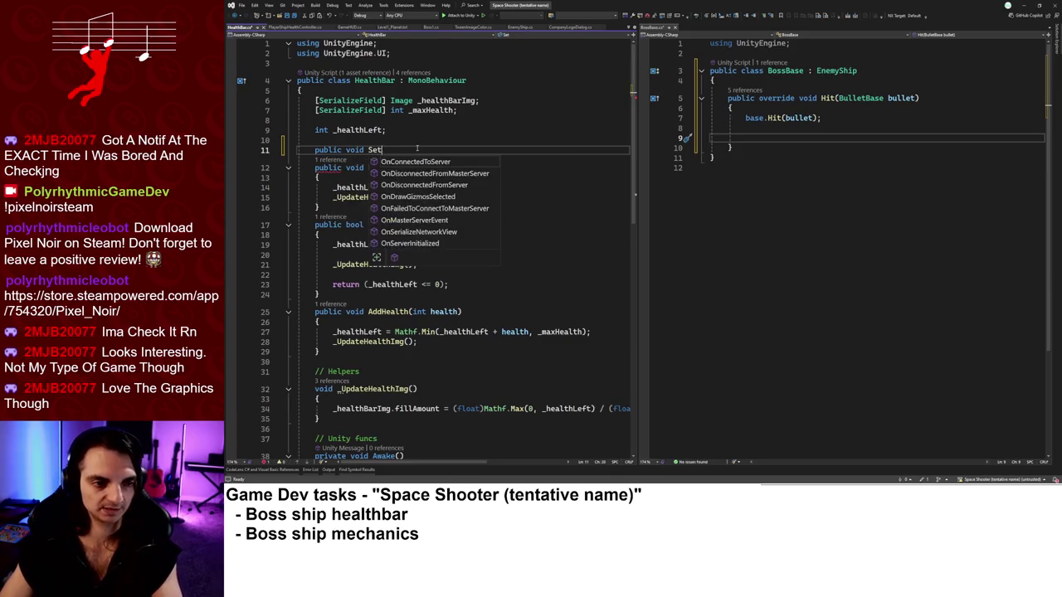
type("Max(int maxhea")
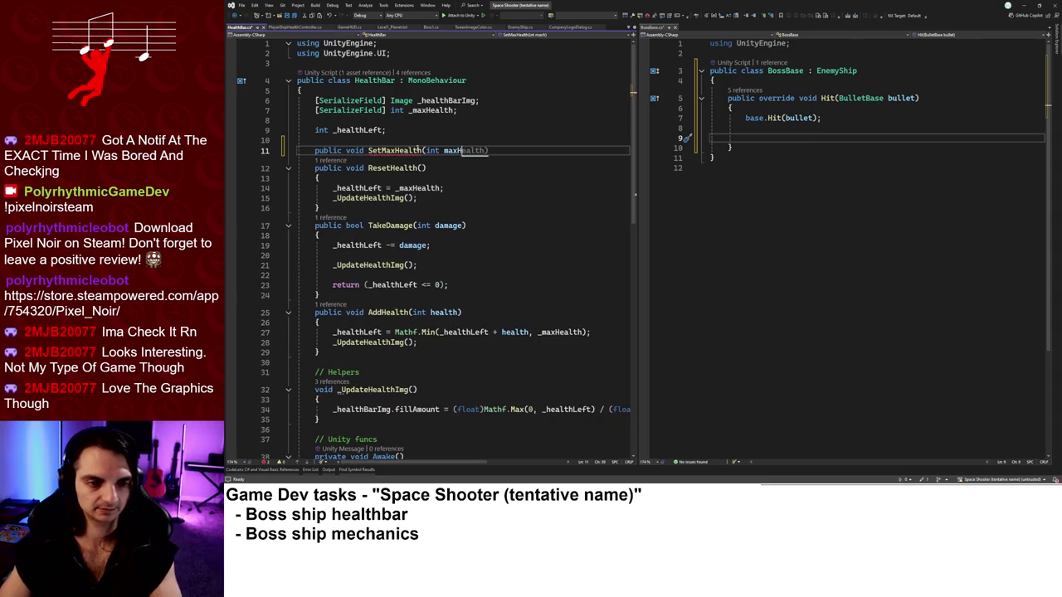
type("alth)")
key("Return")
type("{")
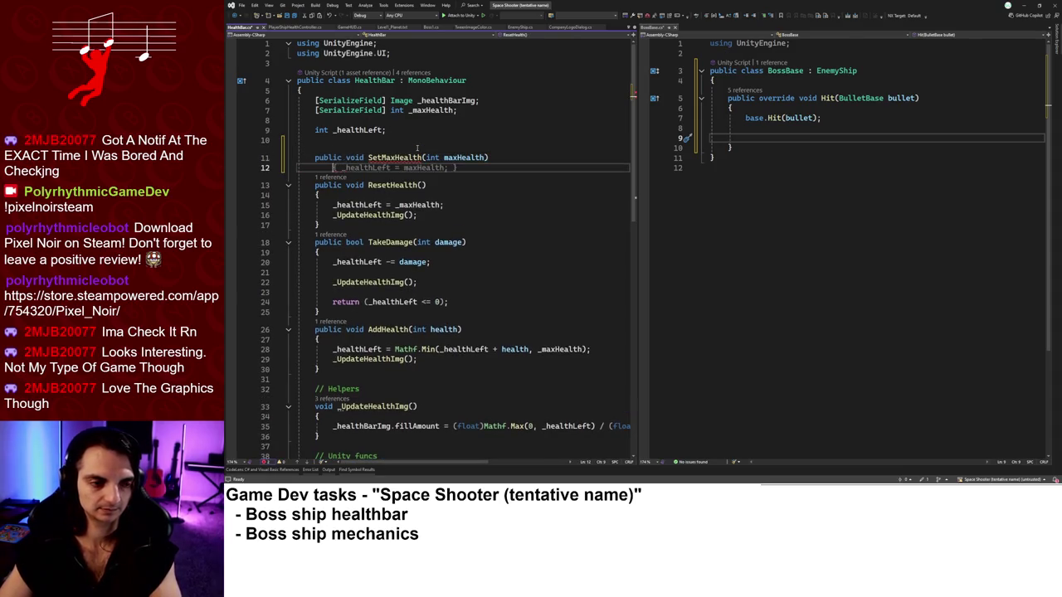
key("Return")
type("_maxHealth = maxHealth;")
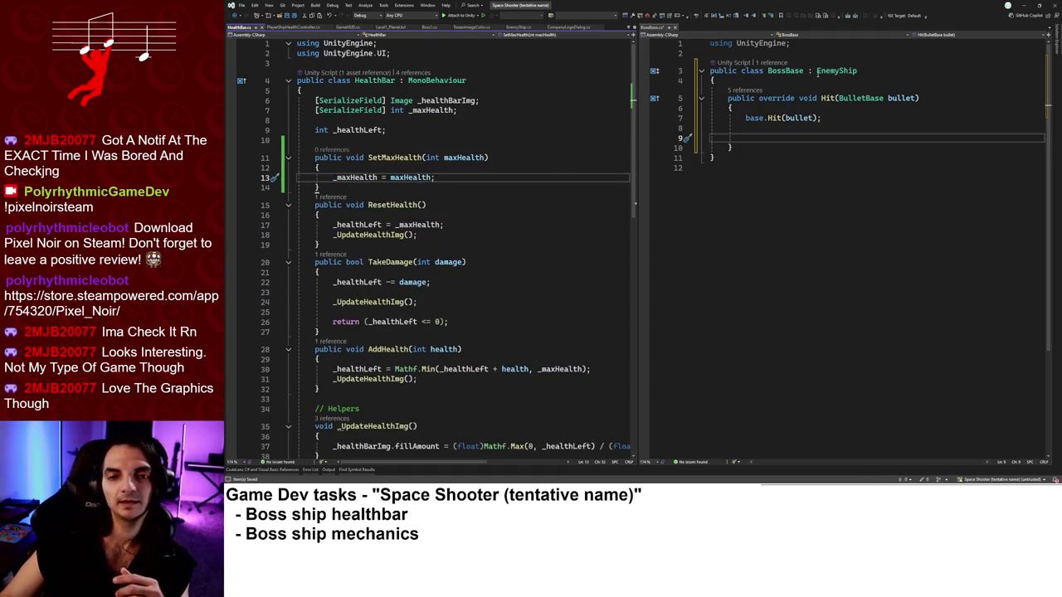
left_click(751, 80)
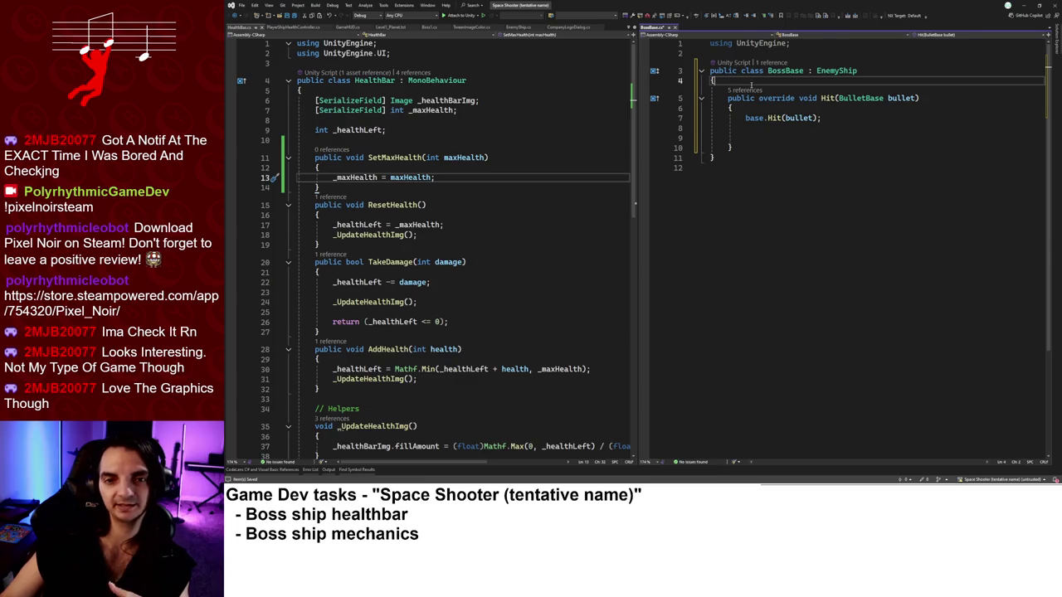
left_click(429, 26)
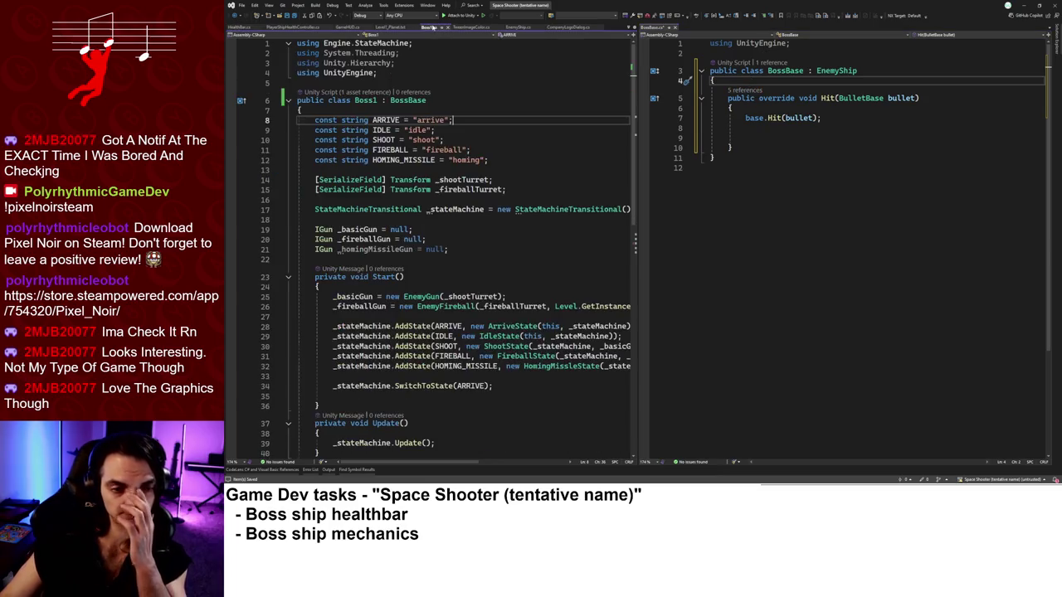
left_click(525, 386)
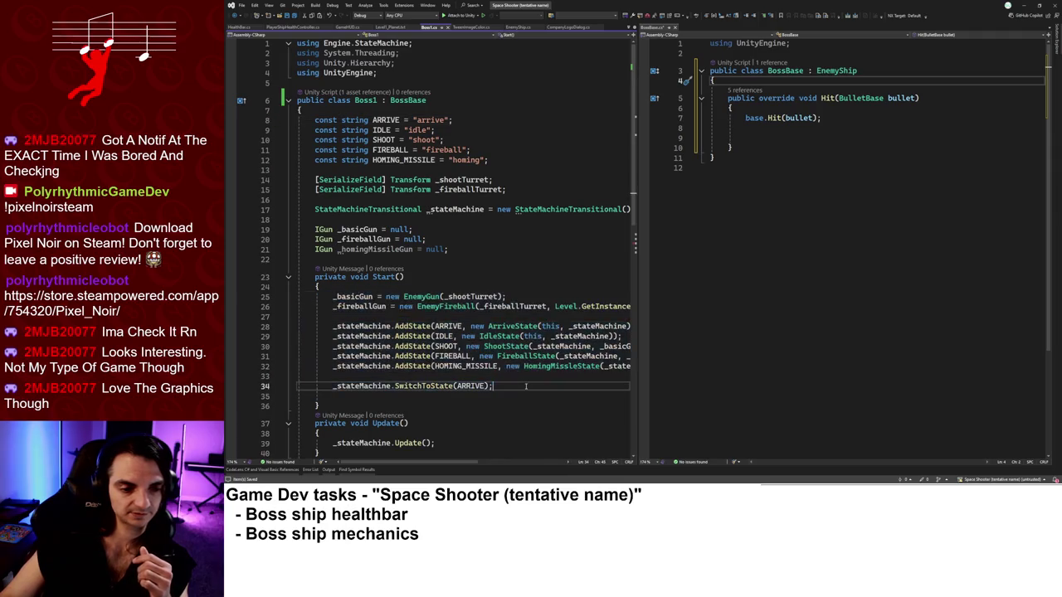
scroll(525, 386, "down", 3)
scroll(513, 384, "up", 3)
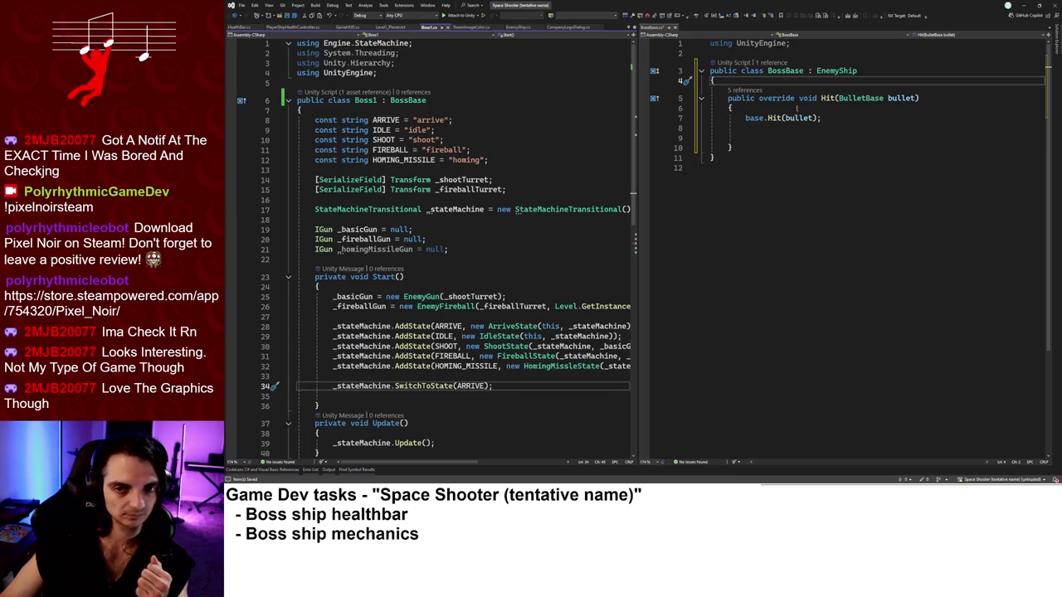
left_click(836, 71)
key("F12")
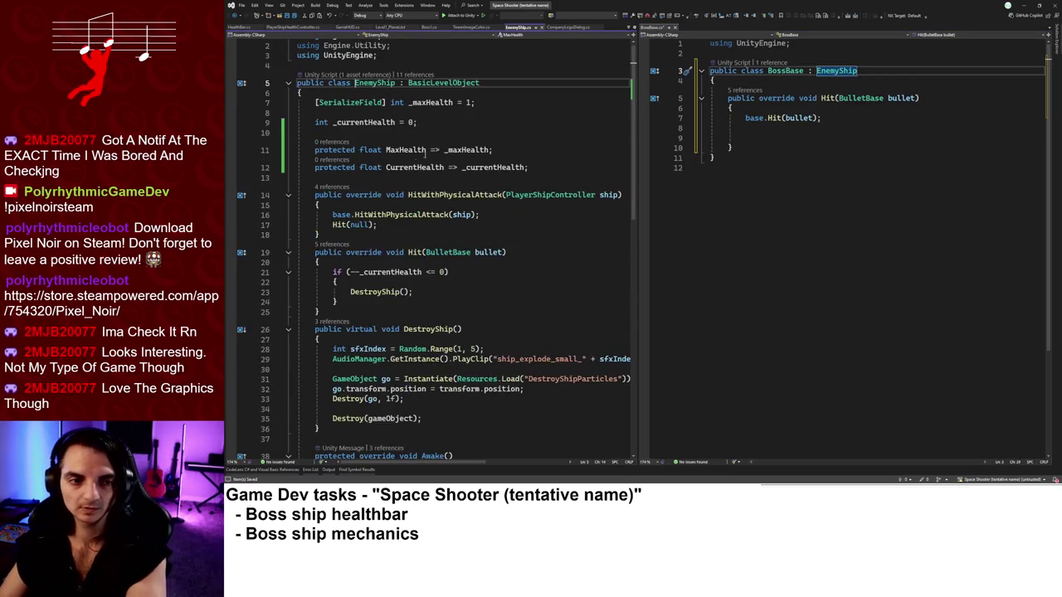
left_click(349, 102)
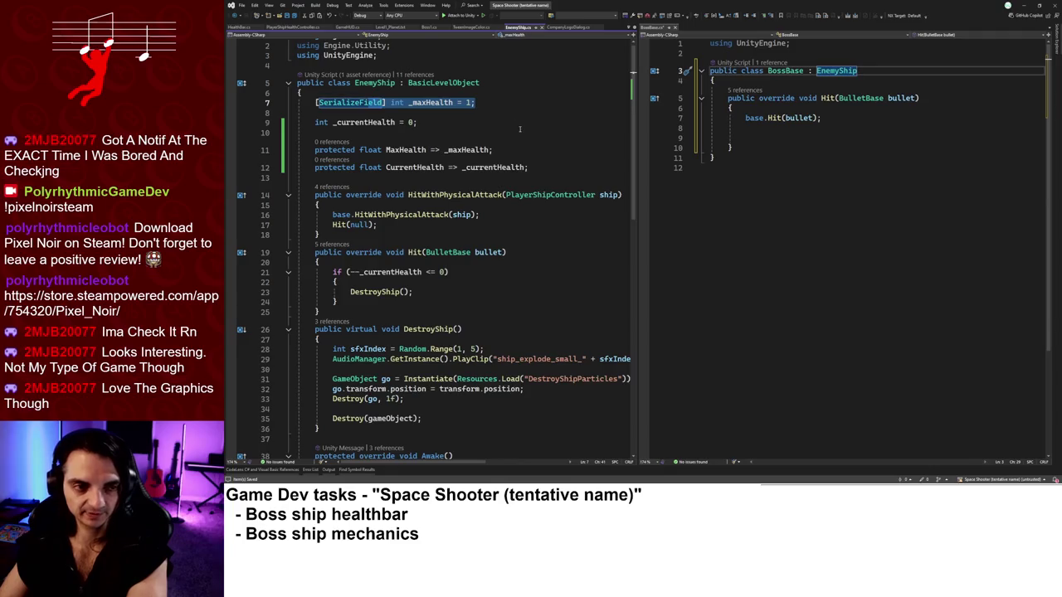
left_click(772, 136)
left_click(745, 146)
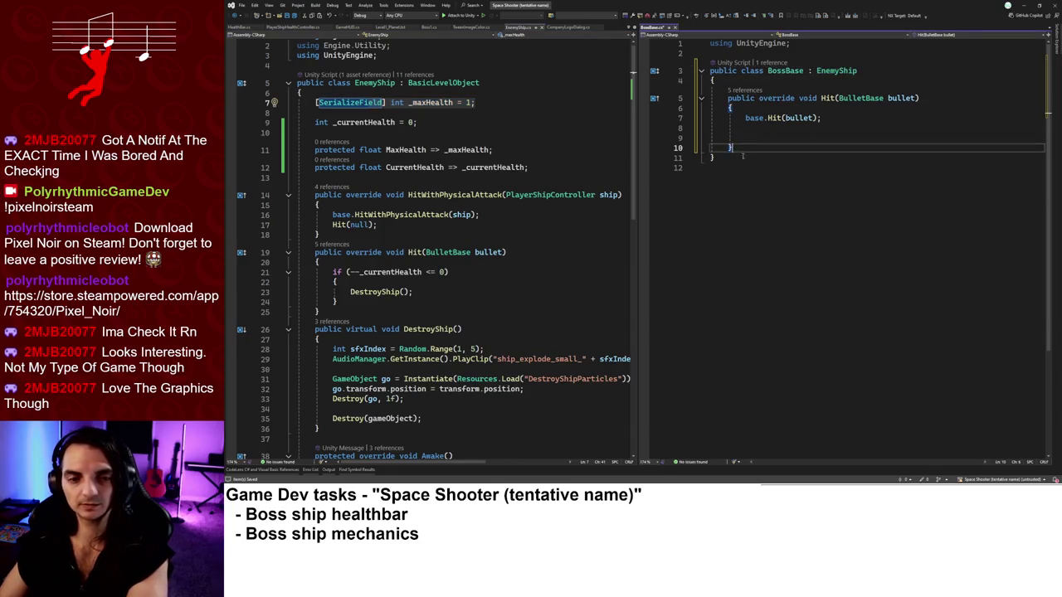
left_click(475, 102)
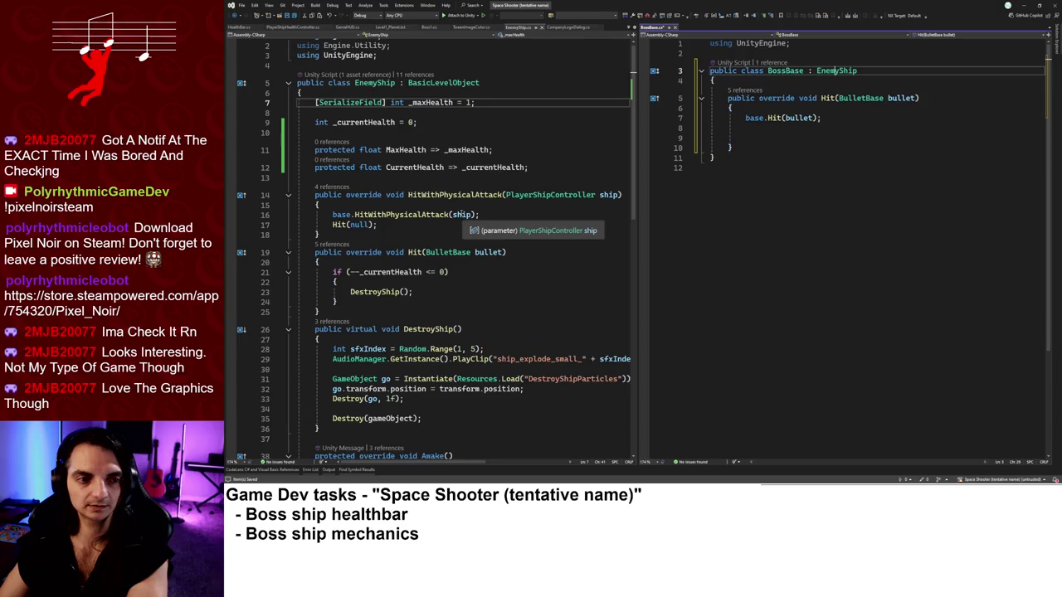
key("ctrl+minus")
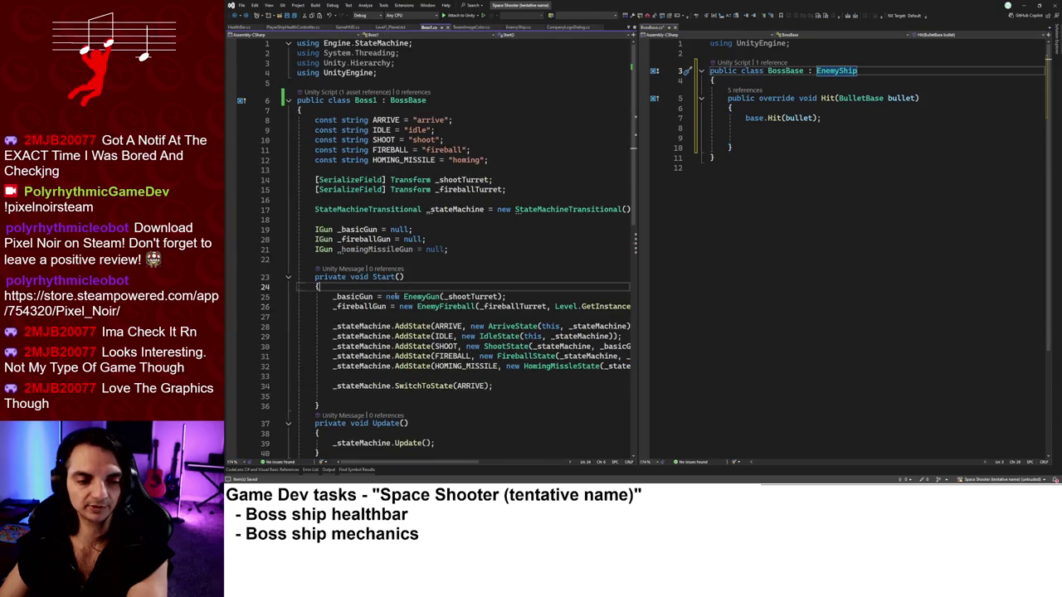
left_click(459, 356)
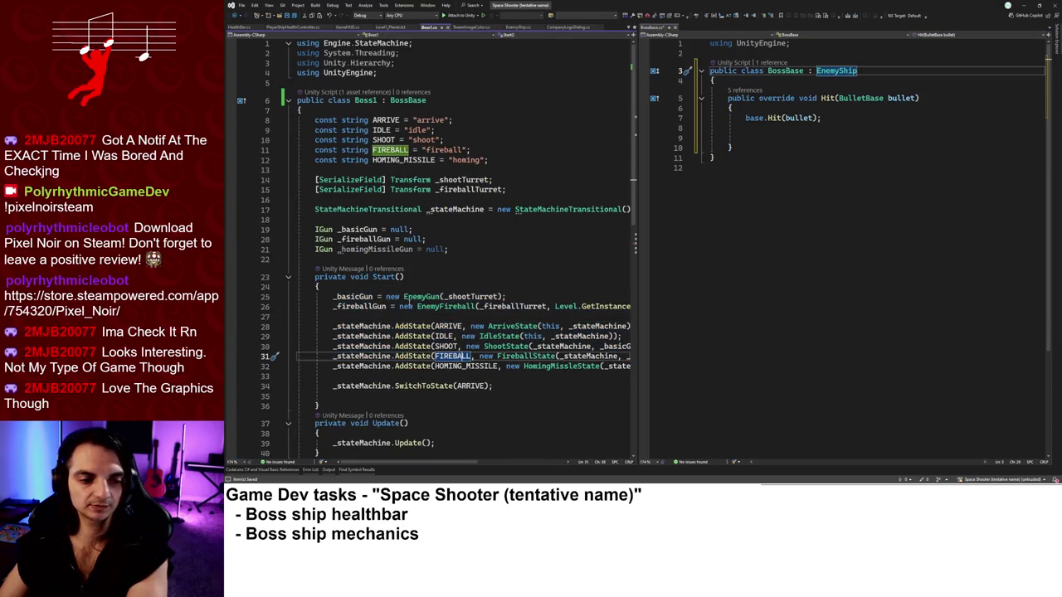
scroll(407, 301, "down", 1)
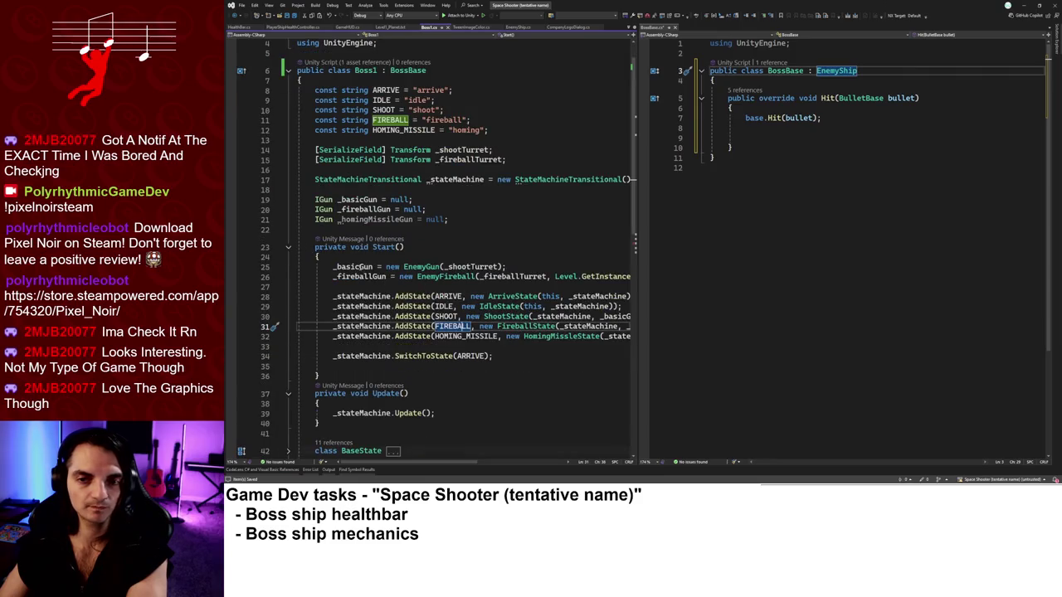
Make Boss1's Start protected and add an empty Start method to BossBase.
double_click(328, 247)
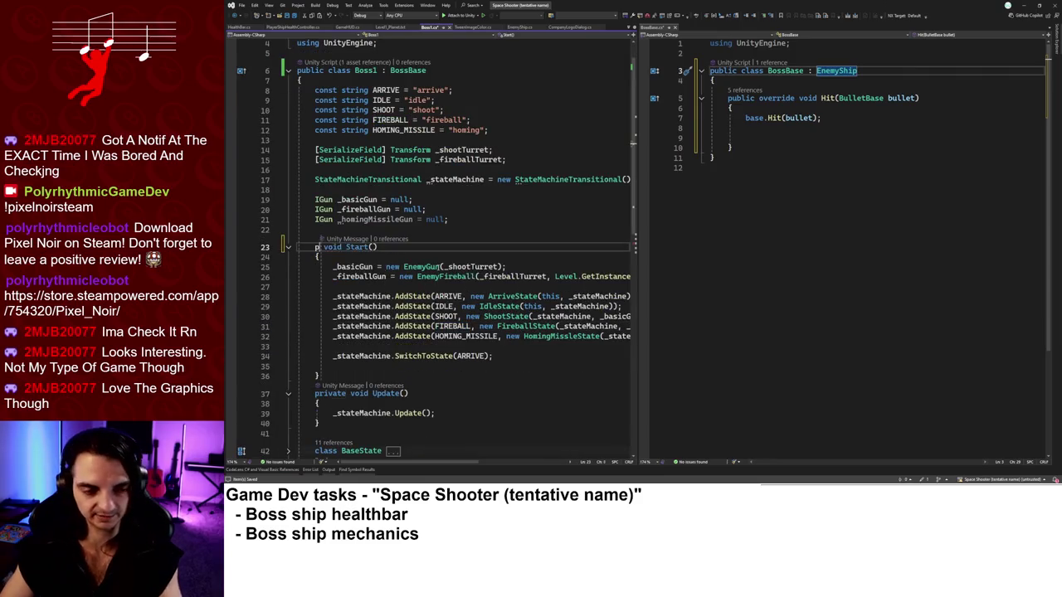
type("protected ")
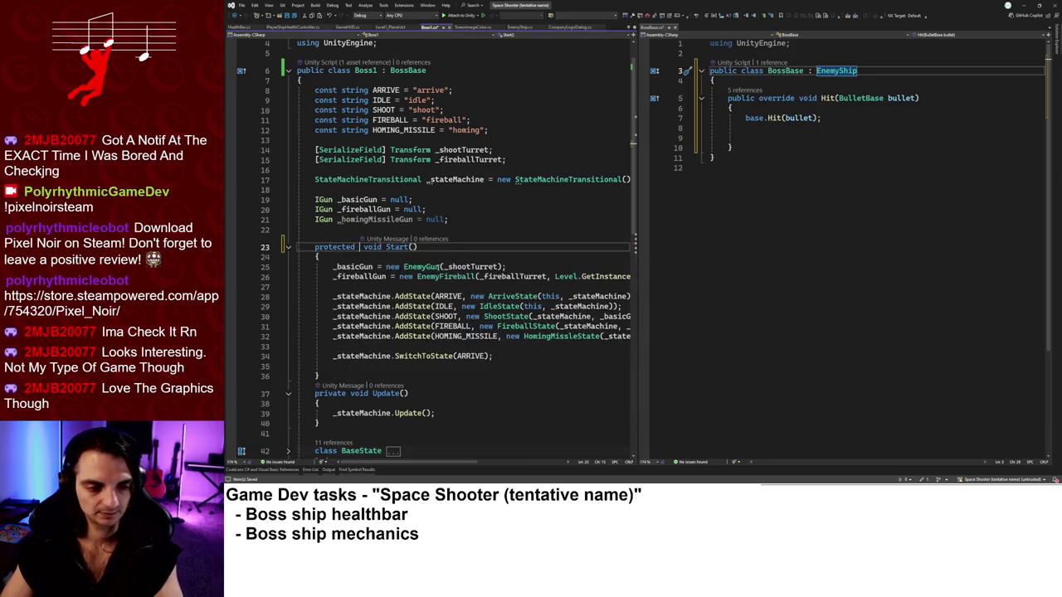
type("virtual")
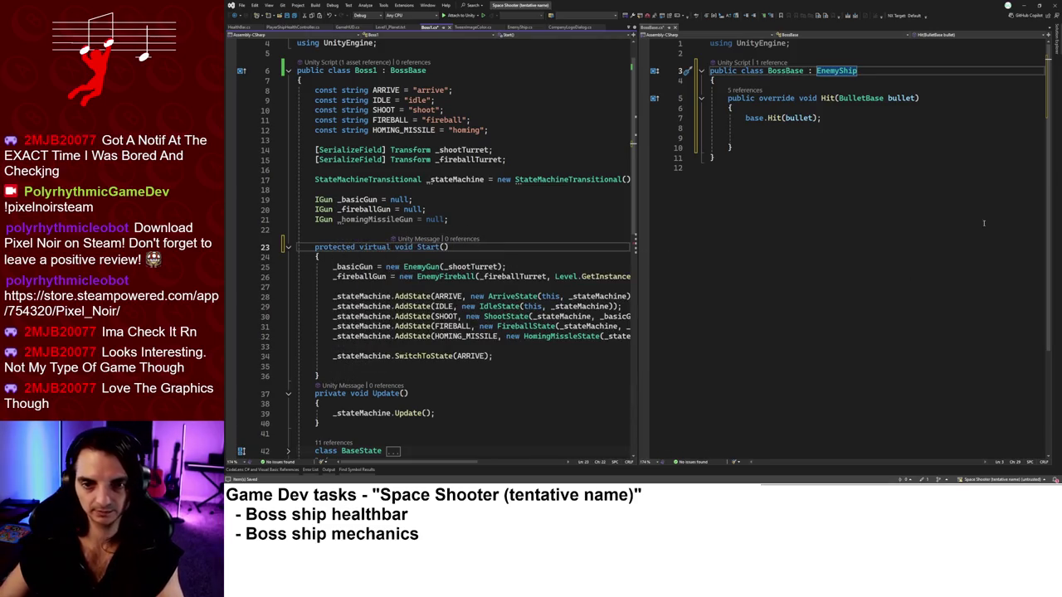
left_click(750, 144)
key("Return")
key("Return")
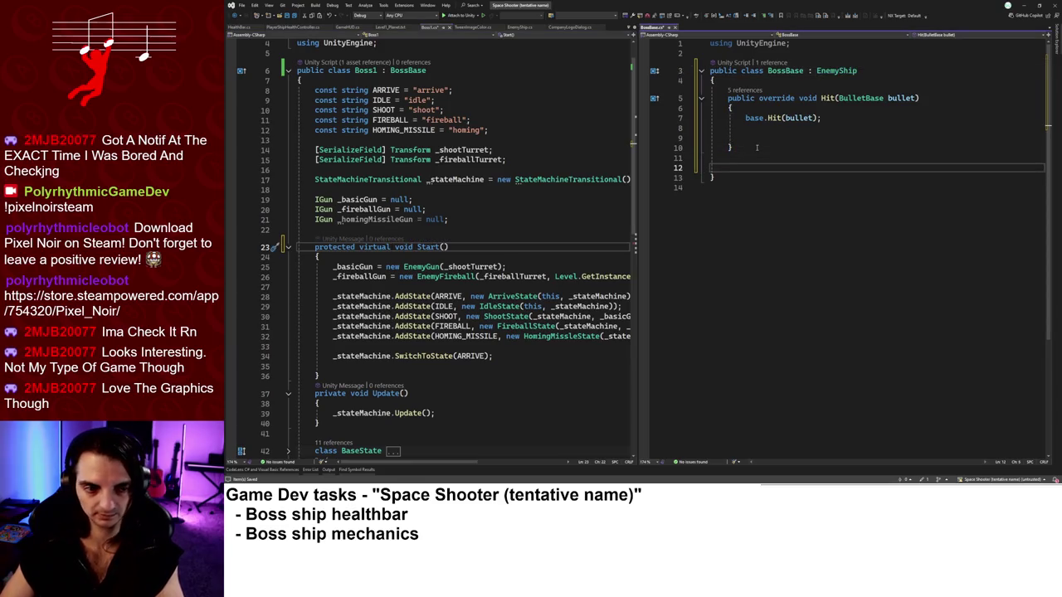
type("// Unity funcs")
key("Return")
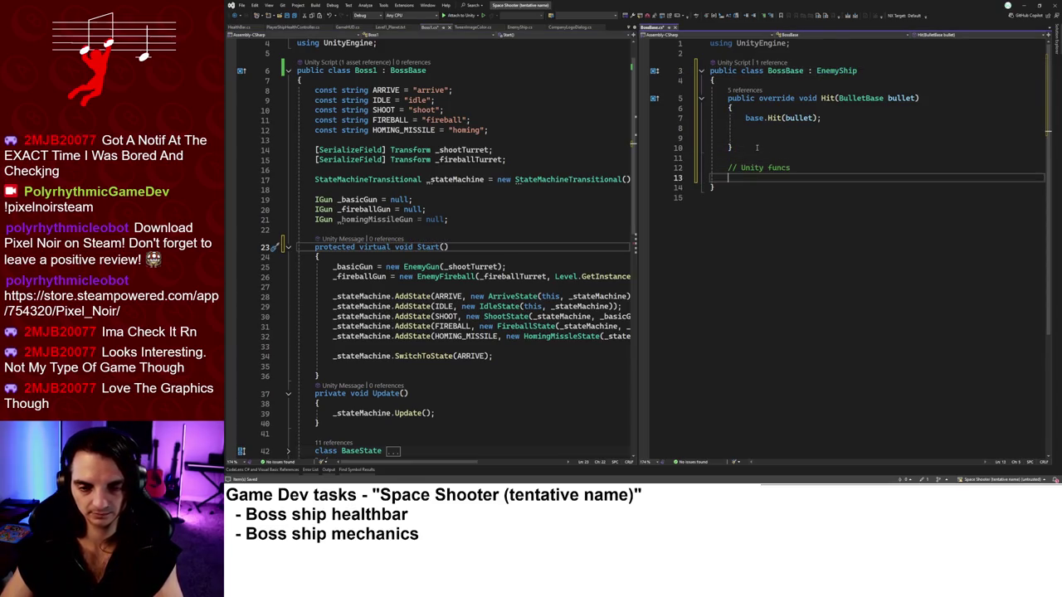
type("protected over")
key("space")
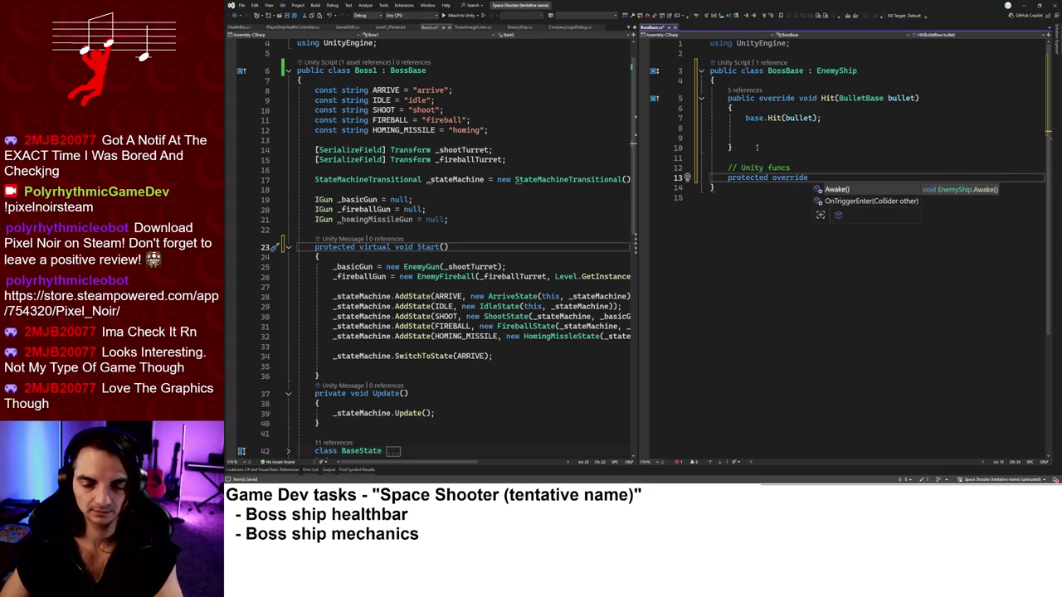
type("void Start(")
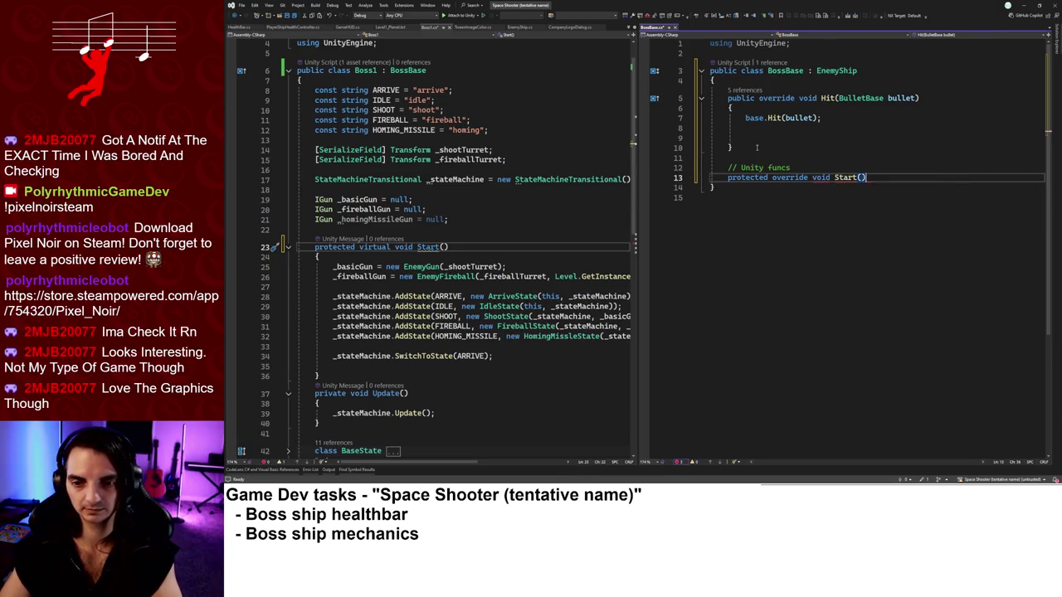
key("Return")
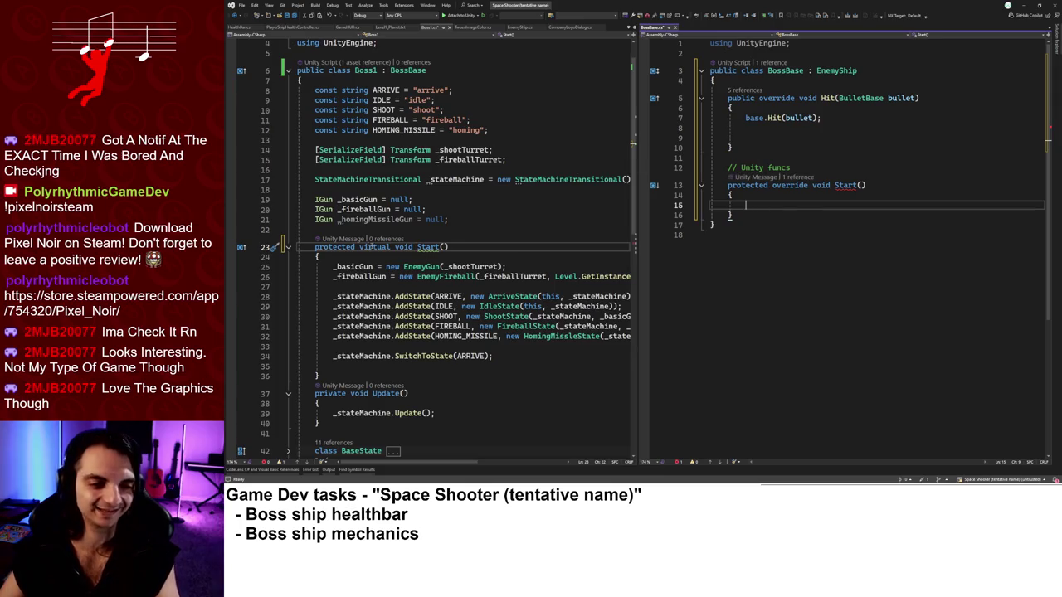
Make BossBase's Start protected virtual and Boss1's Start protected override.
double_click(373, 246)
key("BackSpace")
double_click(793, 185)
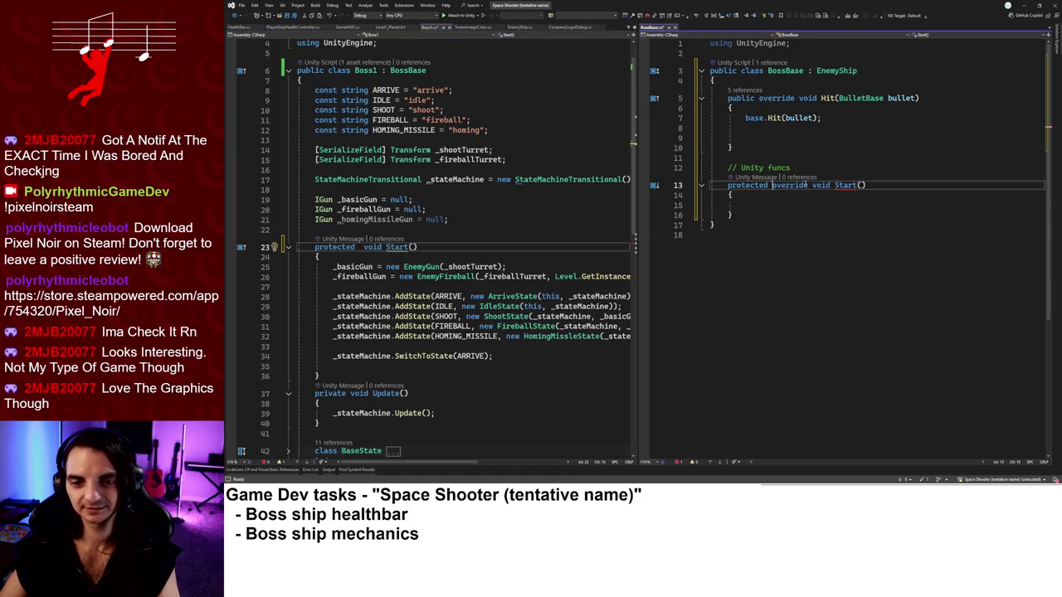
type("virtual")
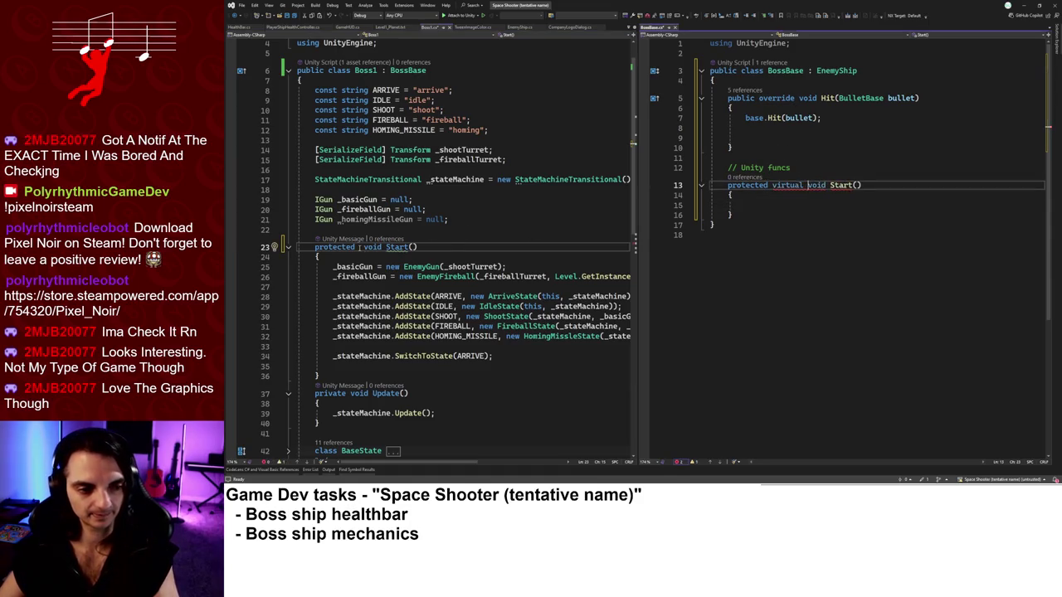
left_click(359, 246)
type("override")
left_click(841, 207)
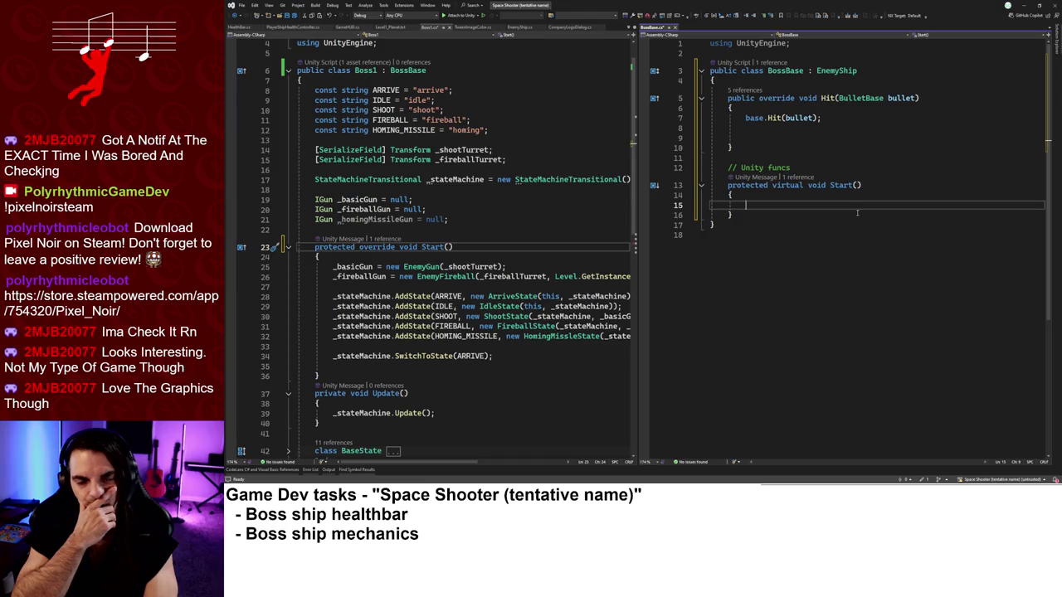
In BossBase's Start, call GameHUD.GetInstance().BossHealth.SetMaxHealth(MaxHealth).
type("gamehu")
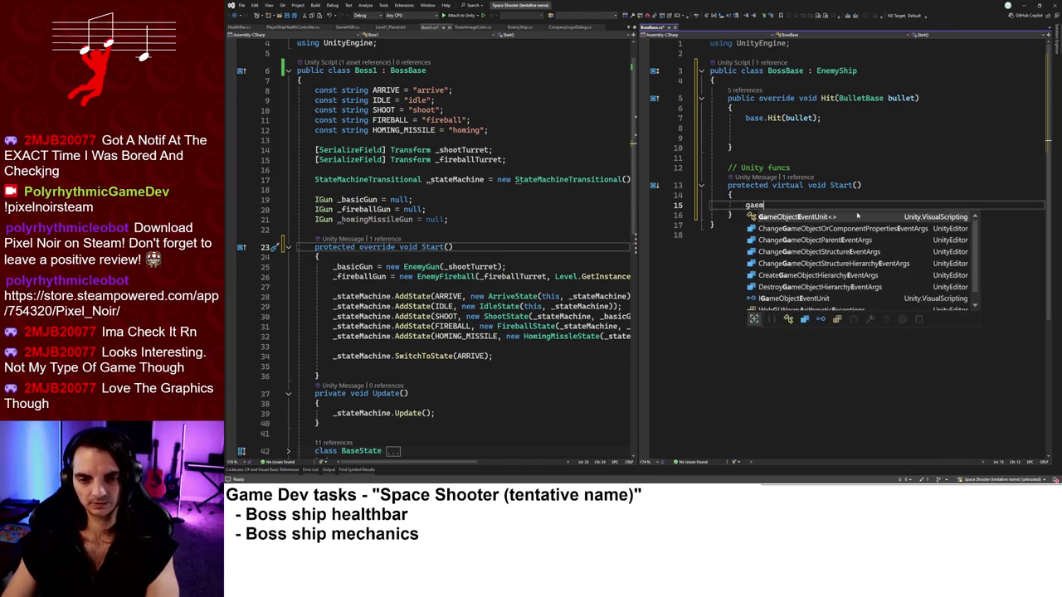
key("Tab")
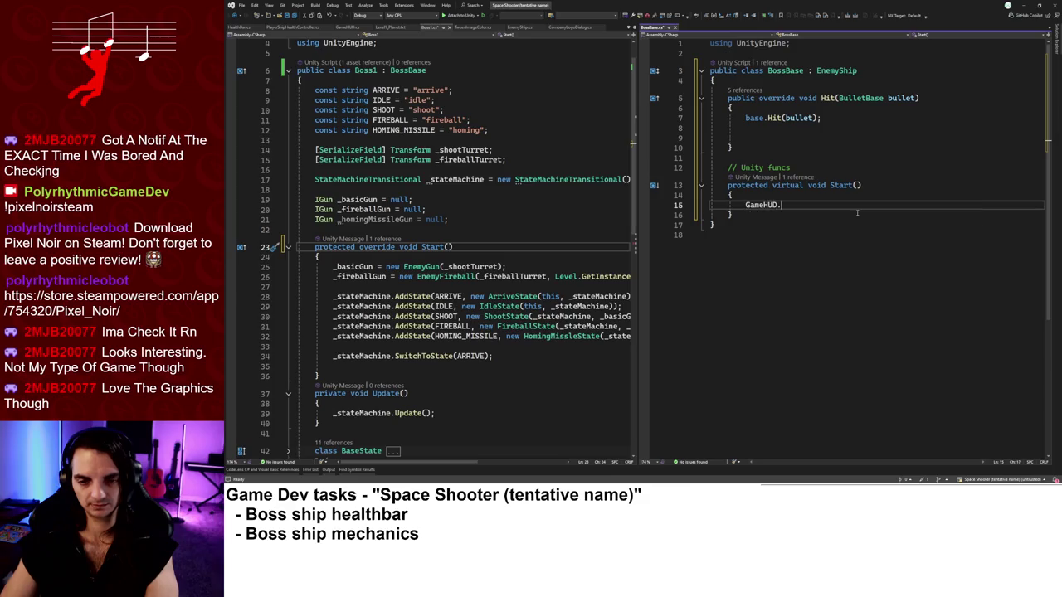
type(".get")
key("Tab")
type("().")
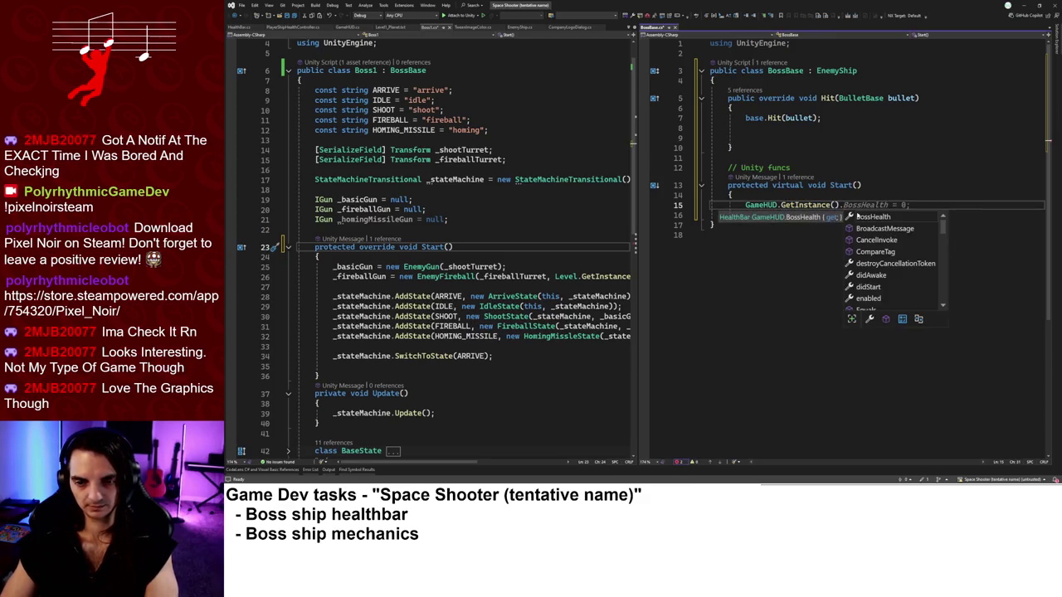
key("Tab")
type(".set")
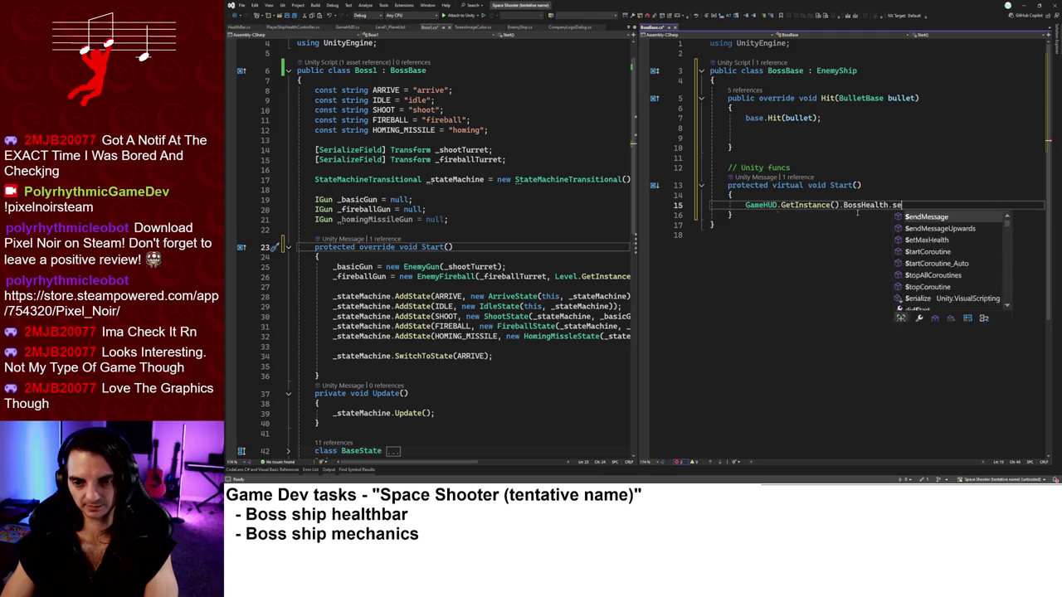
key("Tab")
type("(_")
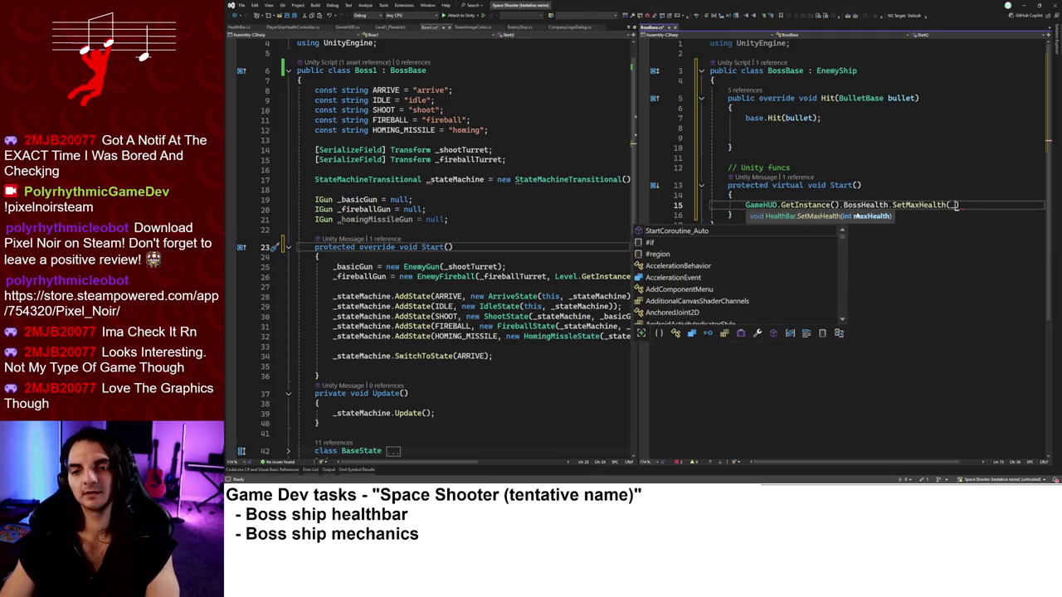
key("BackSpace")
key("BackSpace")
key("BackSpace")
type("max")
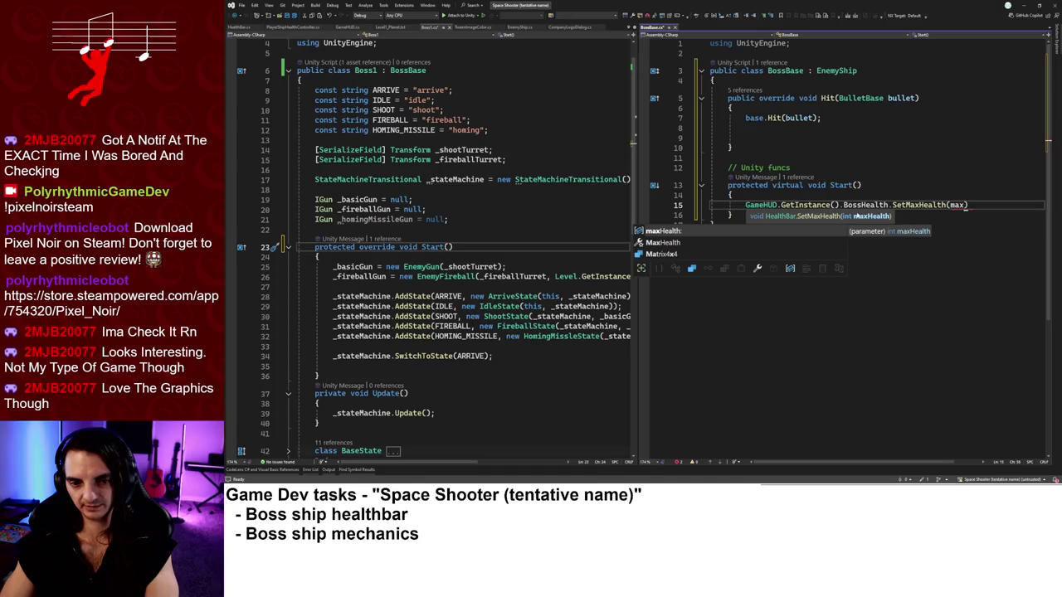
key("Tab")
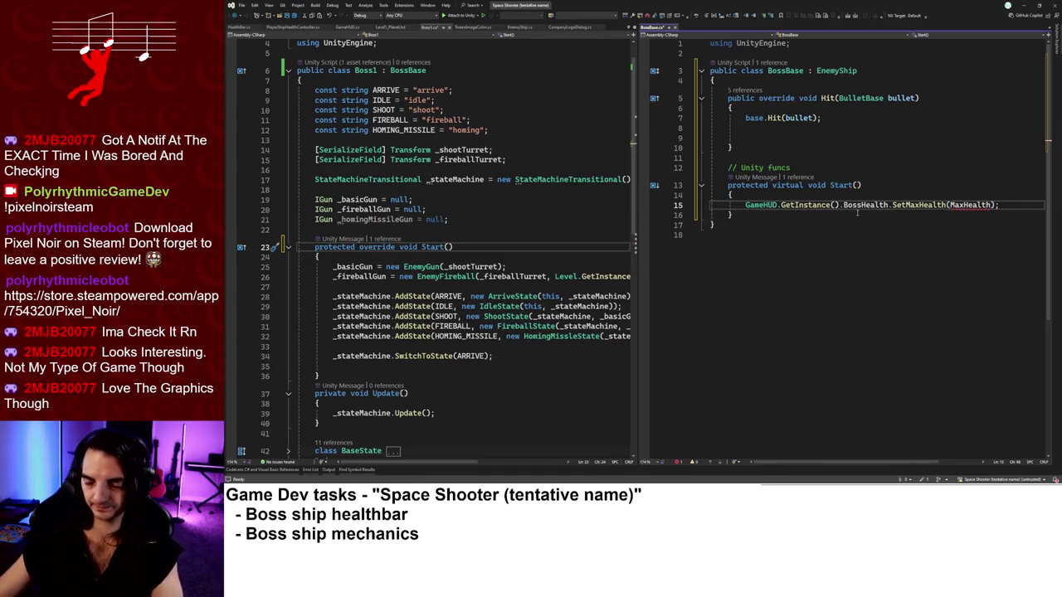
Inspect the CS1503 float-to-int error and go to MaxHealth's definition.
mouse_move(961, 206)
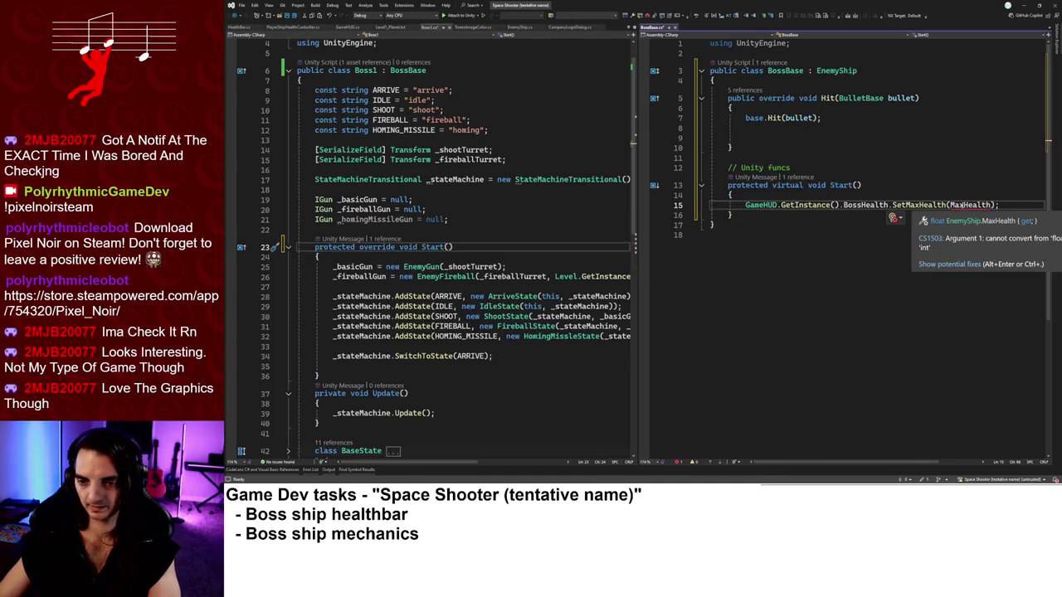
mouse_move(906, 204)
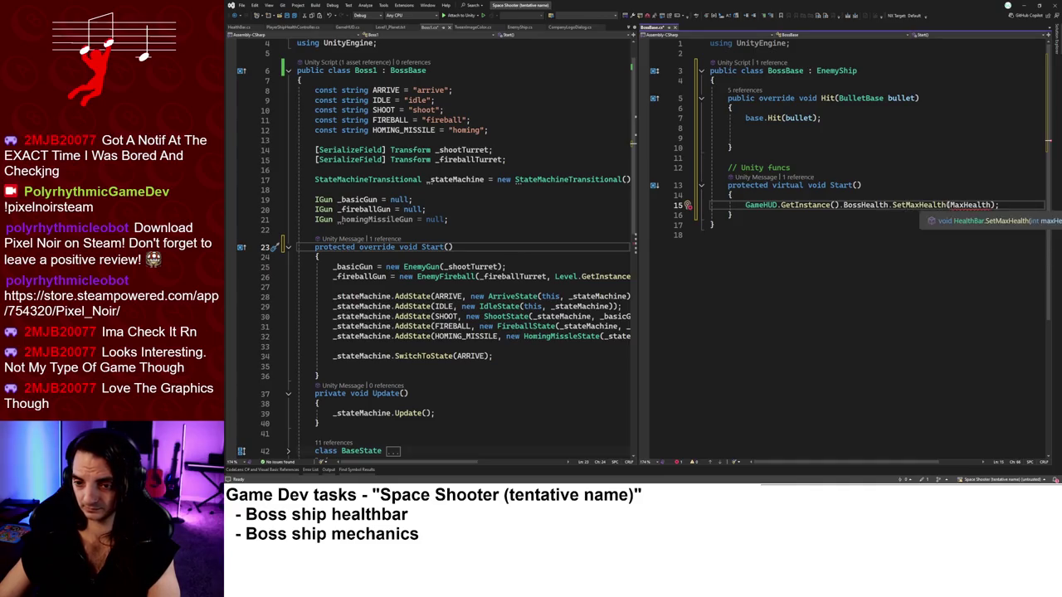
left_click(969, 204, "ctrl")
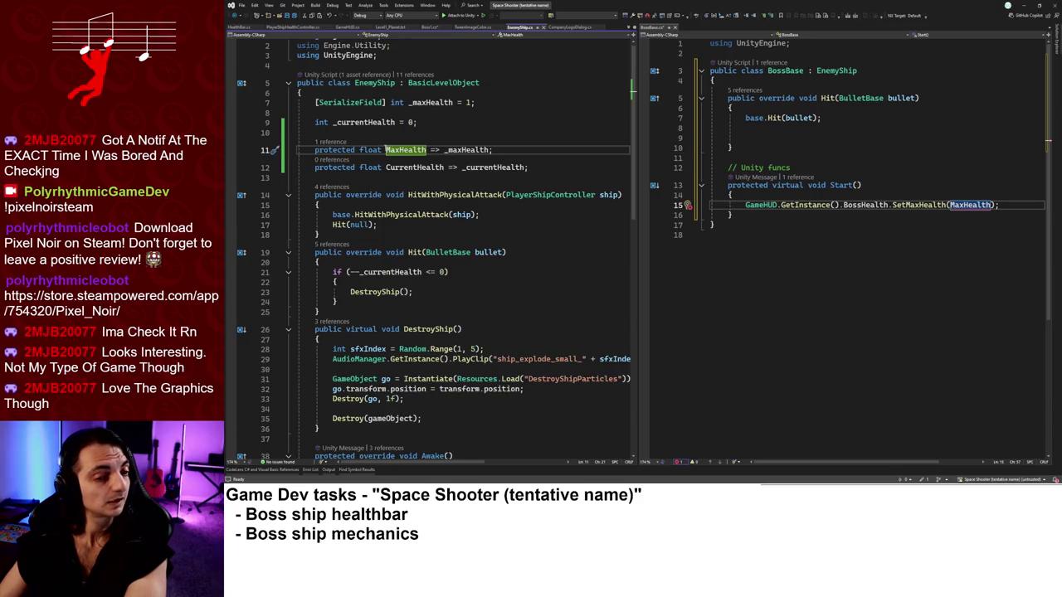
Change EnemyShip's MaxHealth and CurrentHealth properties from float to int and save.
double_click(370, 150)
type("int")
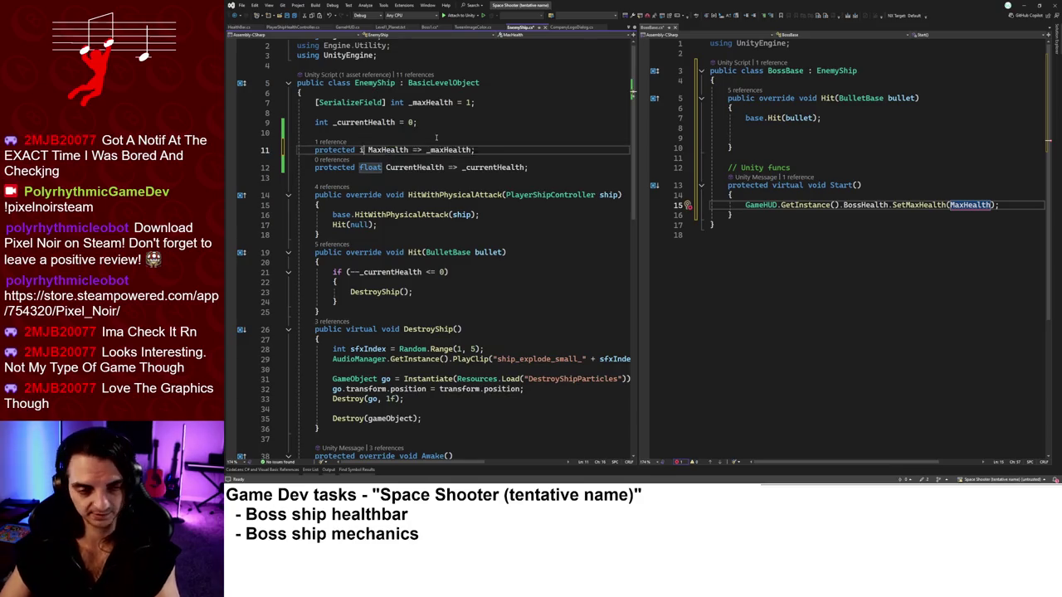
left_click(370, 166)
type("int")
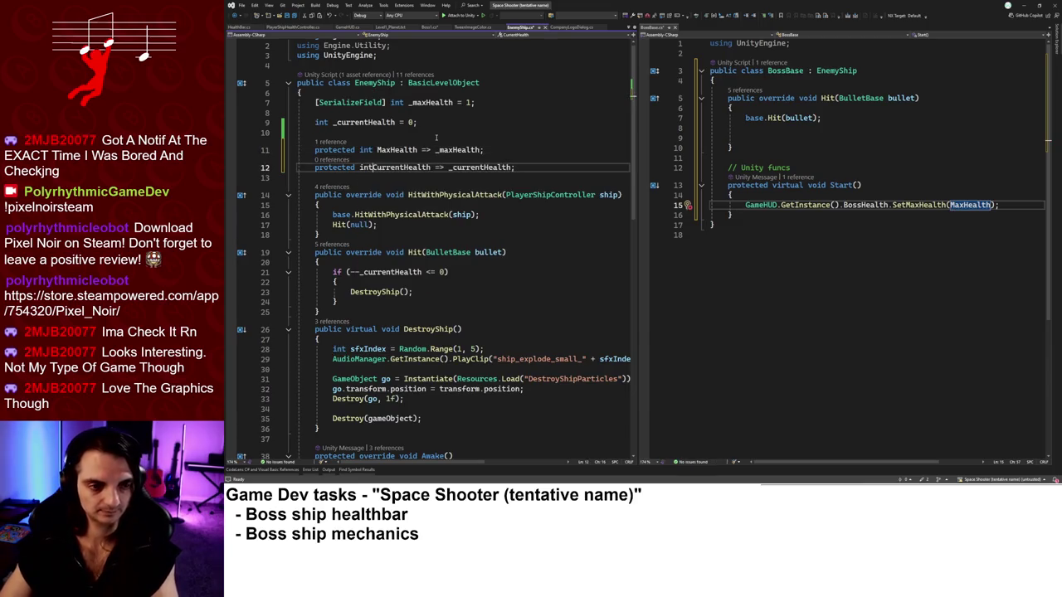
key("ctrl+s")
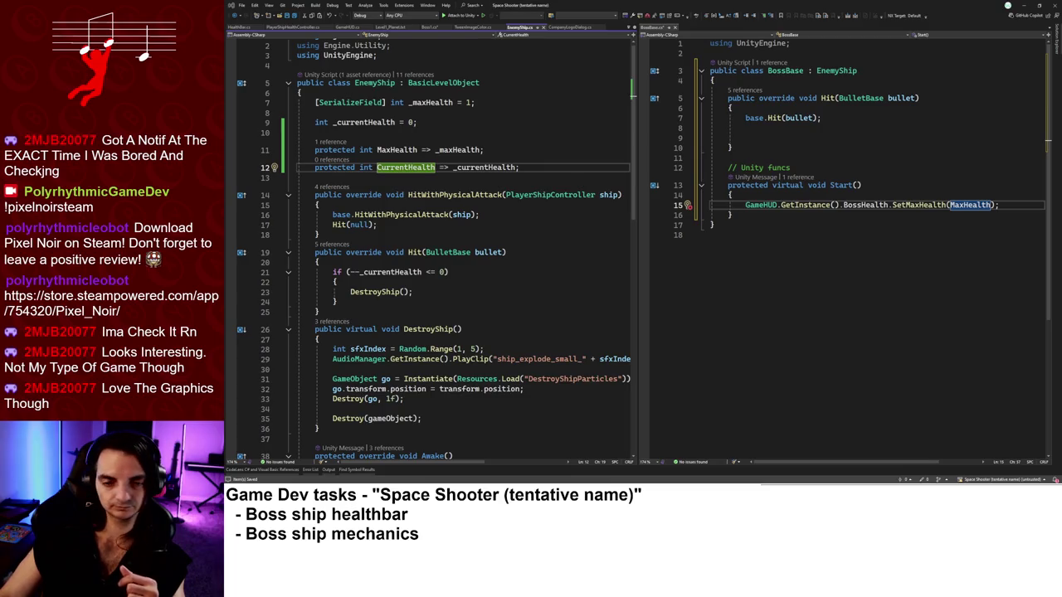
left_click(1018, 208)
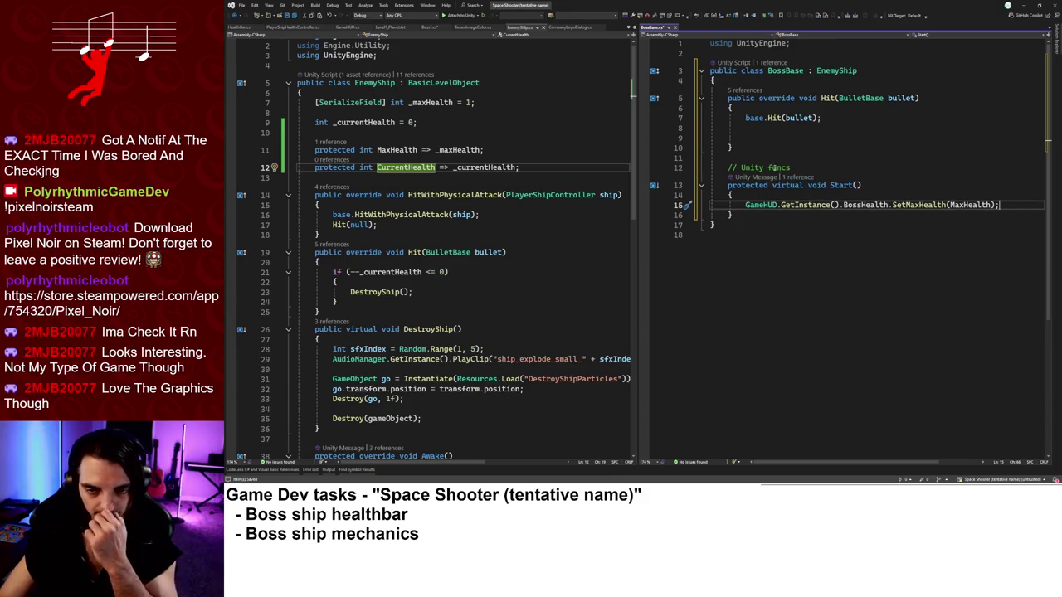
left_click(820, 141)
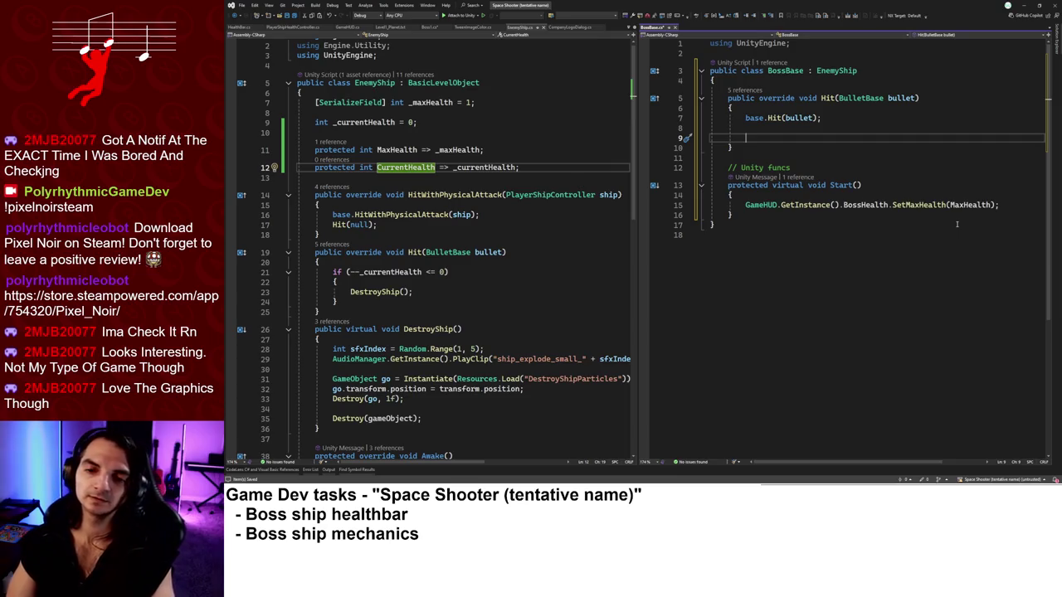
Begin a GameHUD.GetInstance().BossHealth.TakeDamage call in BossBase's Hit.
type("GameHUD.g")
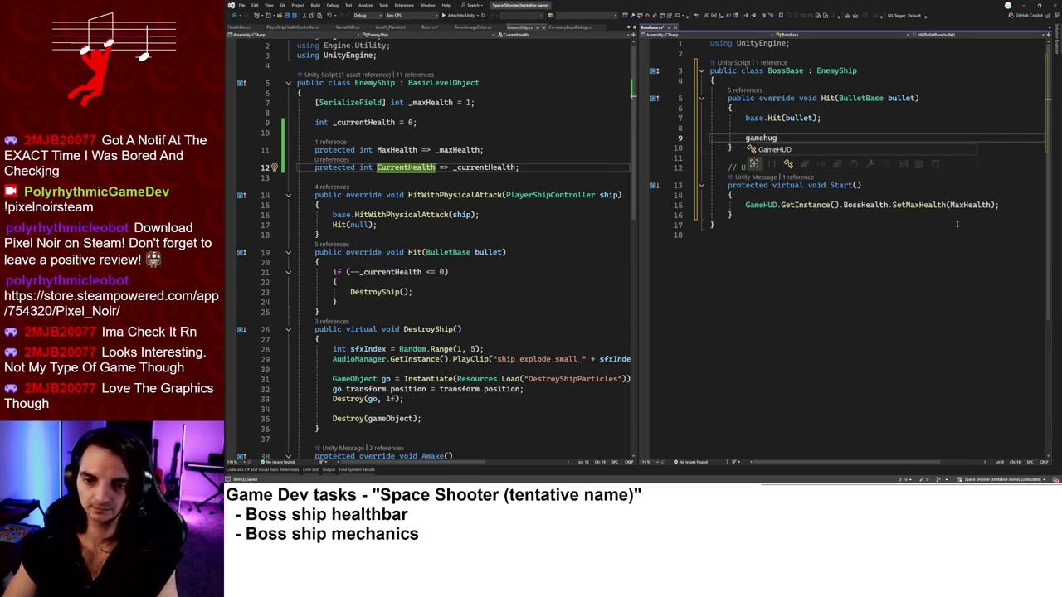
key("Tab")
type("().Bos")
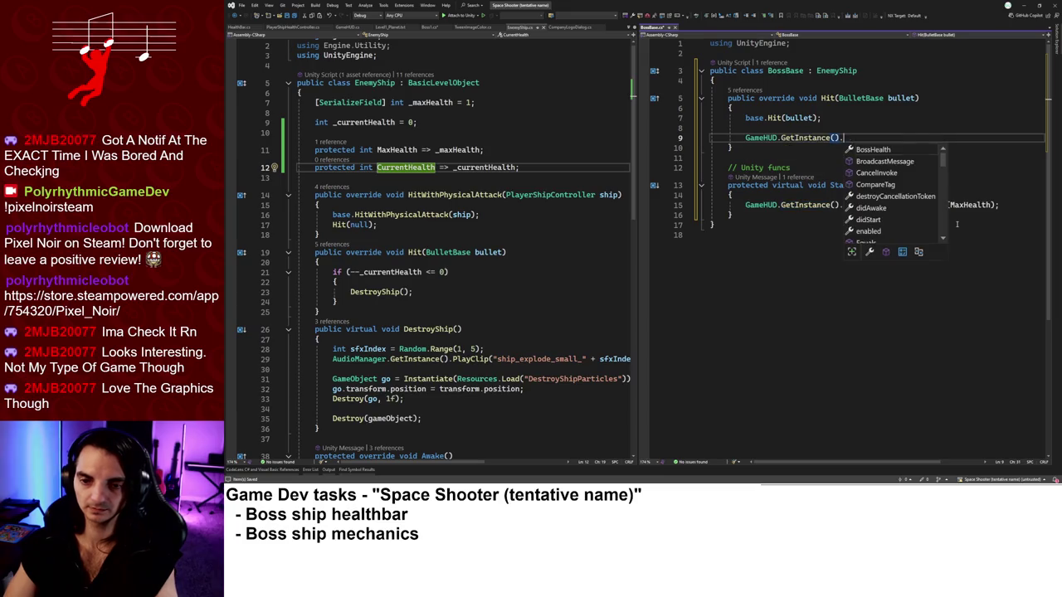
key("Tab")
type(".")
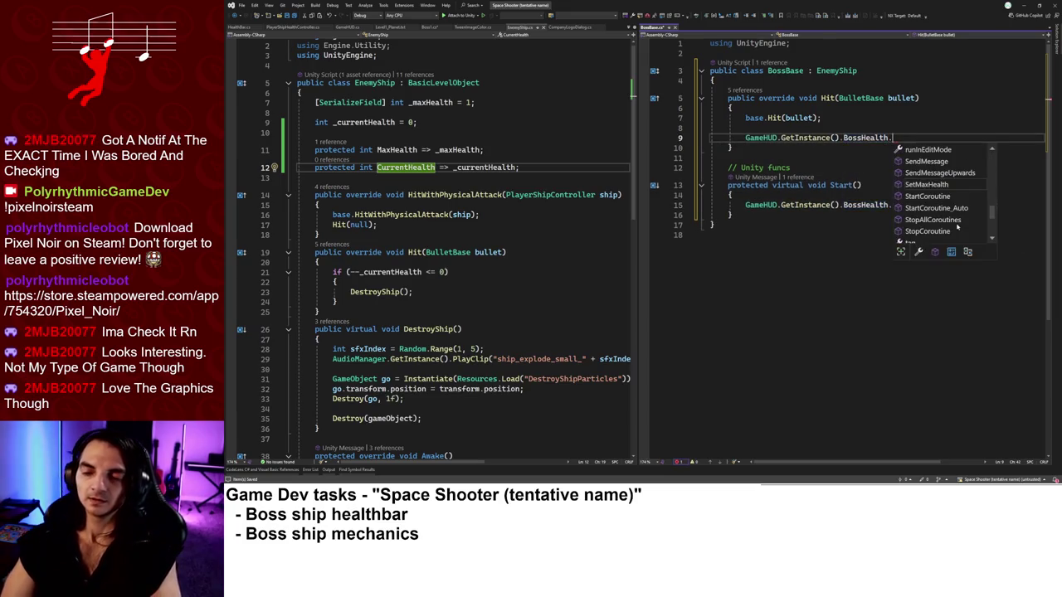
scroll(938, 197, "down", 3)
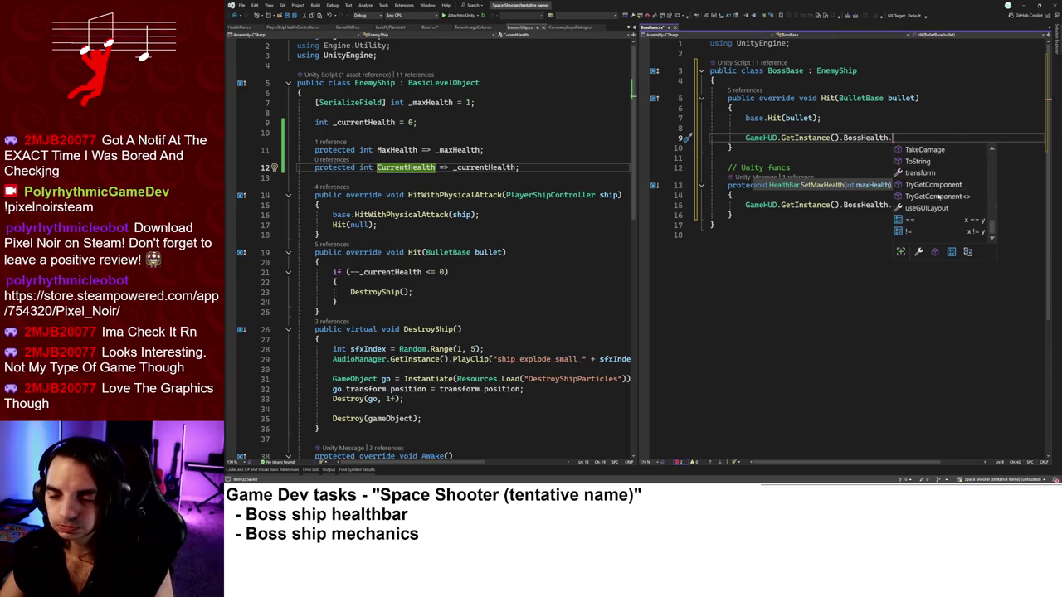
scroll(940, 208, "up", 10)
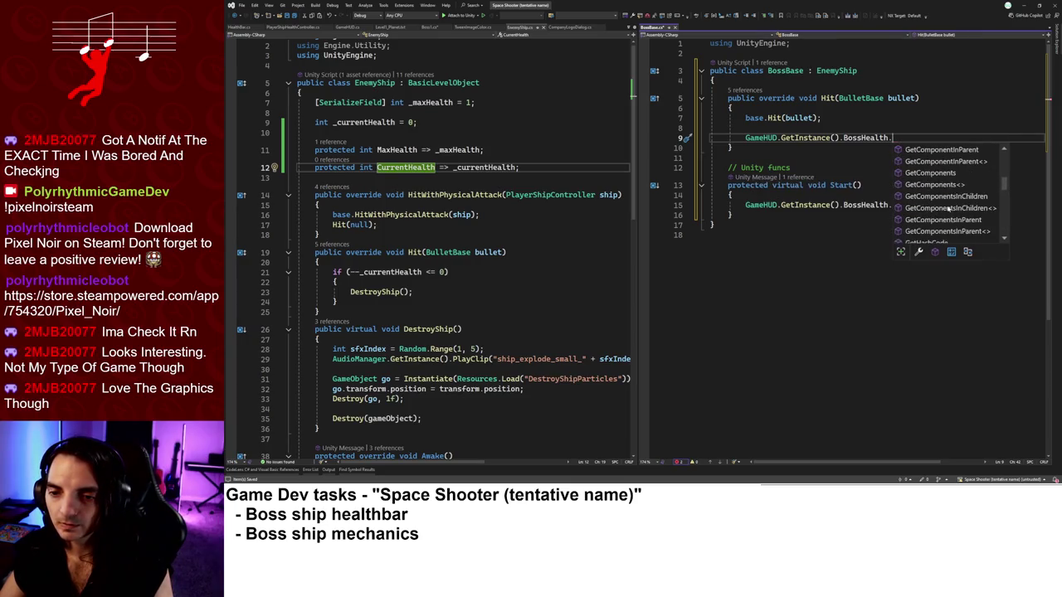
scroll(950, 211, "up", 1)
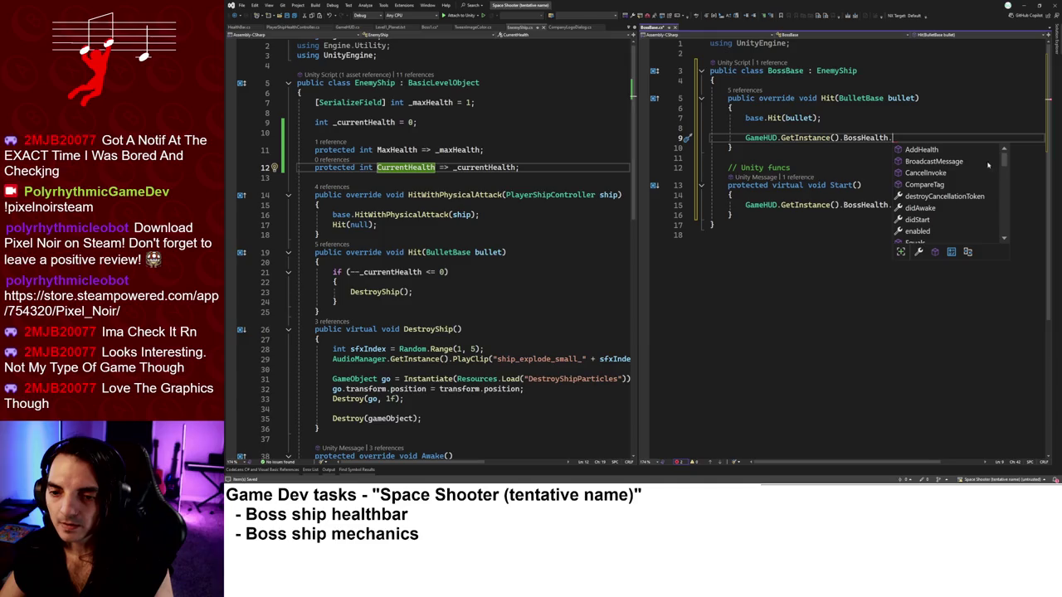
left_click_drag(1003, 159, 1006, 202)
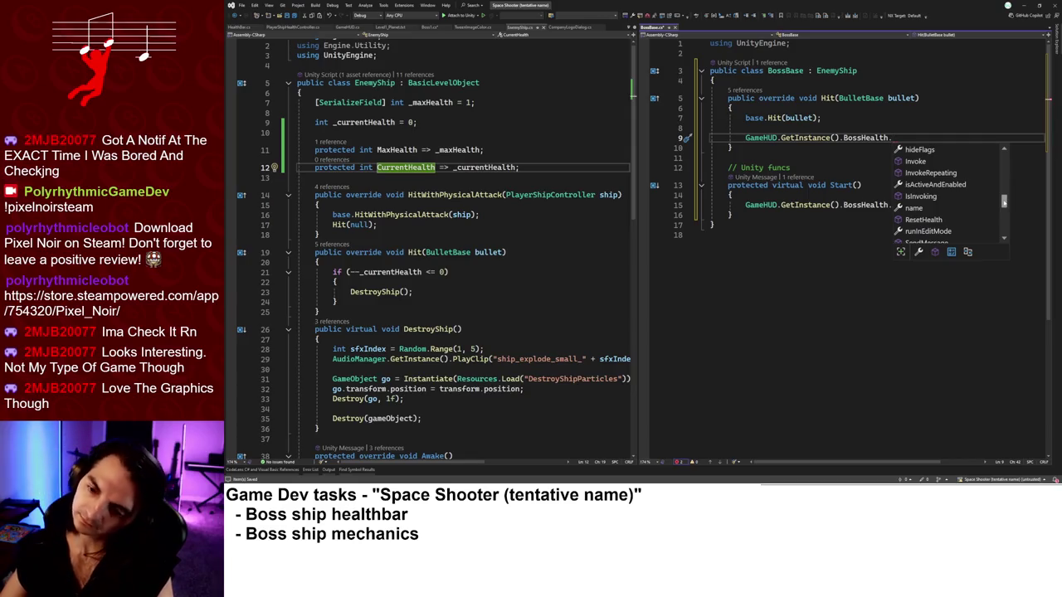
left_click_drag(1004, 203, 1000, 222)
double_click(932, 198)
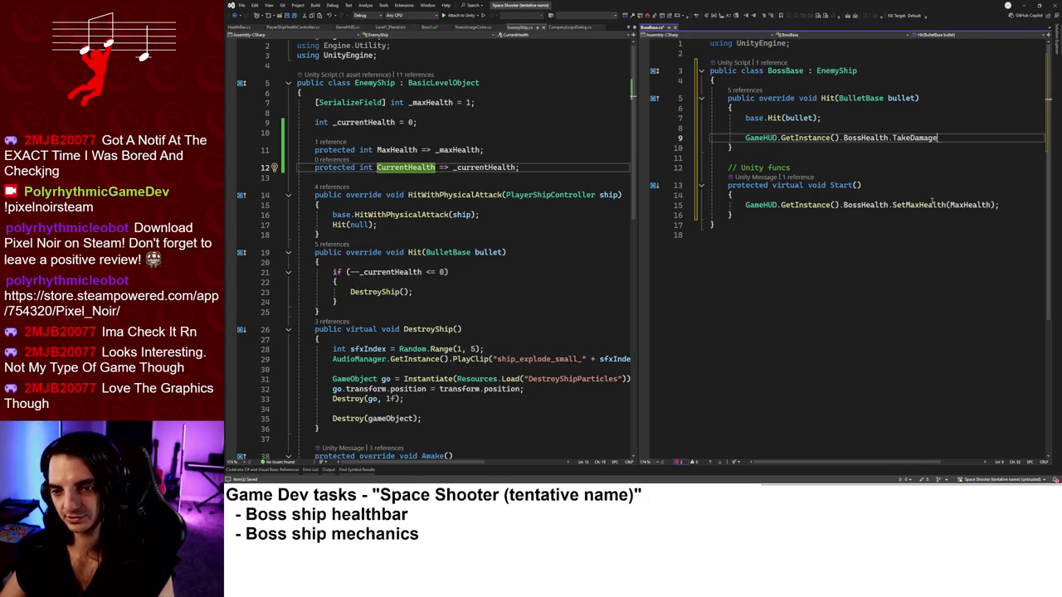
Check BulletBase for a damage value, then pass 1 as the TakeDamage argument.
type("(")
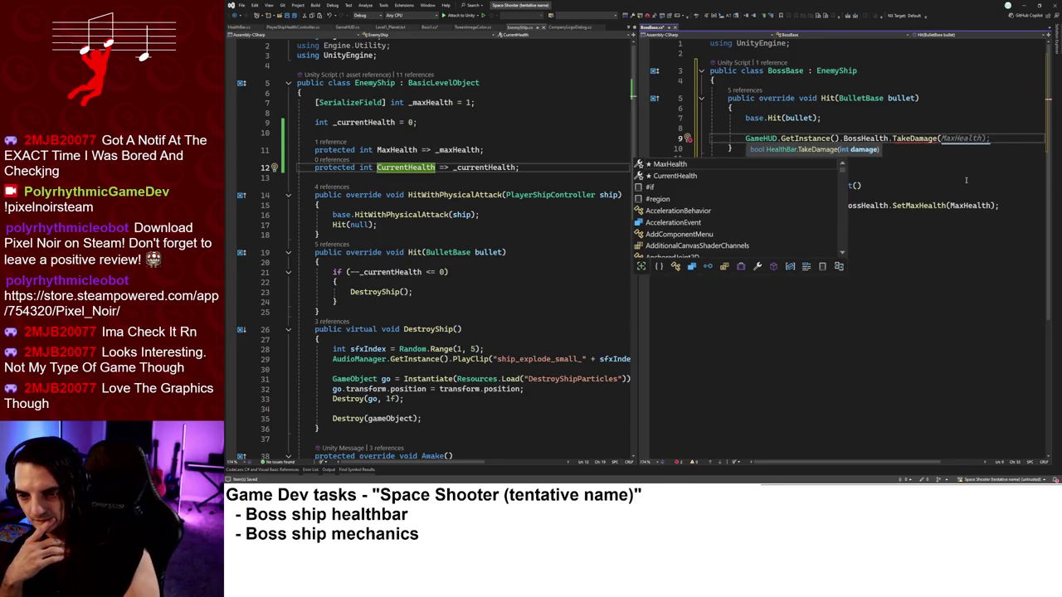
type("bullet")
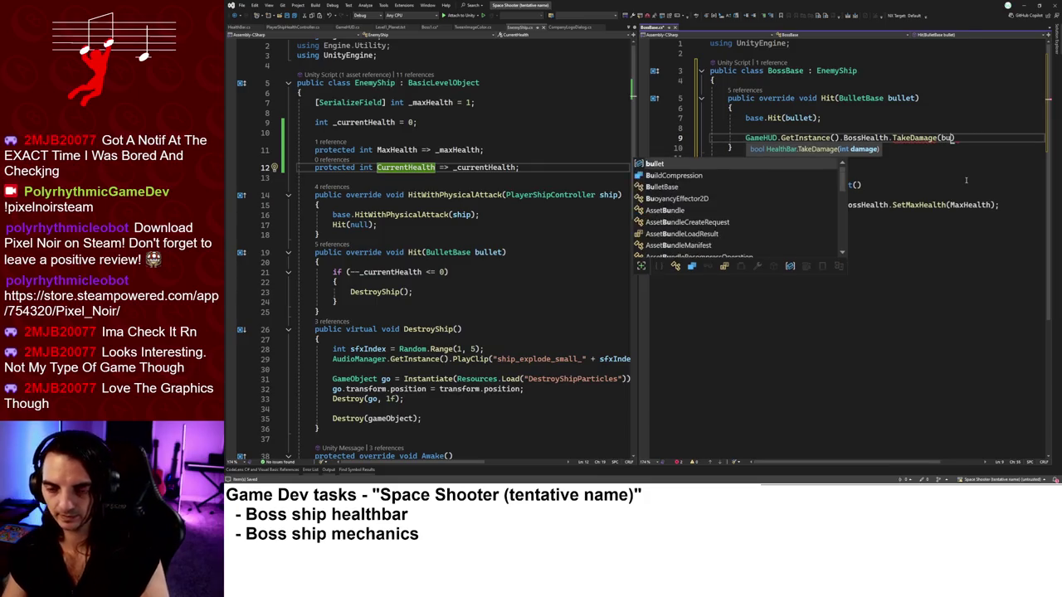
type(".")
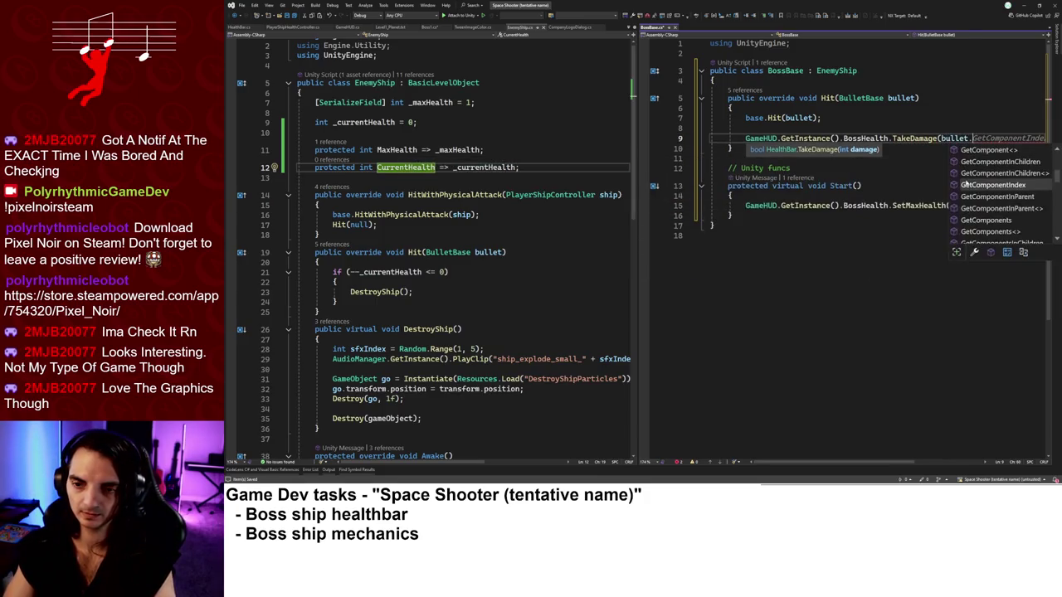
type("po")
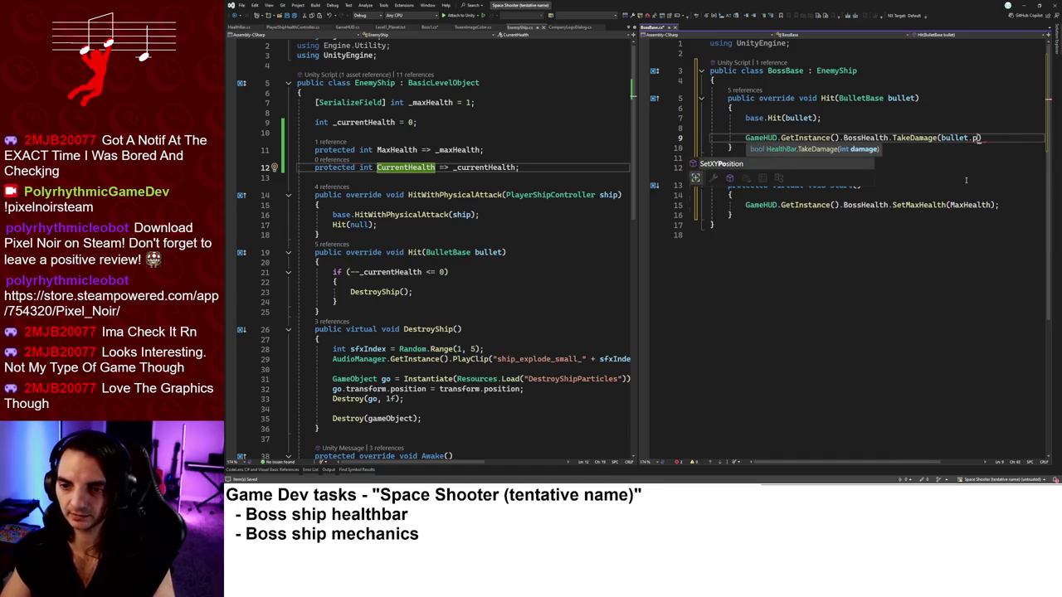
key("BackSpace")
scroll(962, 185, "down", 4)
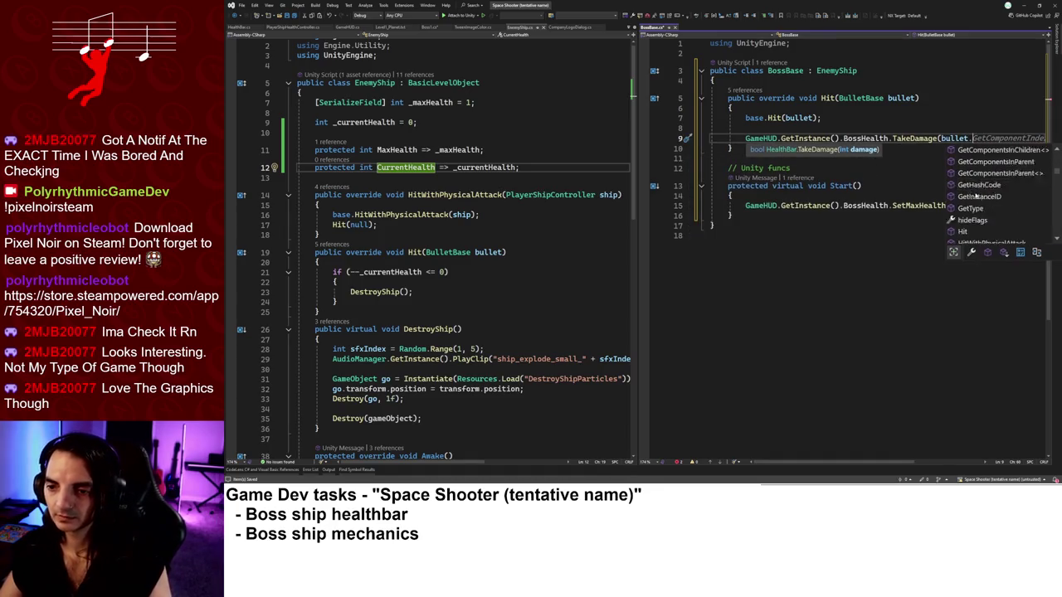
scroll(982, 194, "down", 2)
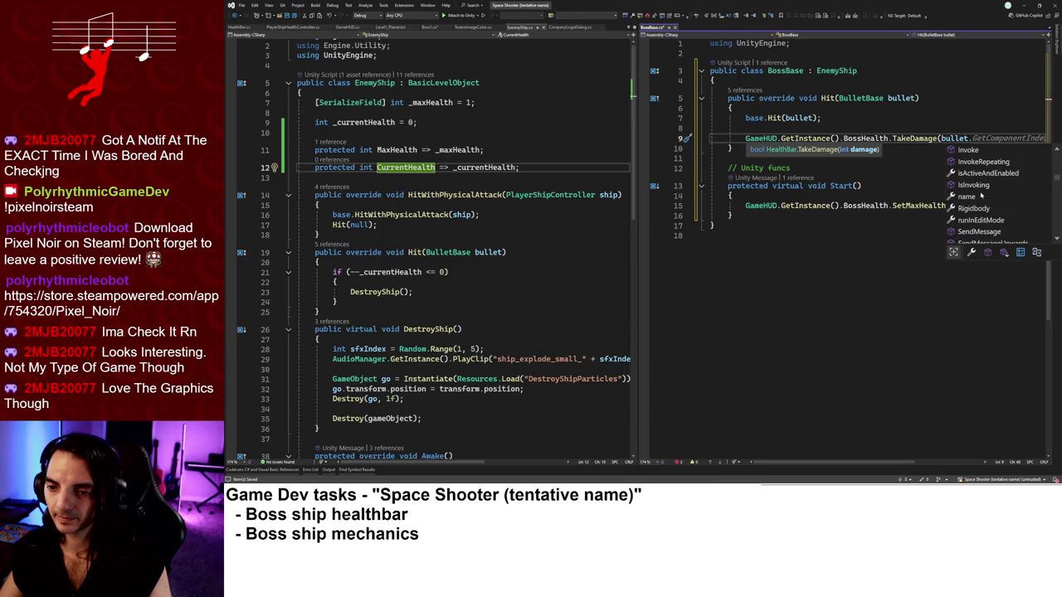
key("Escape")
left_click(854, 98, "ctrl")
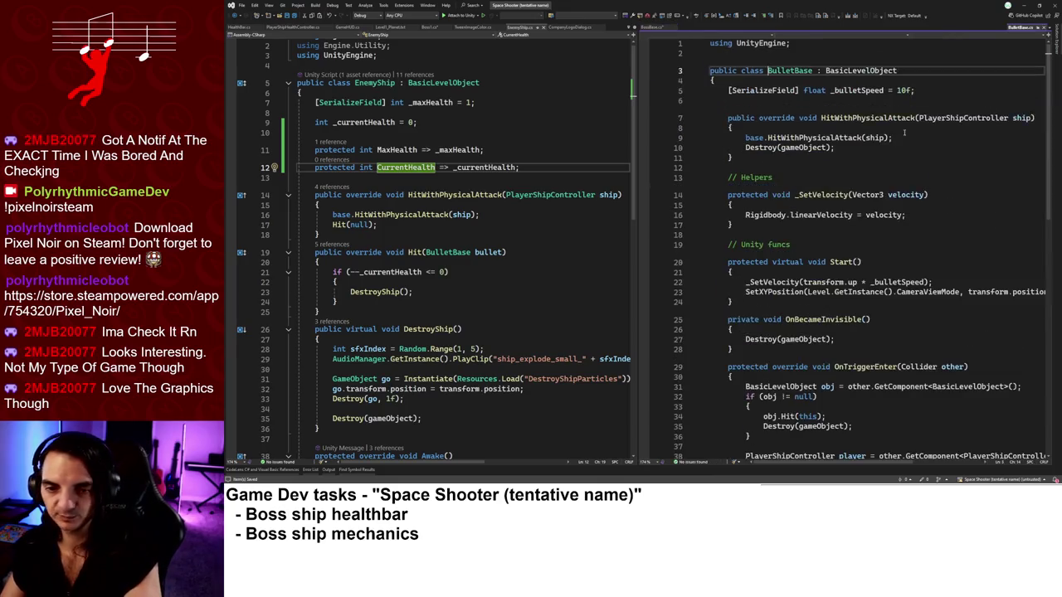
scroll(929, 232, "down", 2)
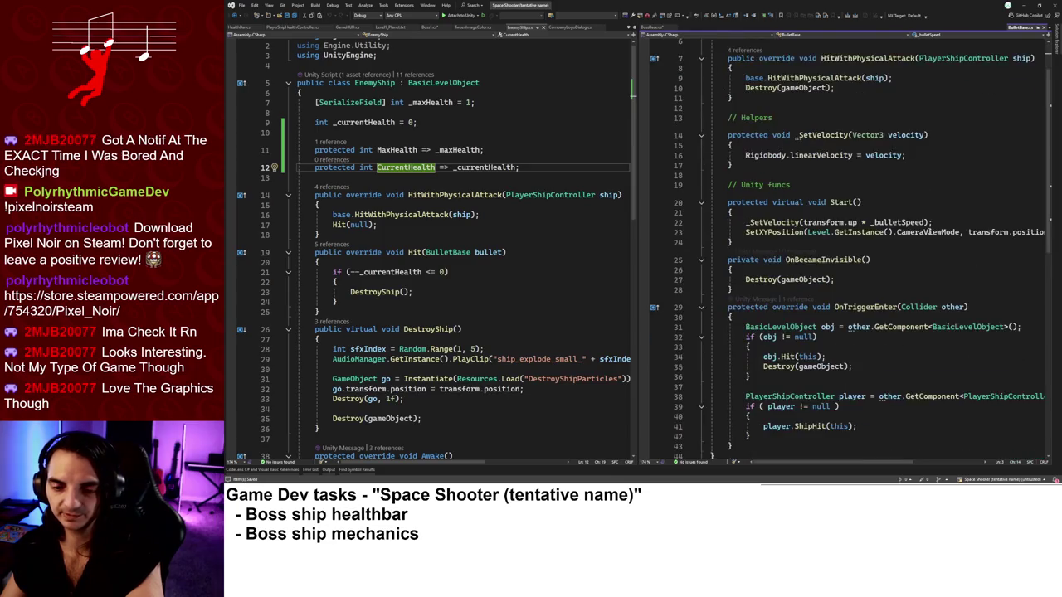
scroll(907, 216, "up", 2)
key("ctrl+minus")
key("BackSpace")
key("BackSpace")
key("BackSpace")
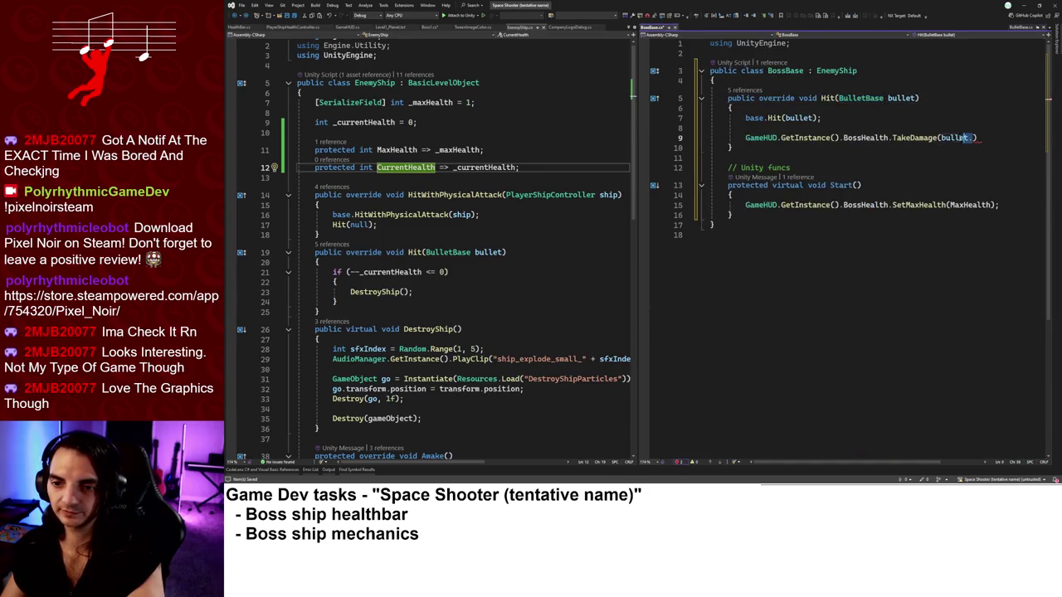
type("1")
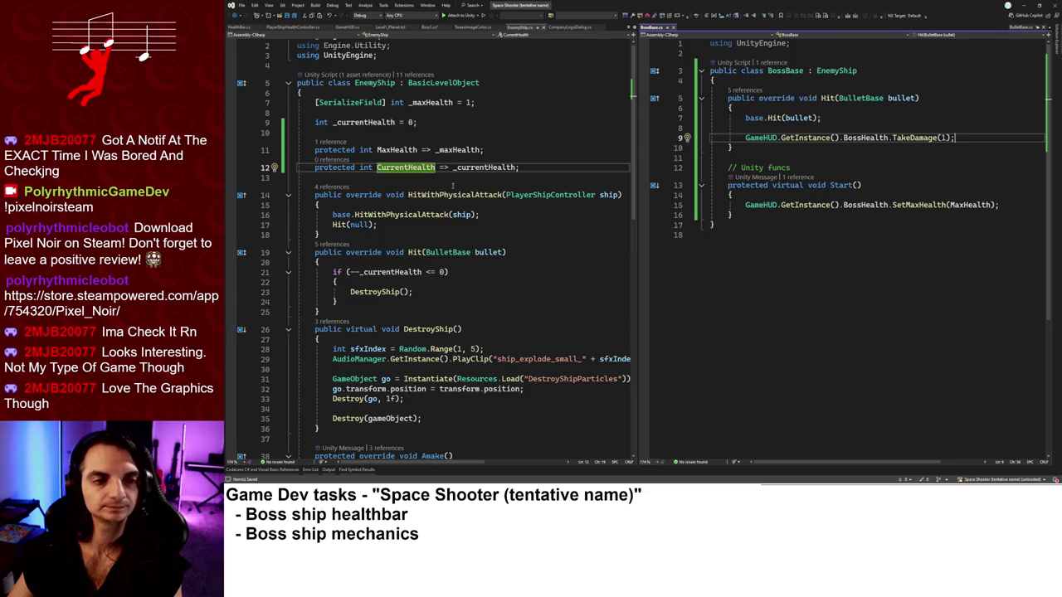
Switch to Boss1.cs and place the caret in its Start method.
left_click(429, 27)
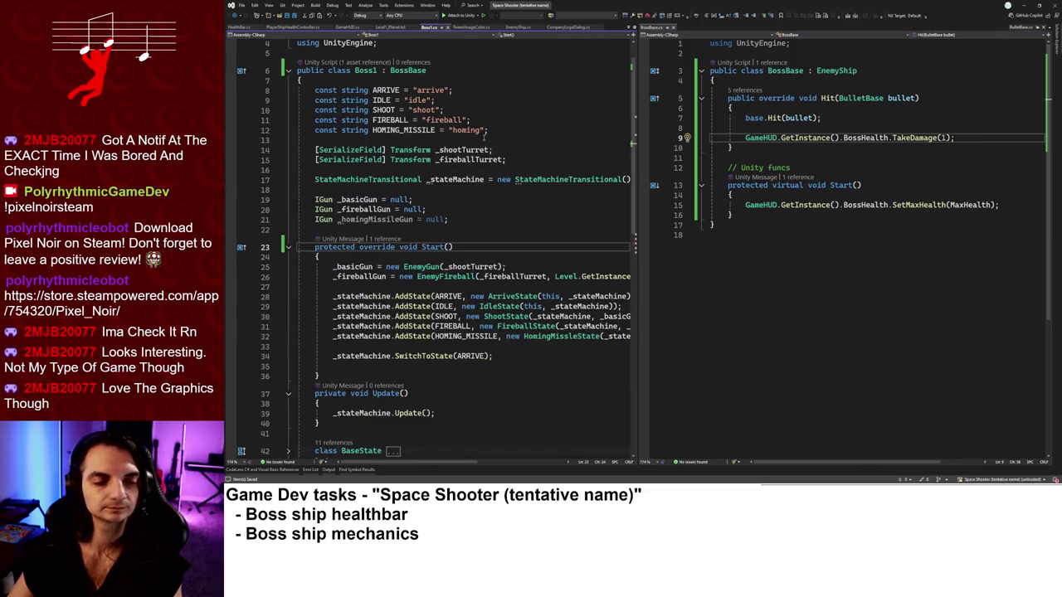
scroll(473, 150, "down", 3)
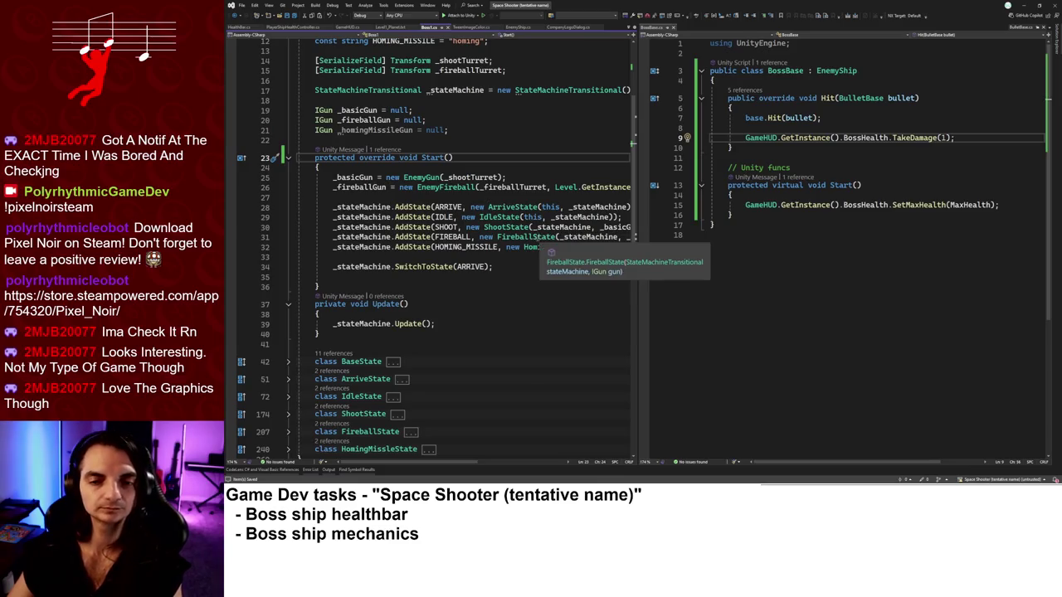
left_click(538, 259)
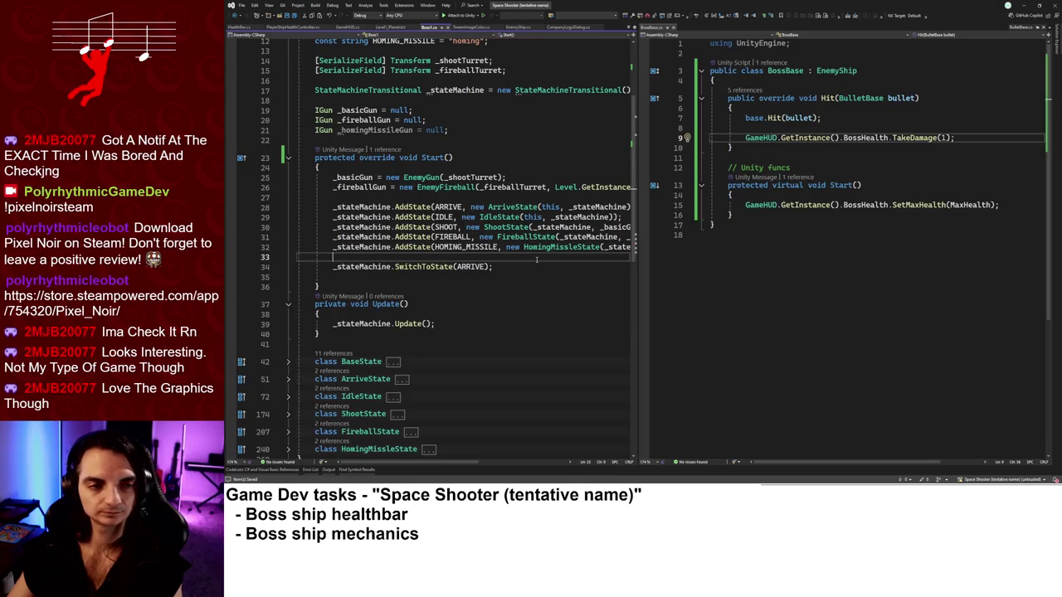
In Unity, widen the Project browser panes, then return to Visual Studio.
left_click(1022, 7)
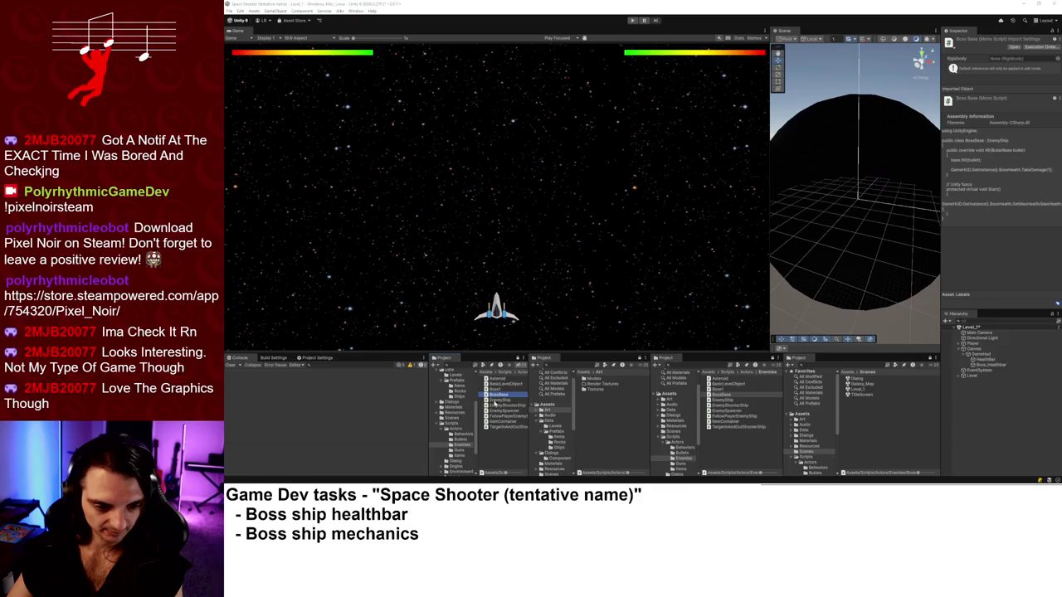
left_click_drag(429, 414, 368, 414)
left_click_drag(529, 398, 541, 401)
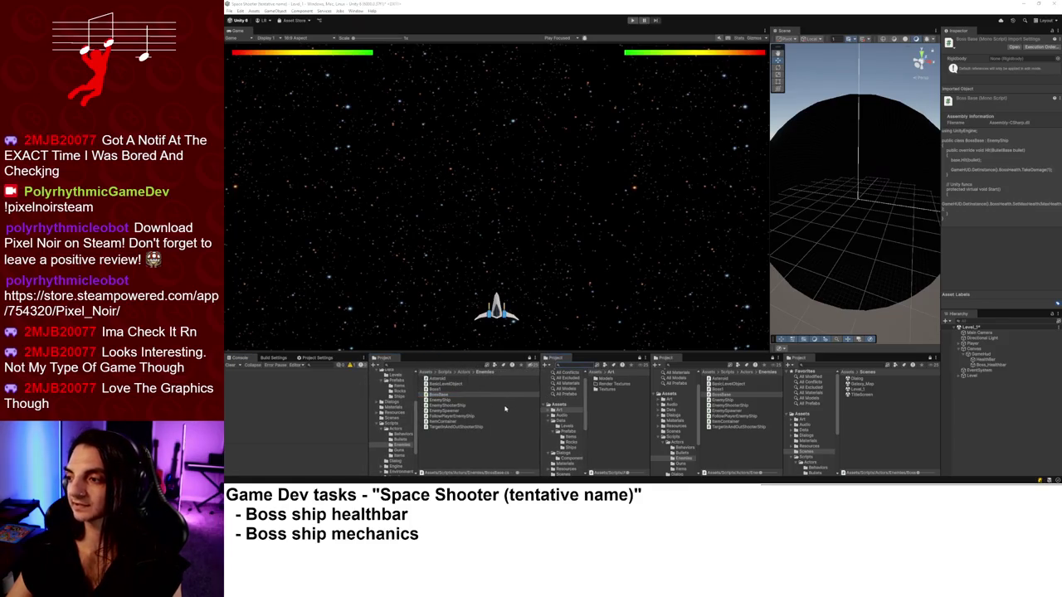
key("alt+Tab")
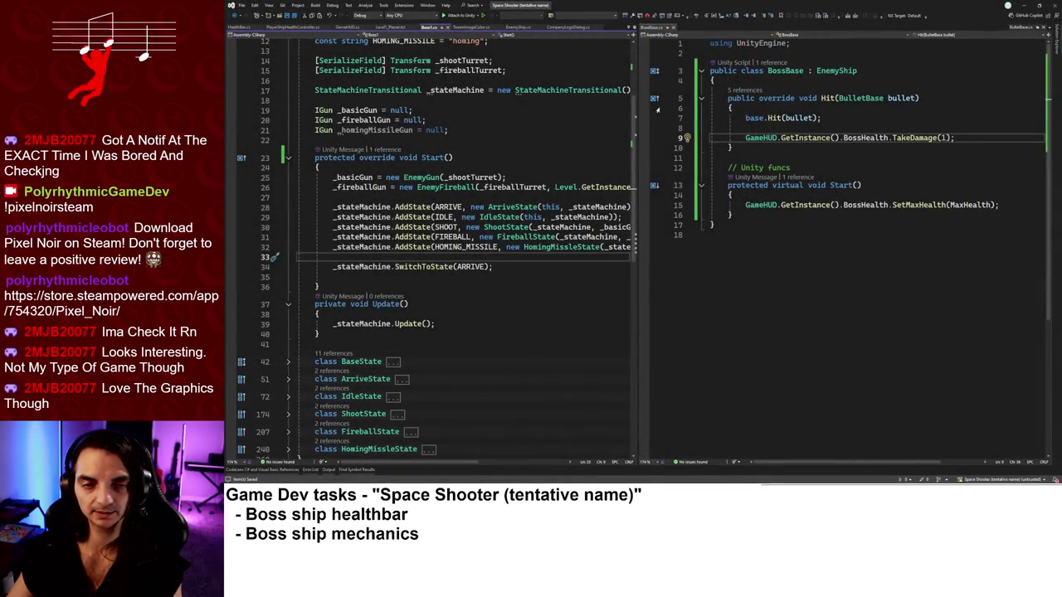
Add a GameHUD Start method calling BossHealth.gameObject.SetActive(false), and save.
left_click(347, 28)
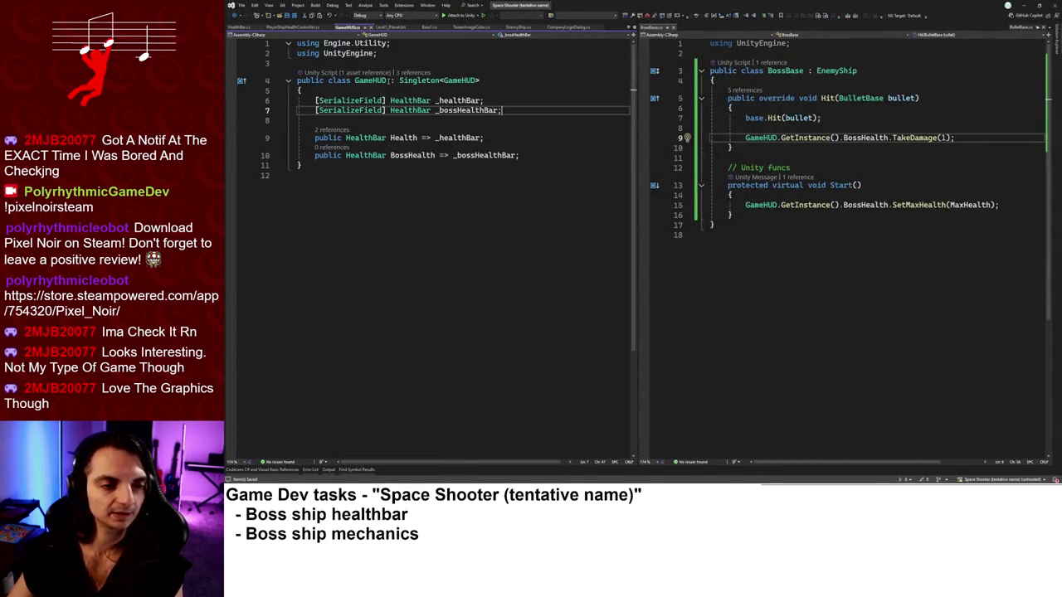
left_click(543, 156)
key("Return")
key("Return")
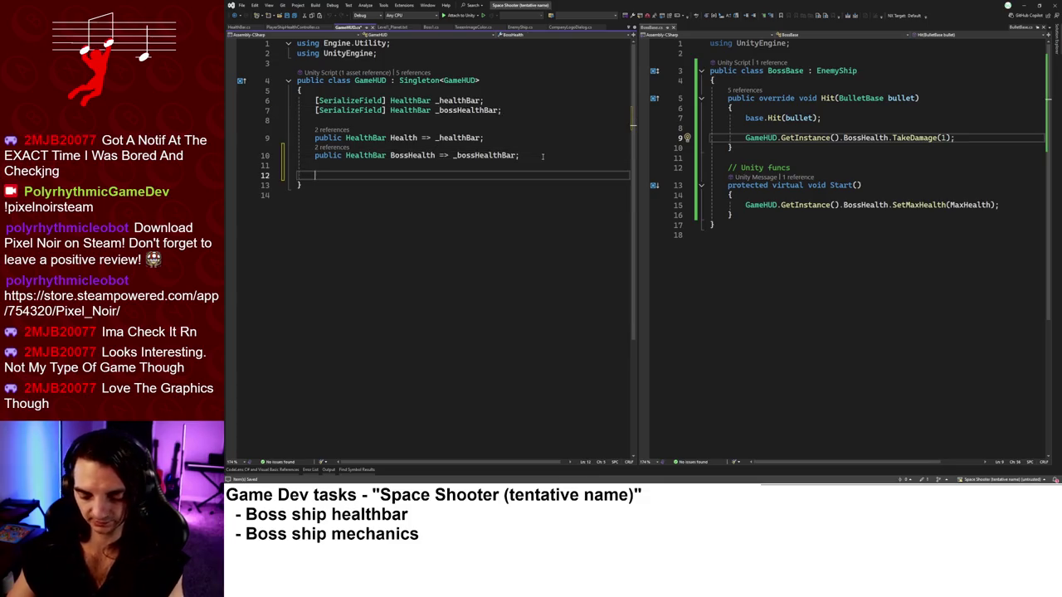
type("void Aw")
key("Tab")
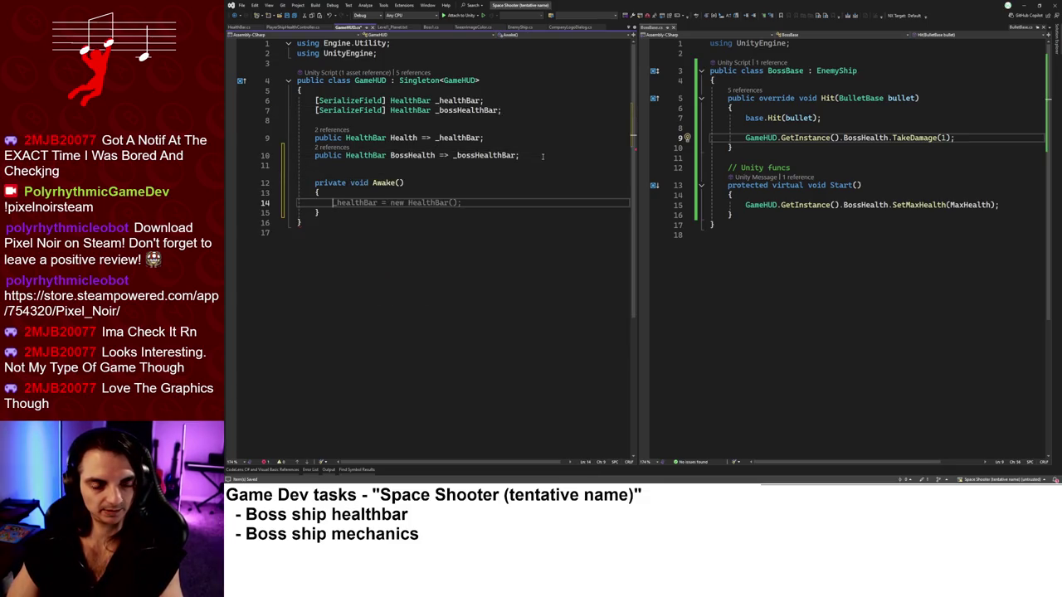
type("BossHealth.")
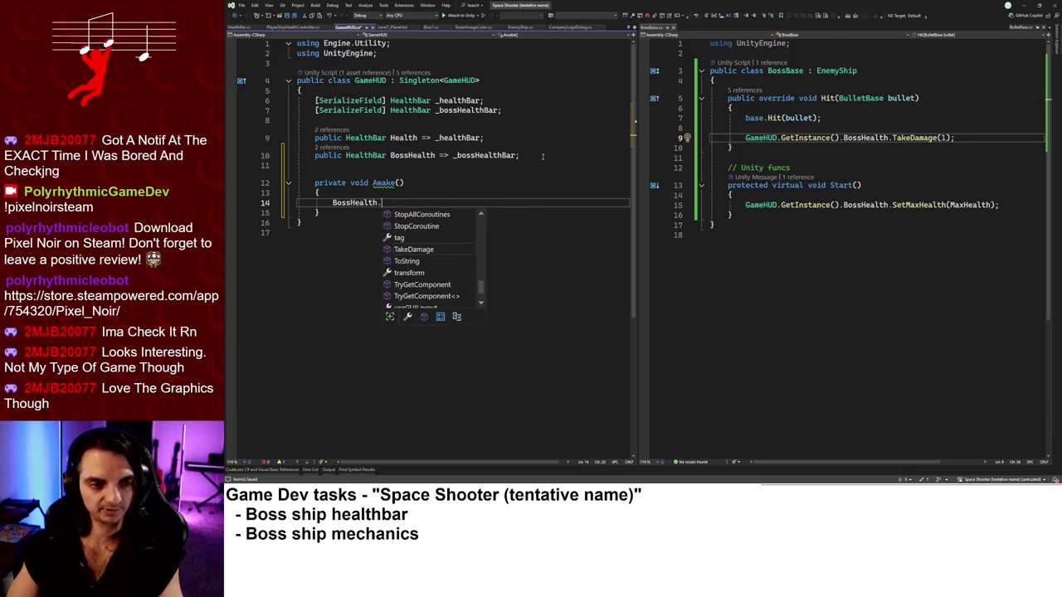
type("gameObject.SetActive(false);")
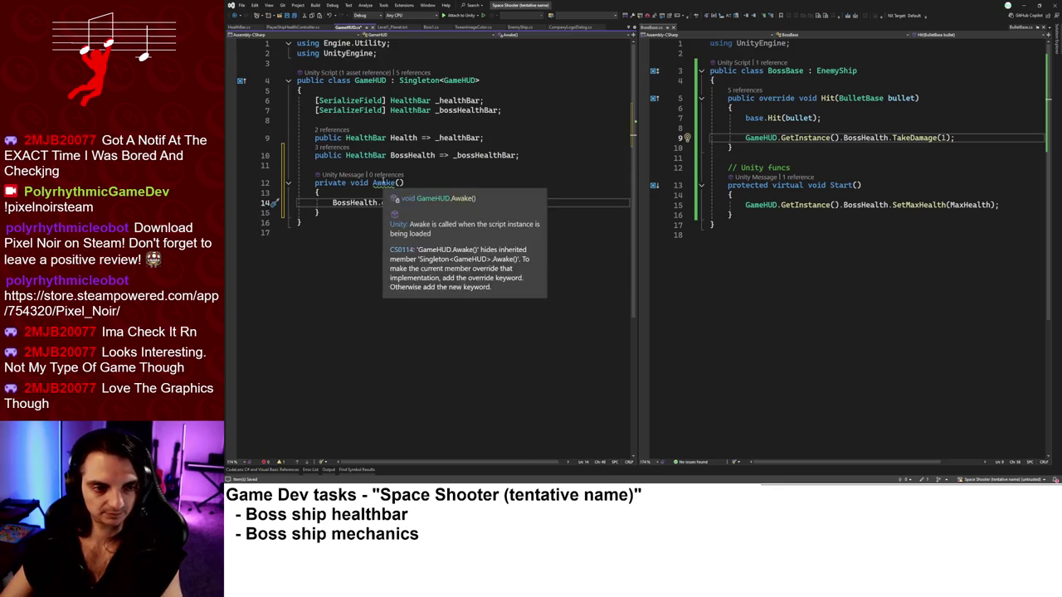
double_click(383, 182)
type("Start")
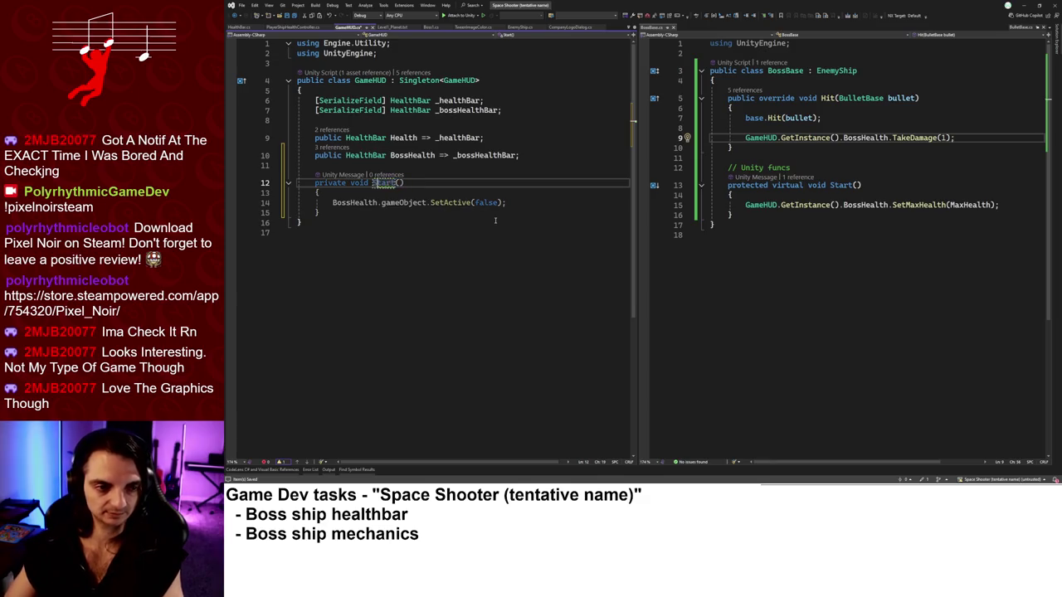
key("ctrl+s")
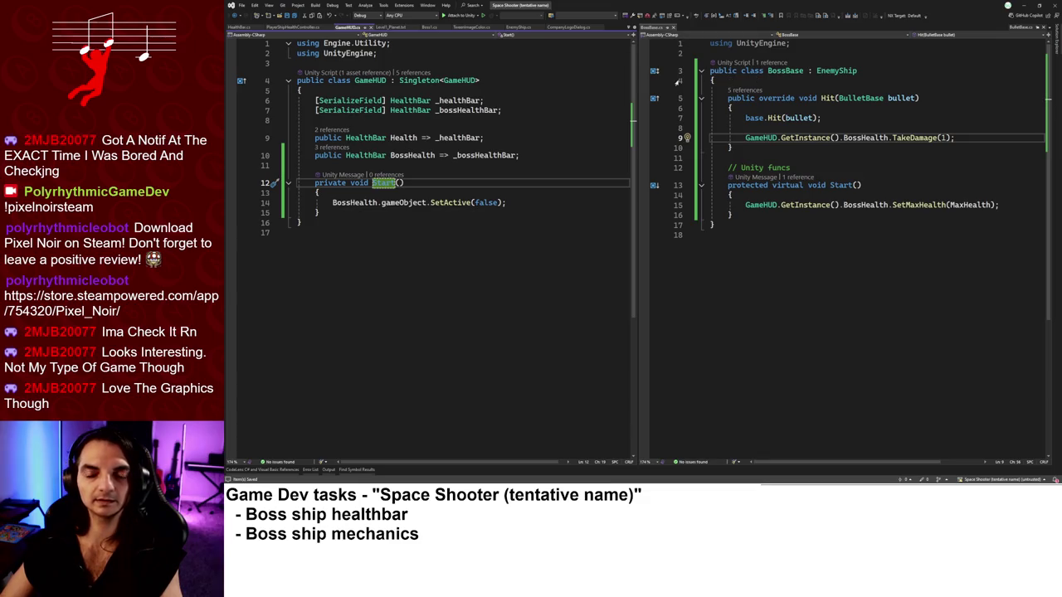
Begin a GameHUD.GetInstance().BossHealth call below SetMaxHealth in BossBase's Start.
left_click(1005, 205)
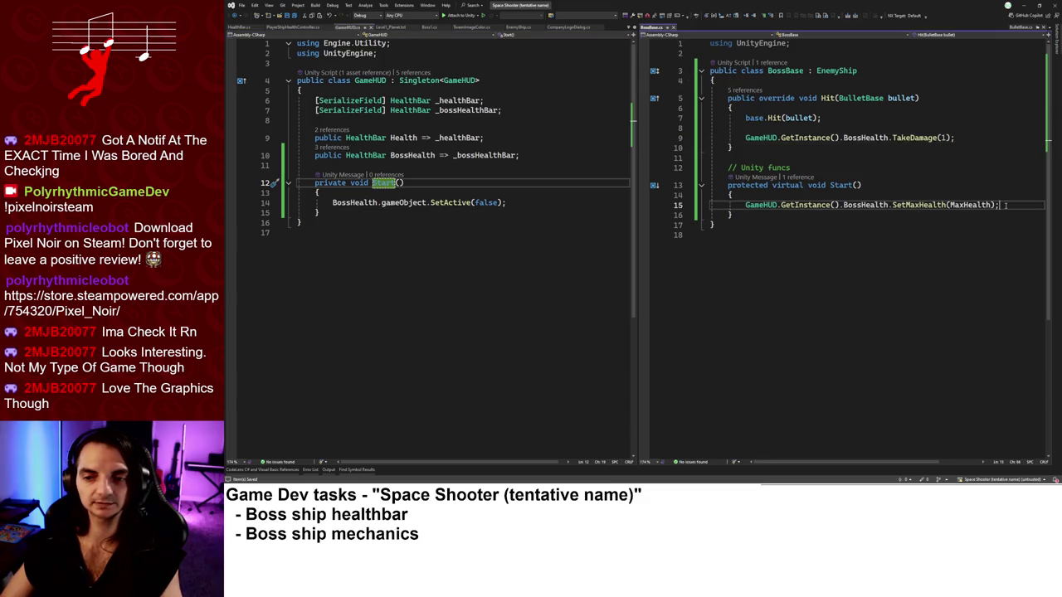
key("Return")
type("game")
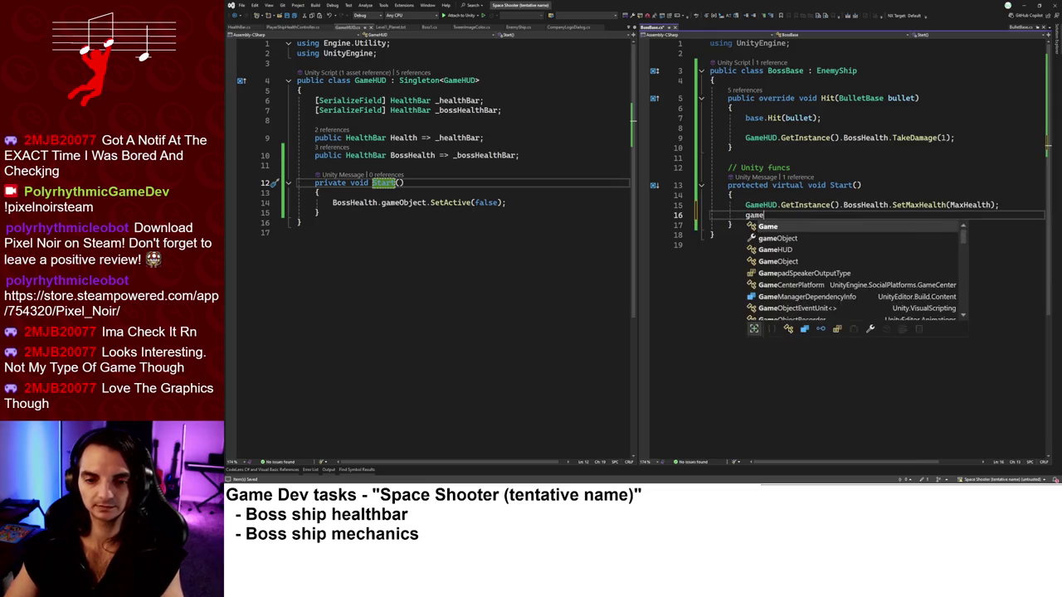
type("HUD.Get")
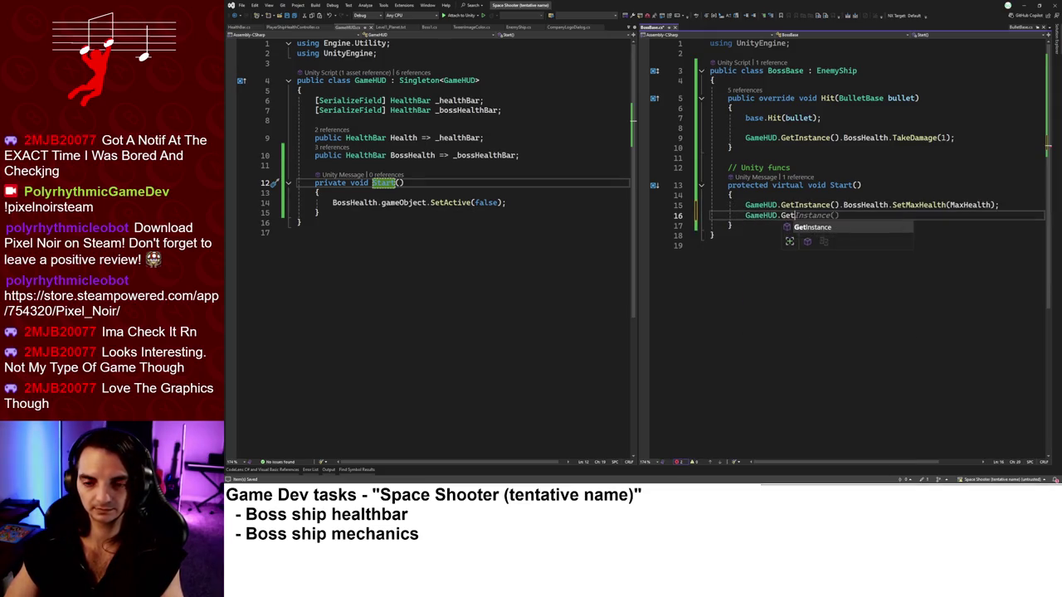
type("Instance().BossHealth.gam")
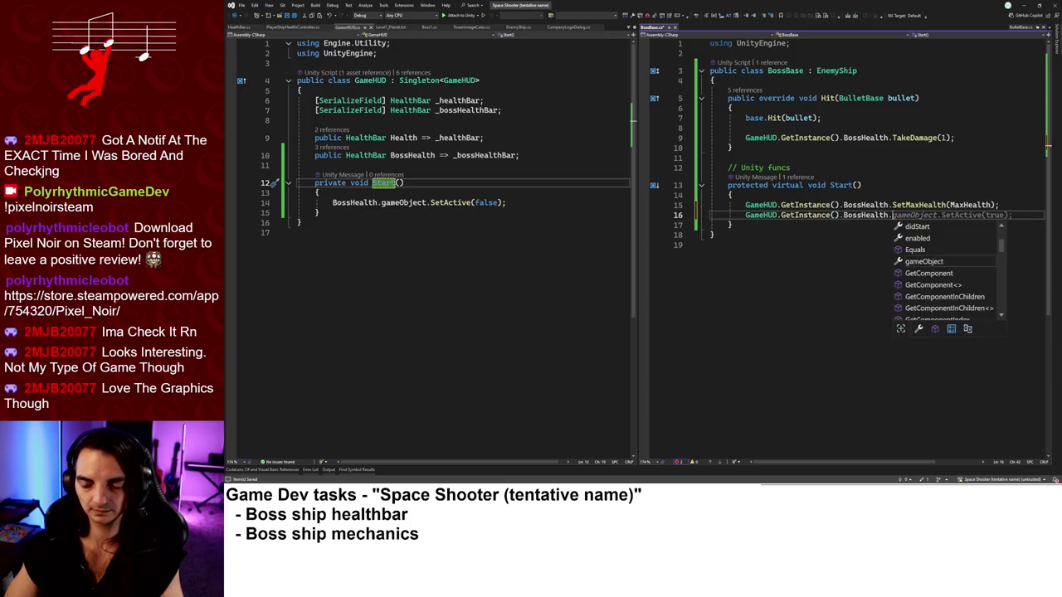
Complete the line as GameHUD.GetInstance().BossHealth.gameObject.SetActive(true).
key("Tab")
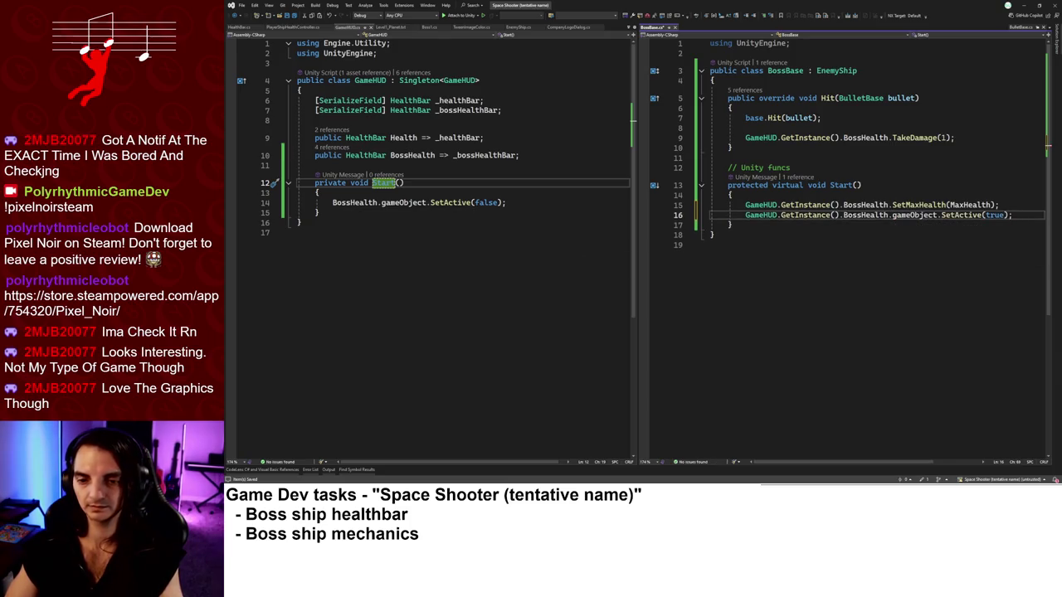
key("Tab")
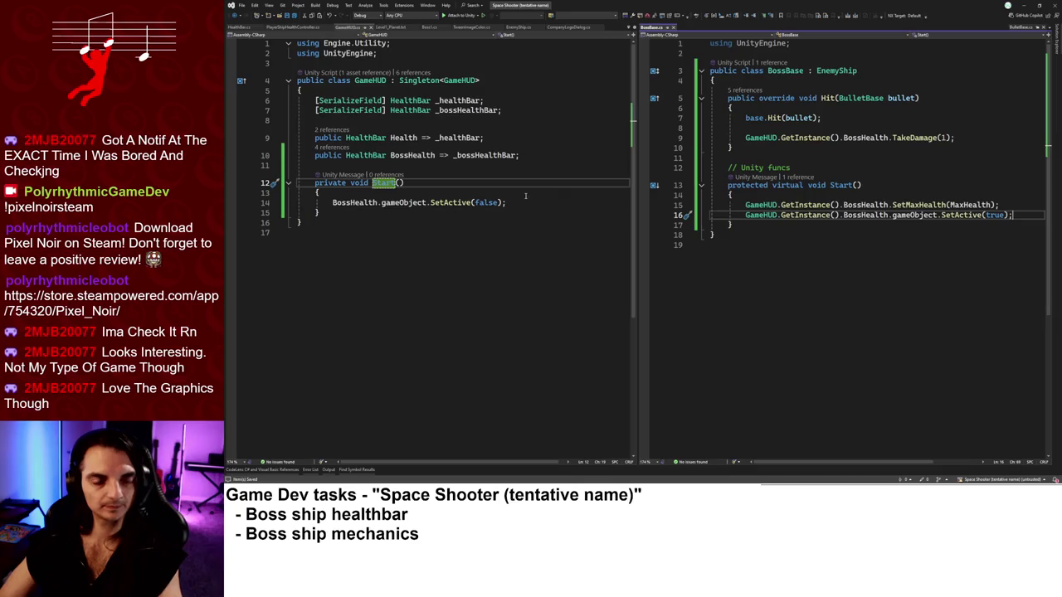
left_click(517, 164)
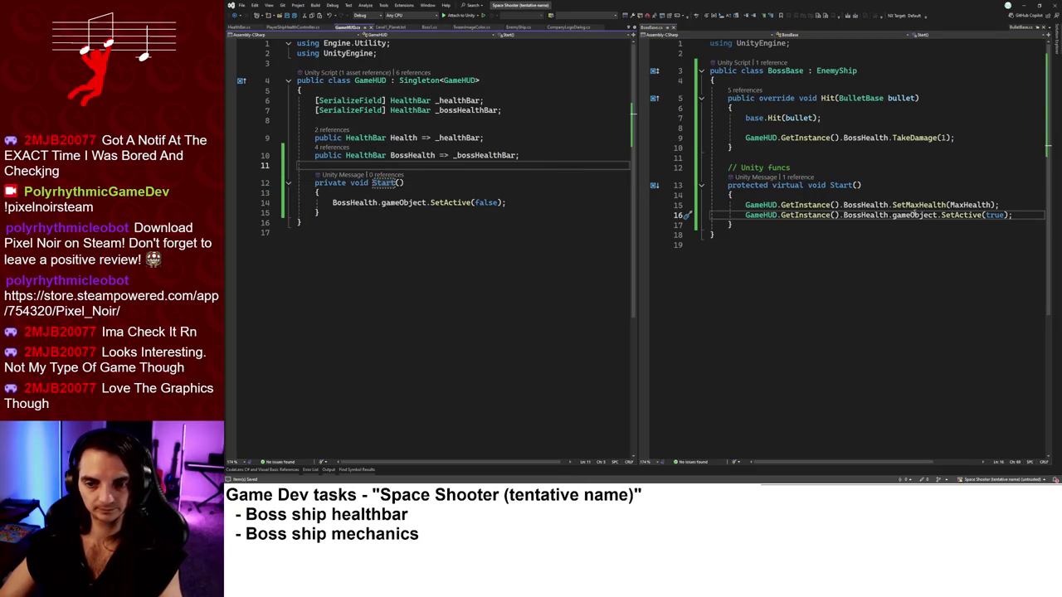
Review HealthBar's TakeDamage and fill amount calculation, then return to Unity.
left_click(914, 138)
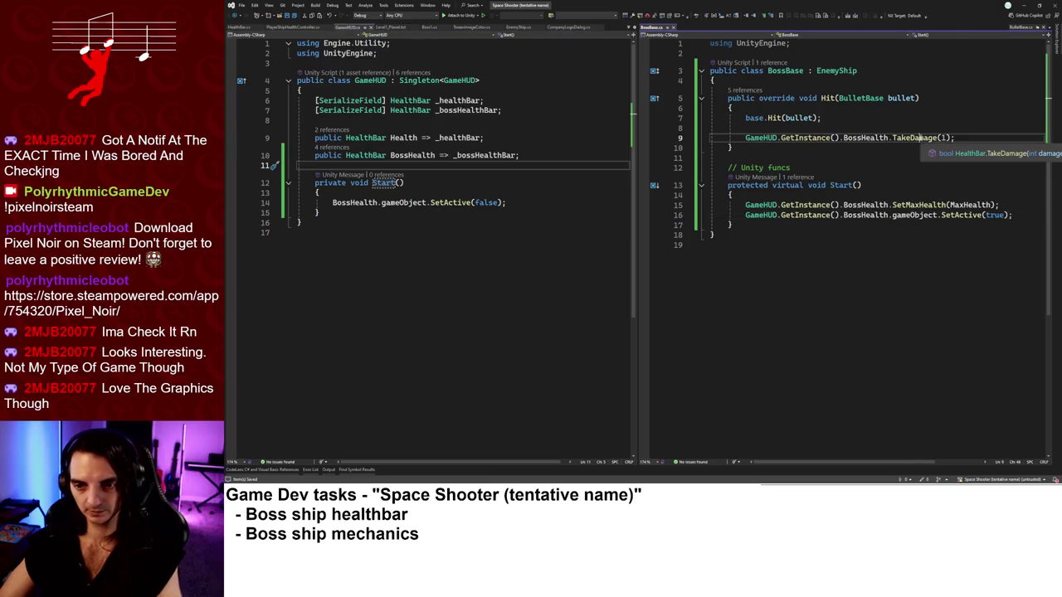
key("F12")
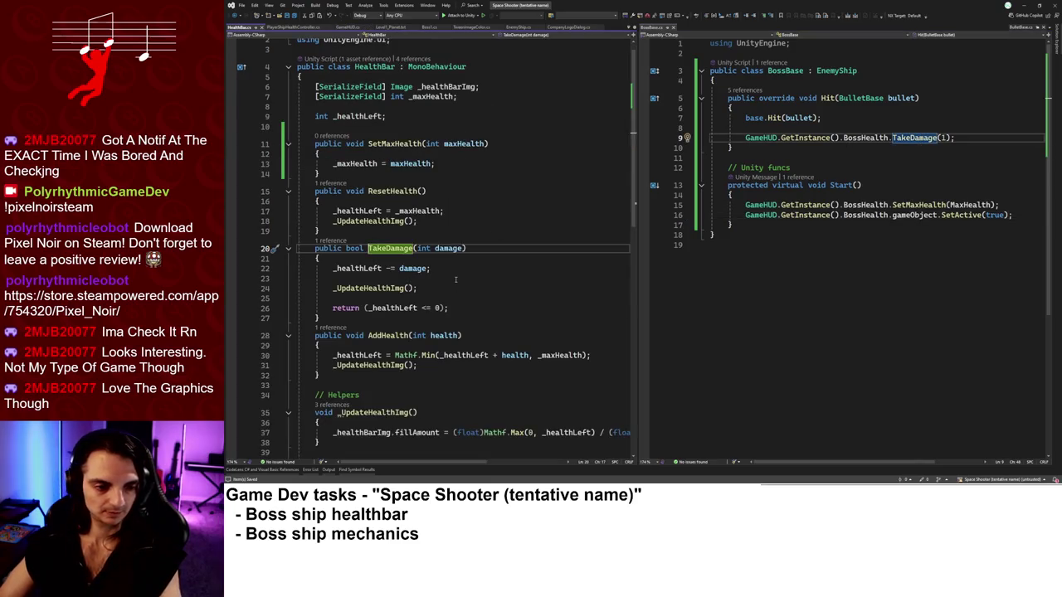
left_click(370, 288)
scroll(521, 296, "down", 2)
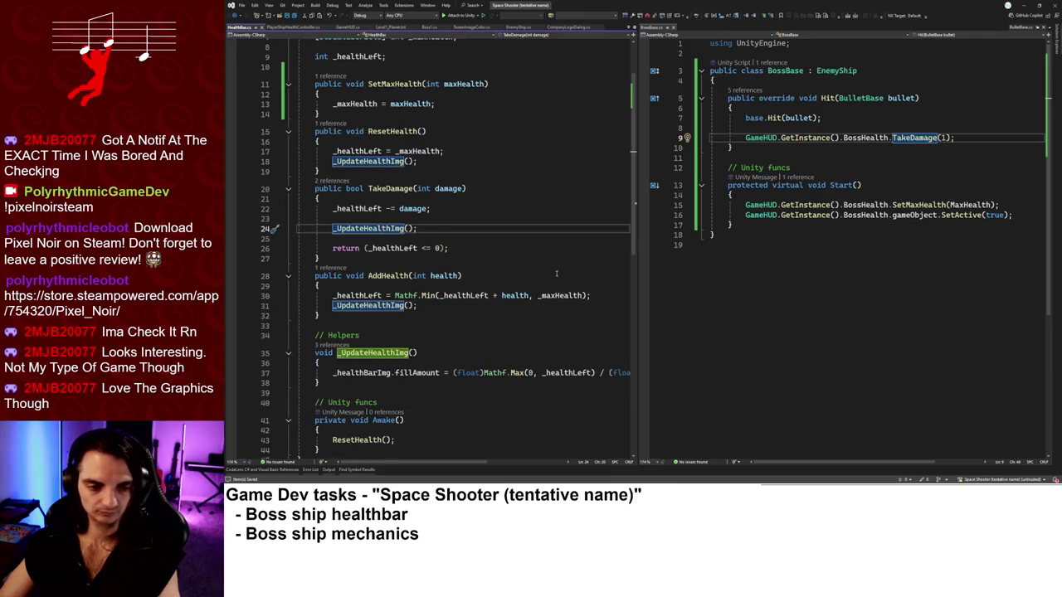
scroll(554, 274, "down", 2)
left_click(468, 313)
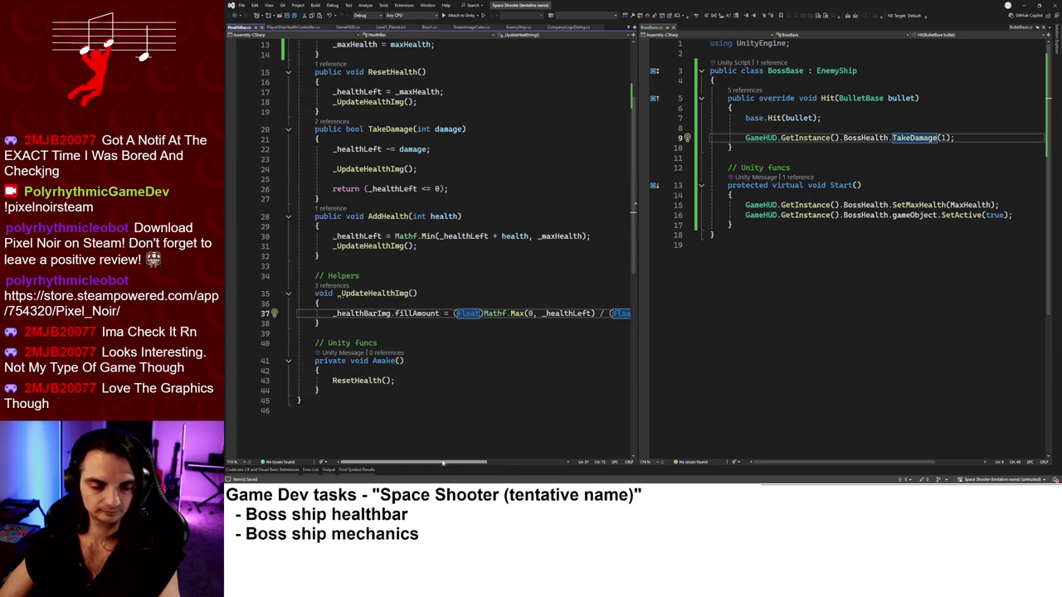
left_click(487, 343)
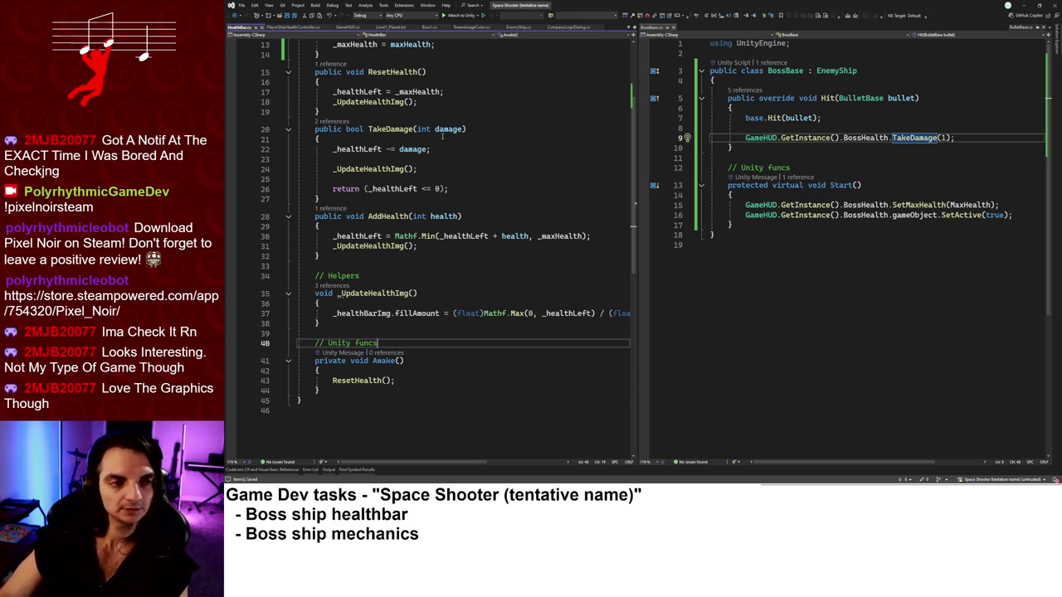
scroll(428, 158, "up", 3)
left_click(1024, 5)
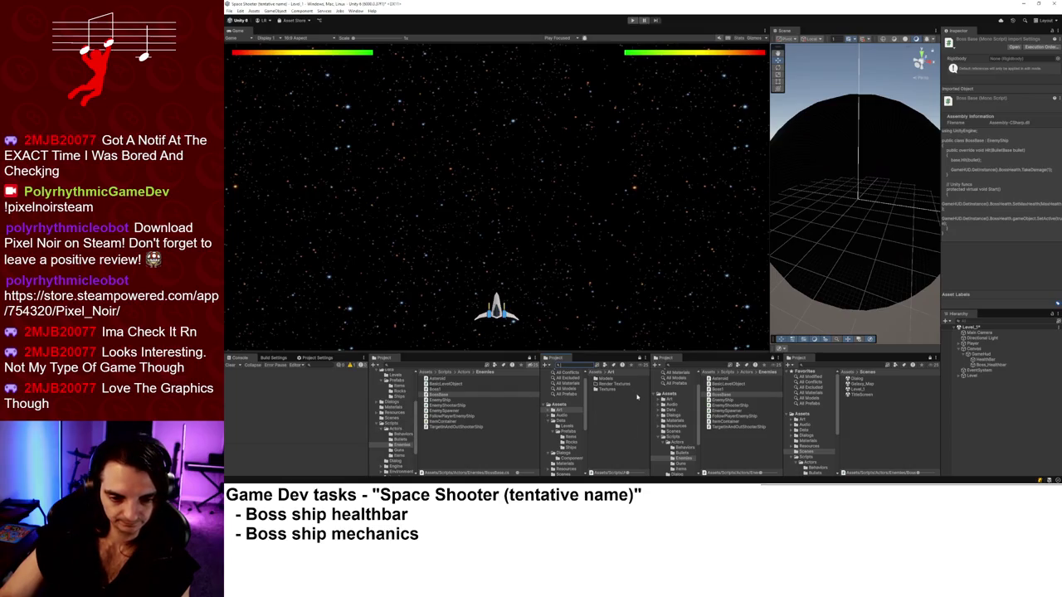
Open the LevelBoss prefab in Resources/Ships and set its Max Health to 100.
left_click_drag(650, 399, 655, 399)
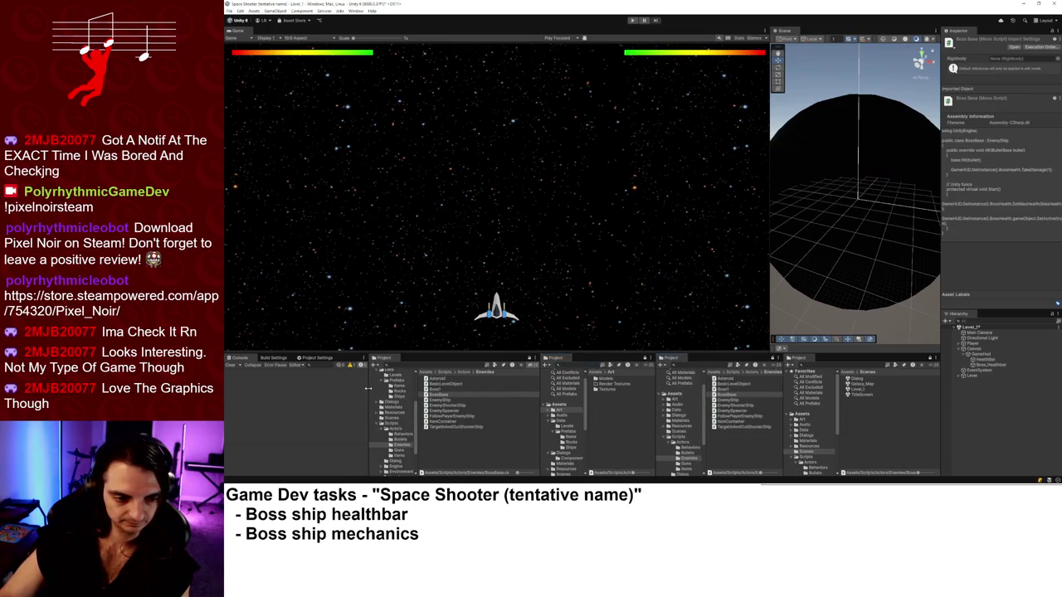
left_click_drag(368, 388, 357, 388)
left_click(539, 396)
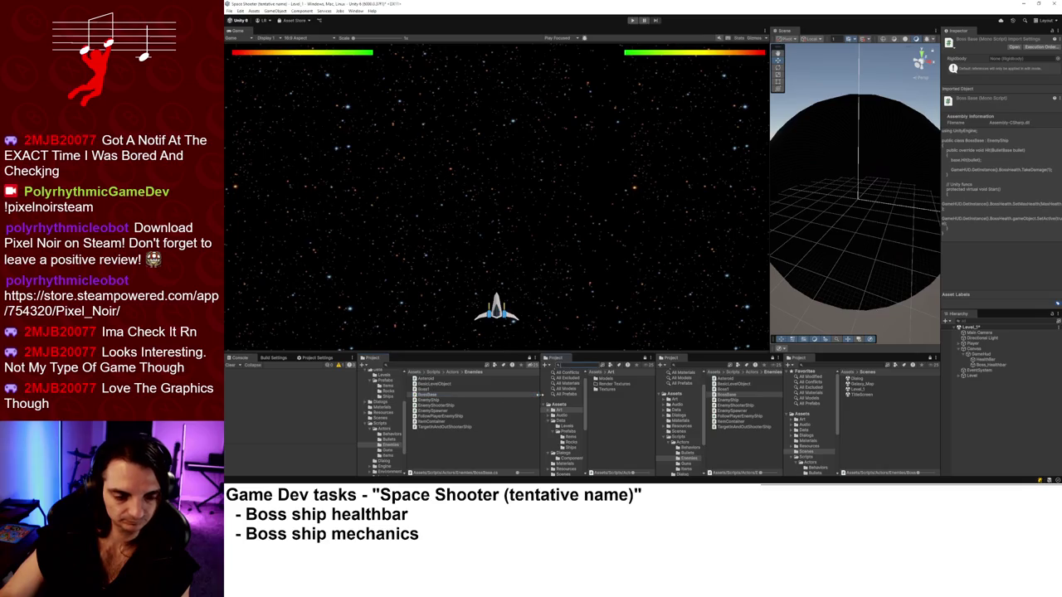
left_click(366, 424)
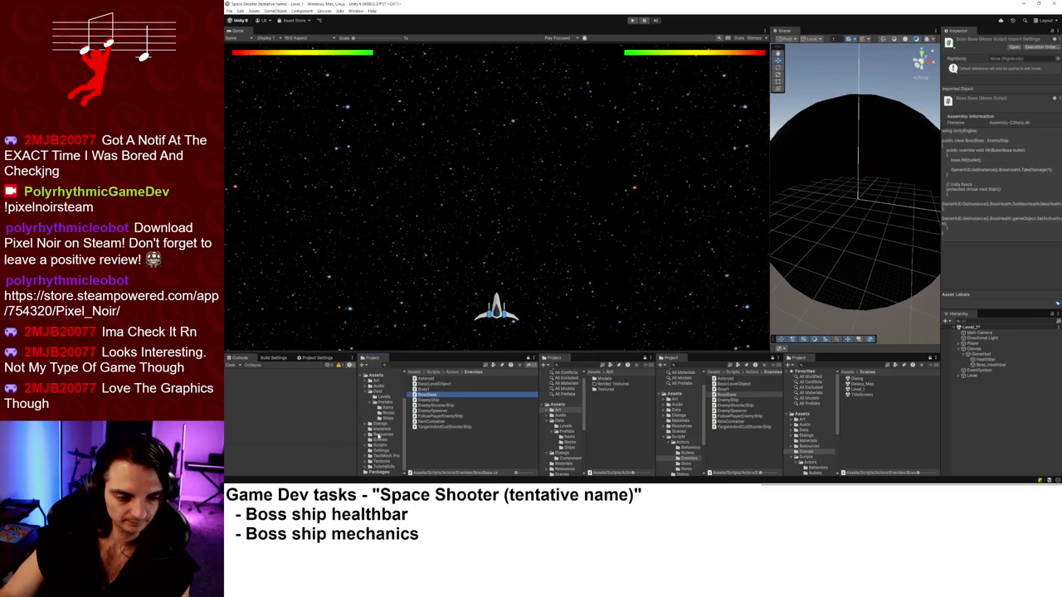
left_click(379, 434)
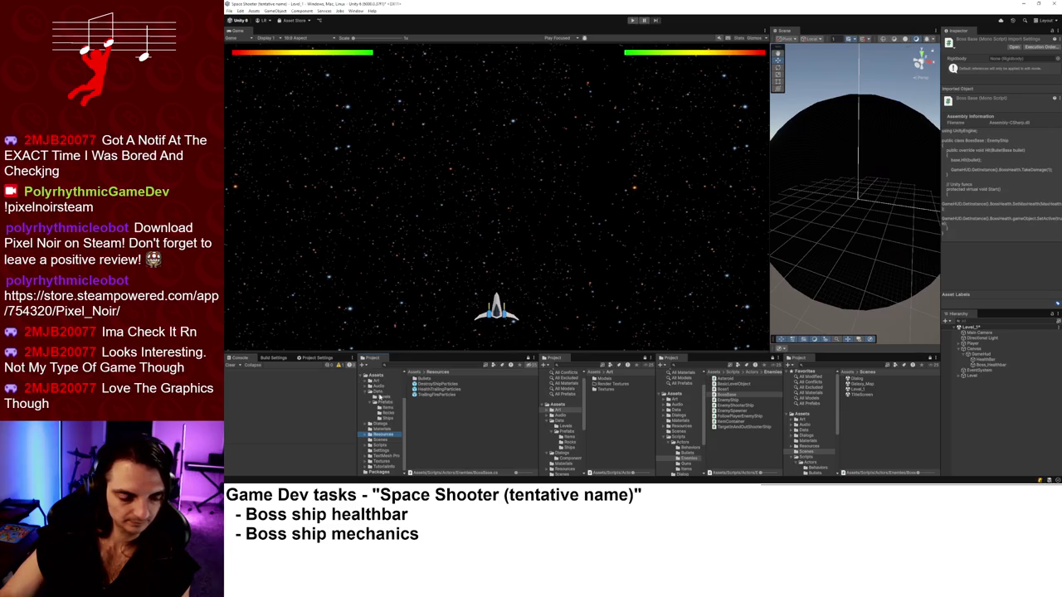
left_click(387, 419)
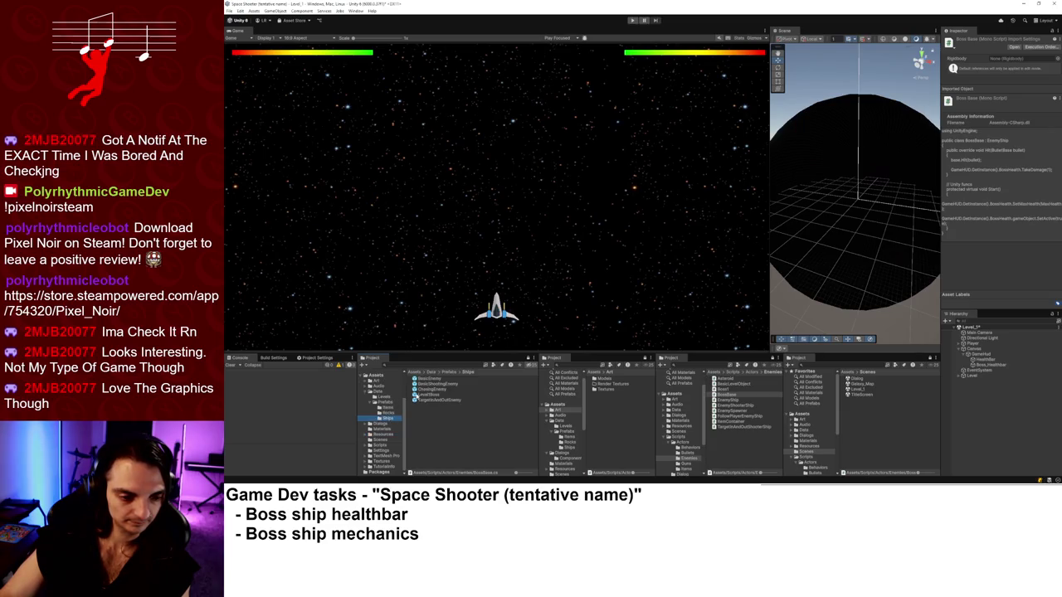
left_click(425, 395)
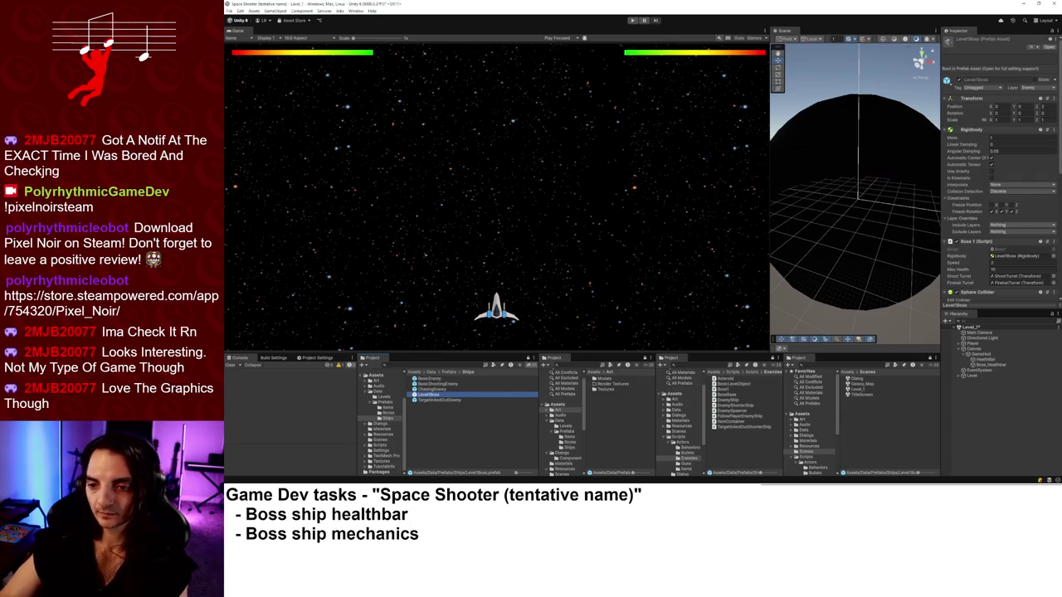
scroll(981, 182, "down", 10)
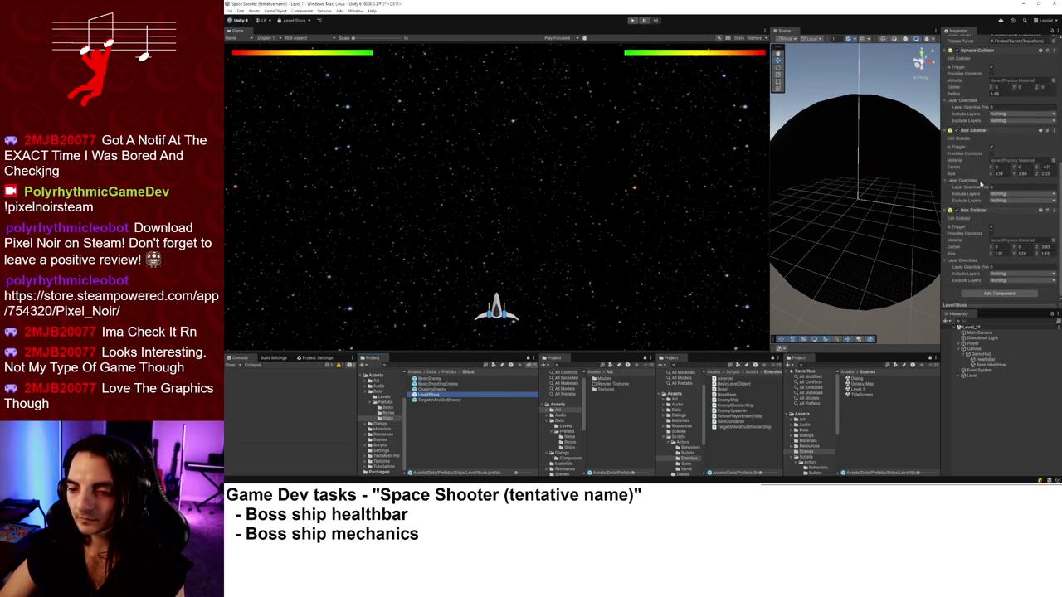
scroll(982, 184, "up", 5)
left_click(995, 191)
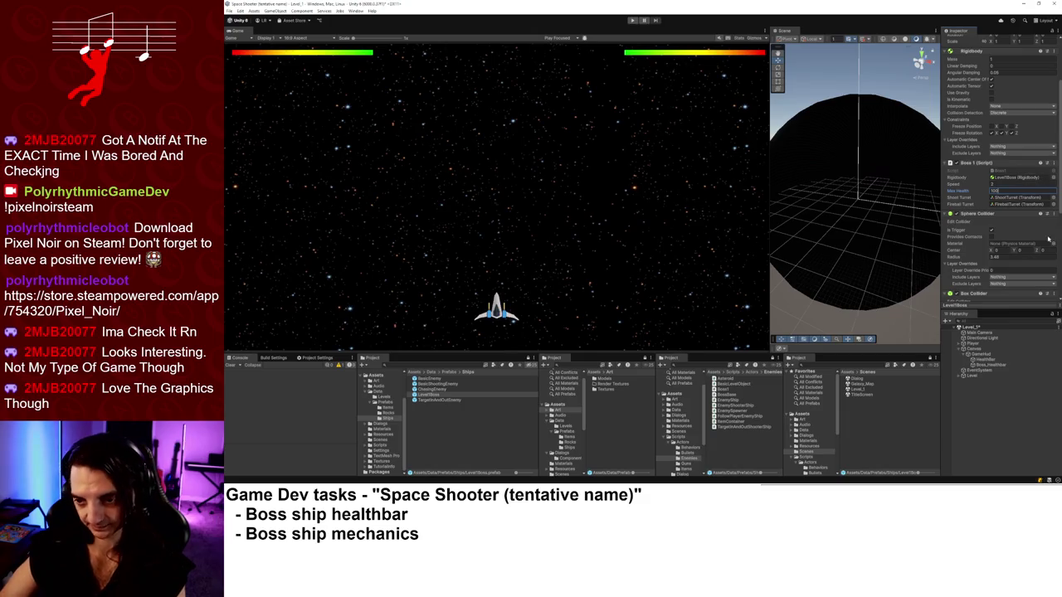
key("Return")
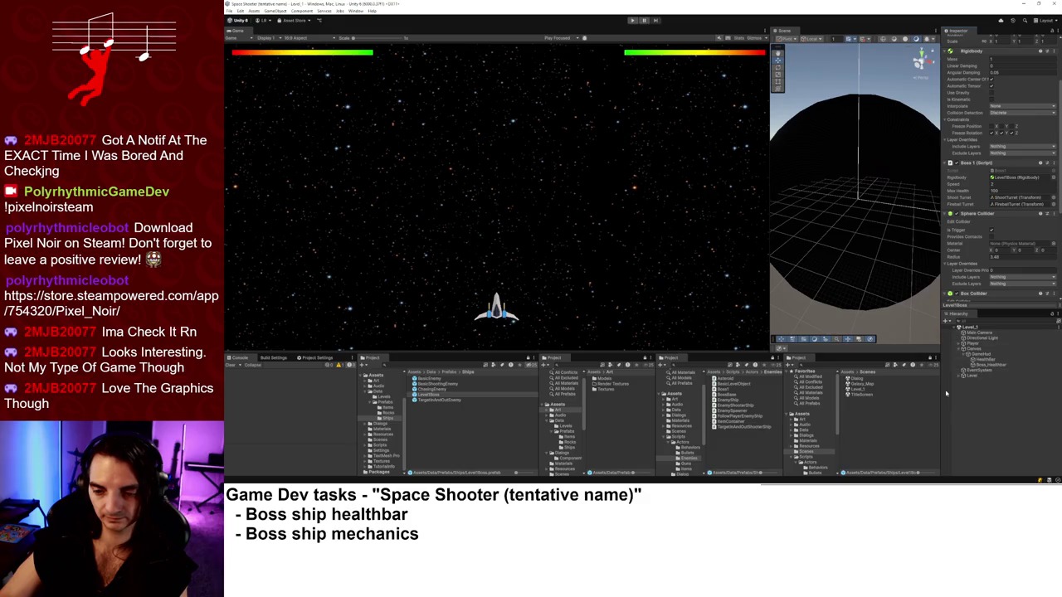
Assign Boss_Healthbar to the GameHud script's Boss Health Bar field.
left_click(988, 359)
left_click(989, 355)
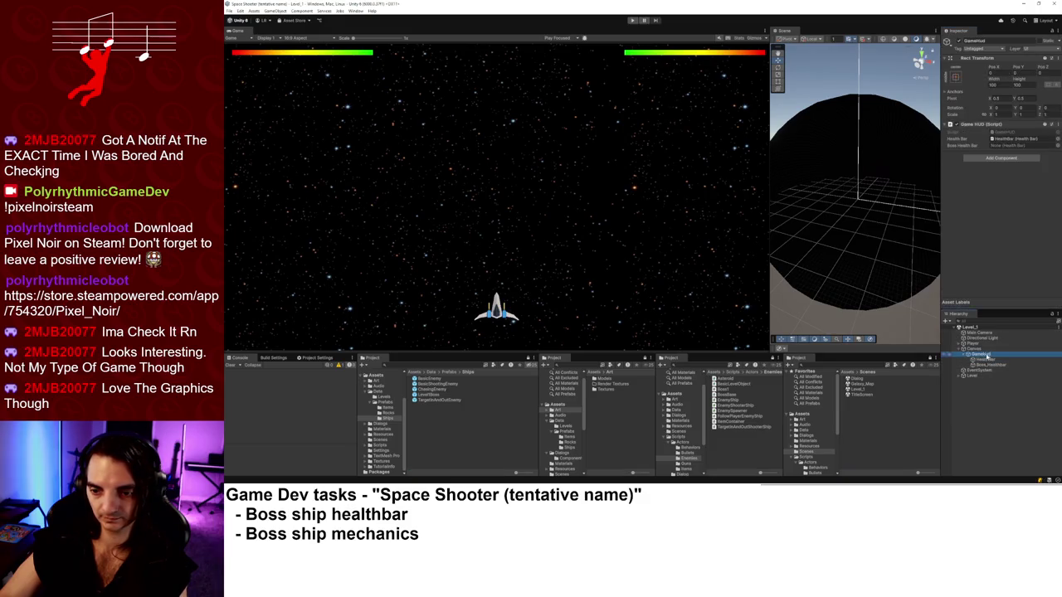
left_click_drag(987, 365, 1008, 145)
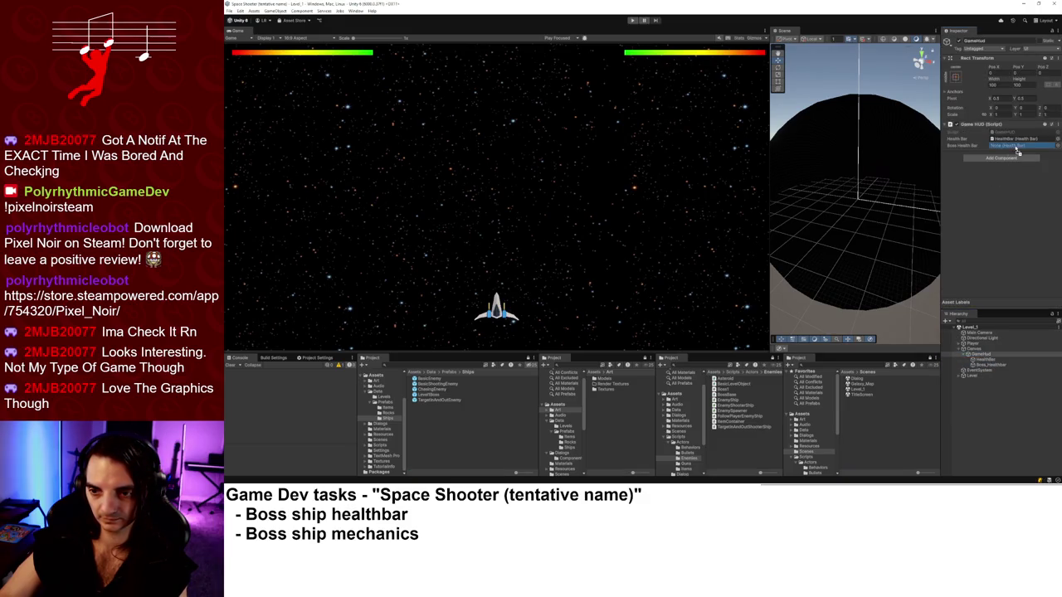
Open the TitleScreen scene and start Play mode.
left_click(977, 349)
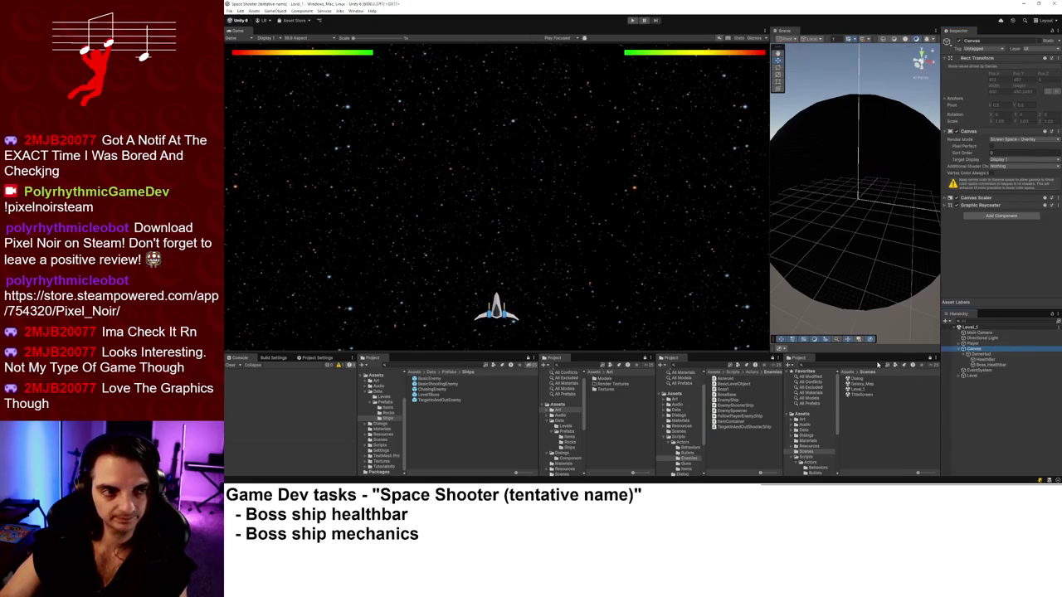
double_click(861, 395)
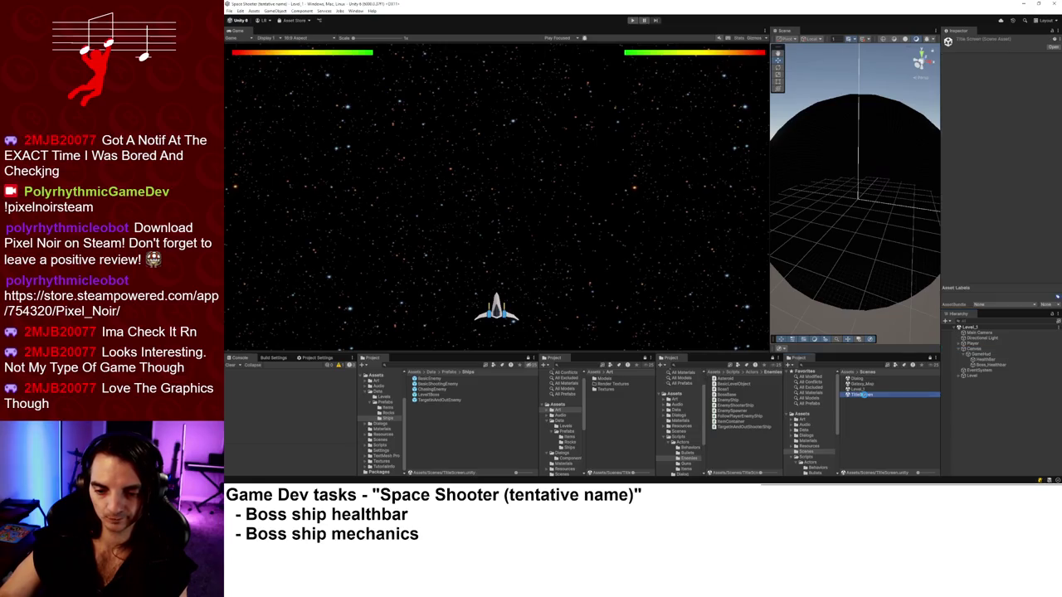
left_click(632, 21)
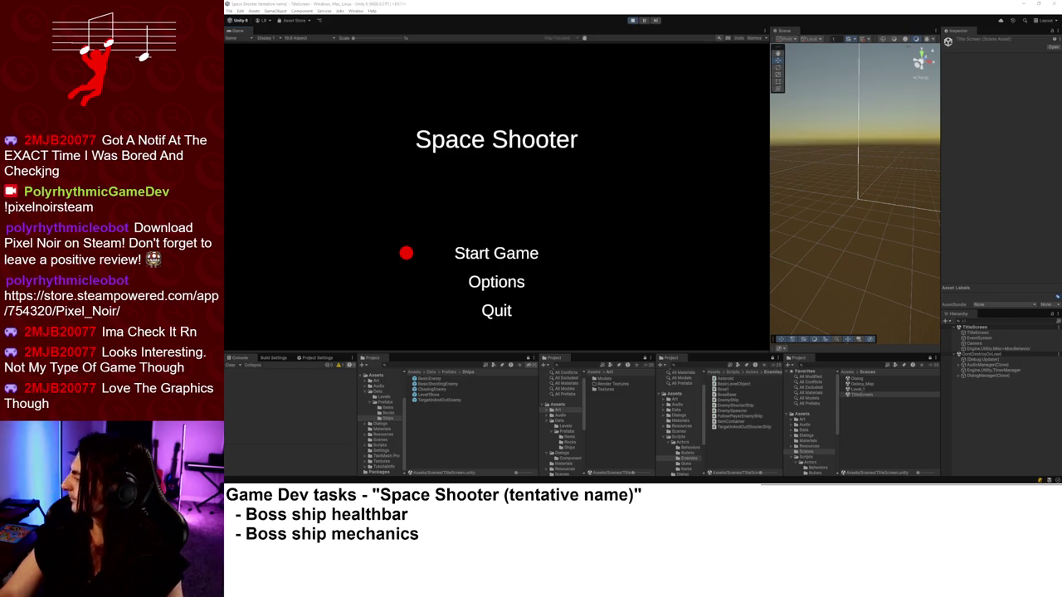
Start the game, enter Level 1 from the galaxy map, and fly and shoot until the boss appears.
key("Return")
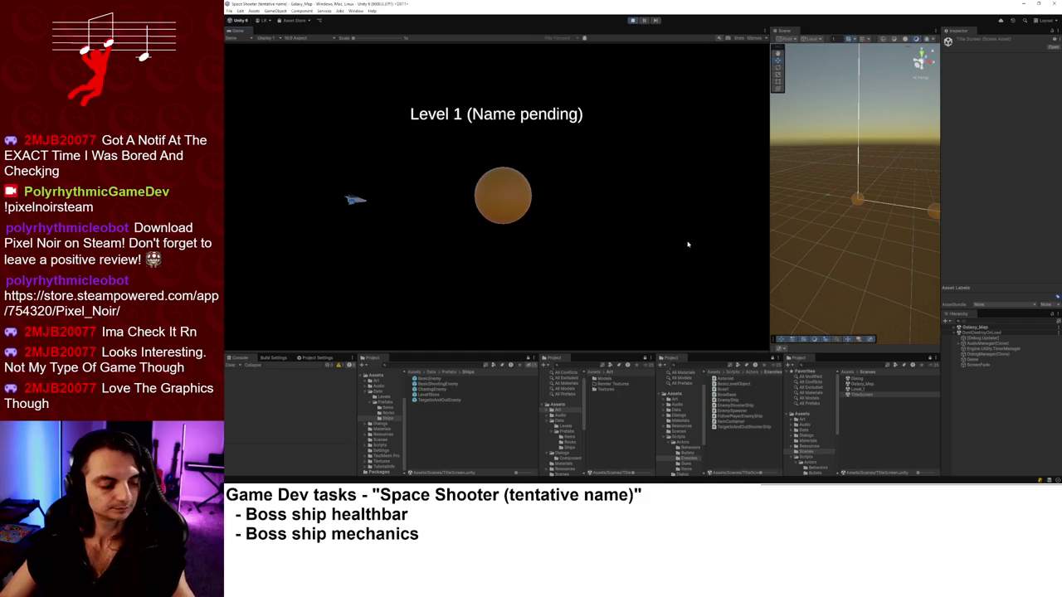
key("space")
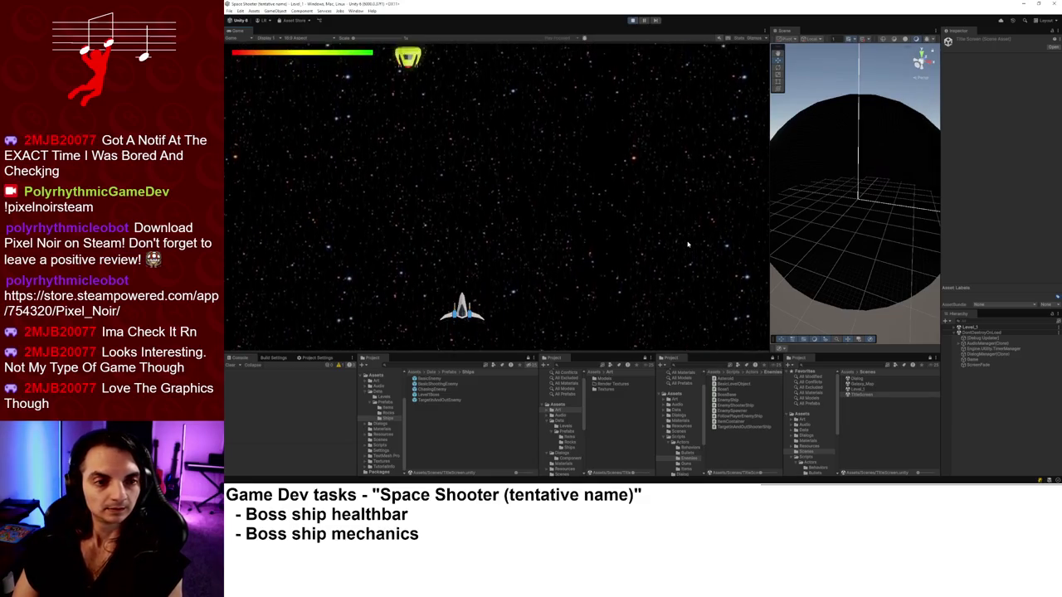
key("Left")
key("space")
key("Right")
key("Right")
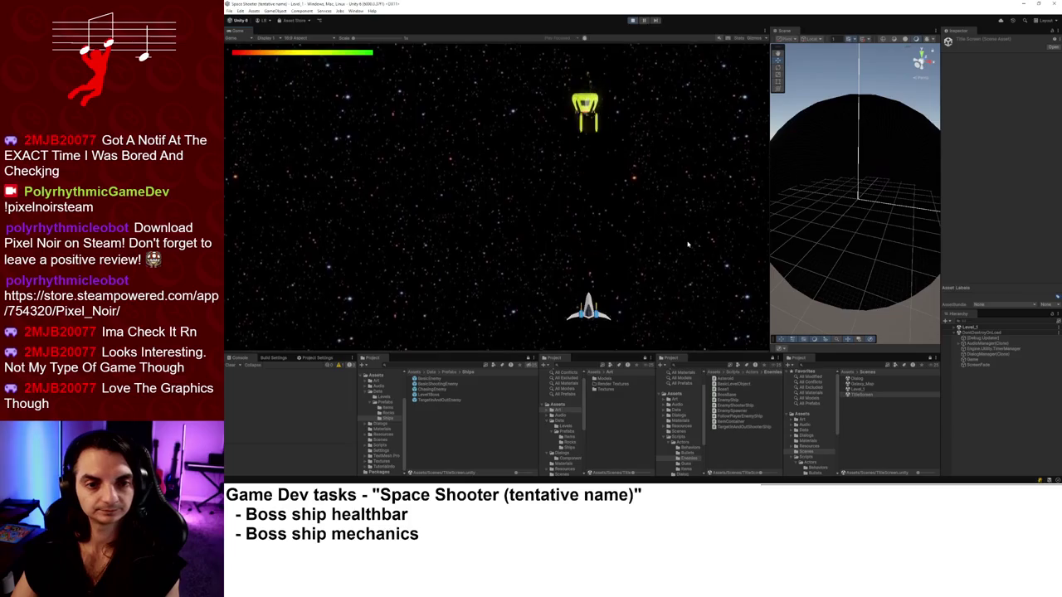
key("Left")
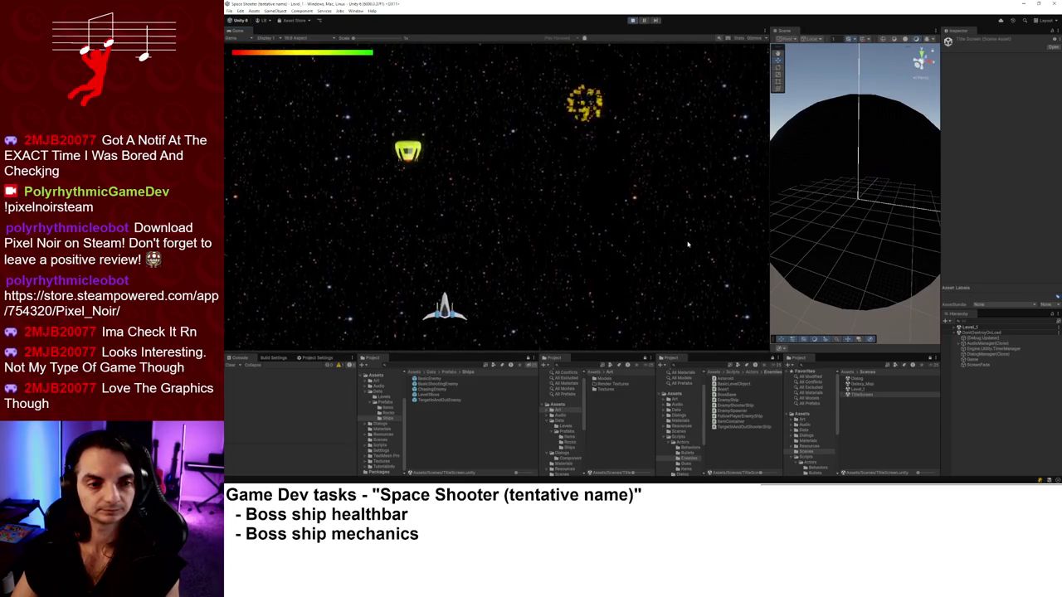
key("Left")
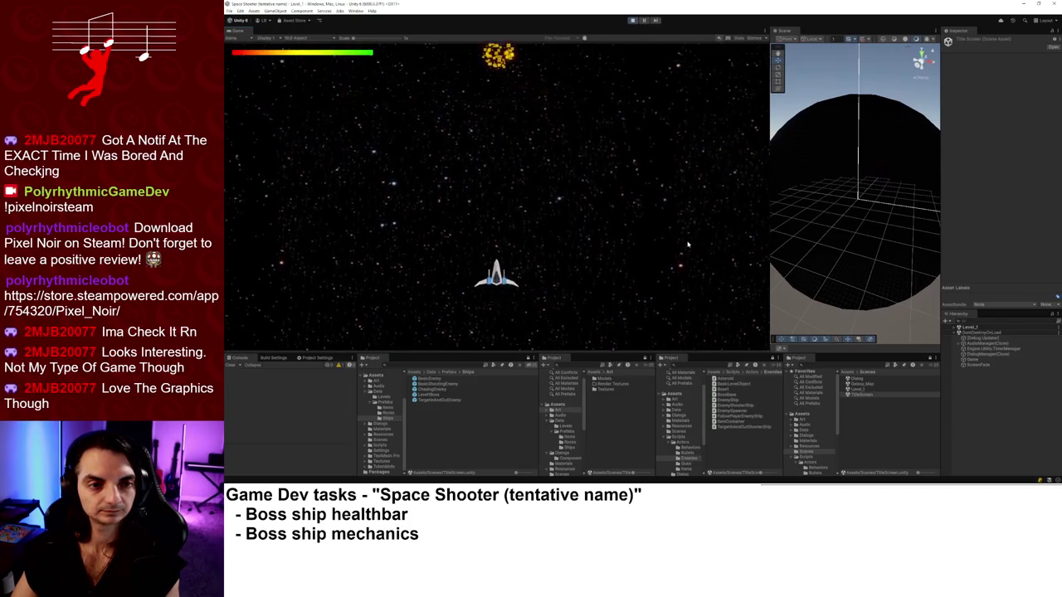
key("Down")
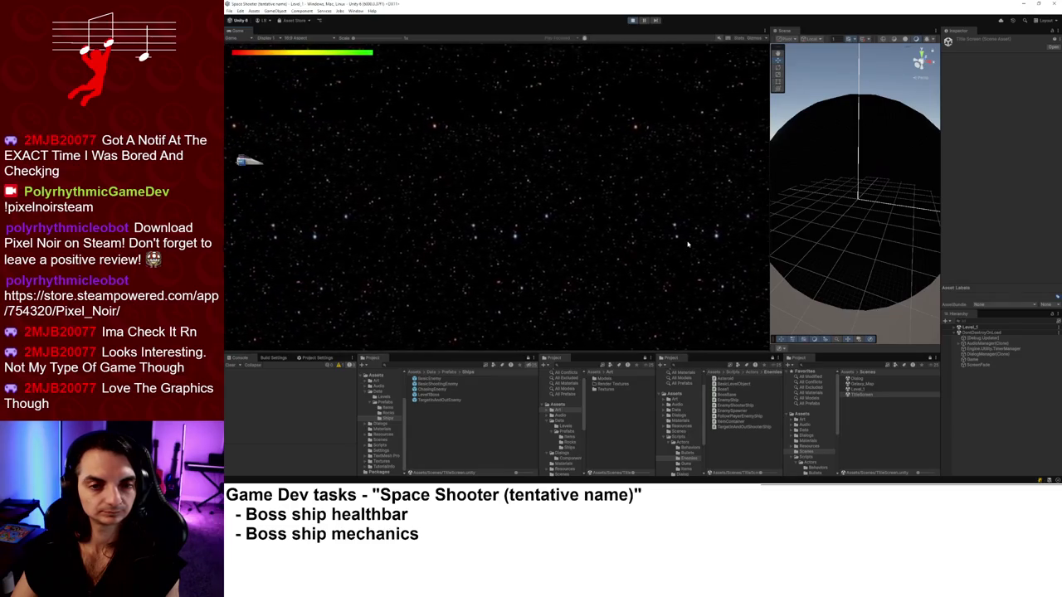
key("Down")
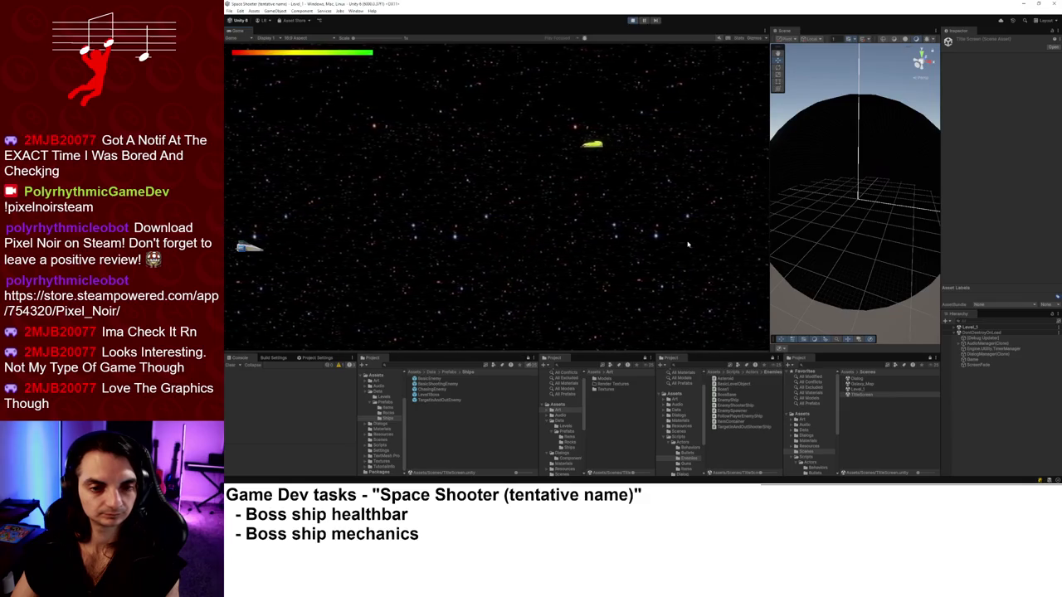
key("Up")
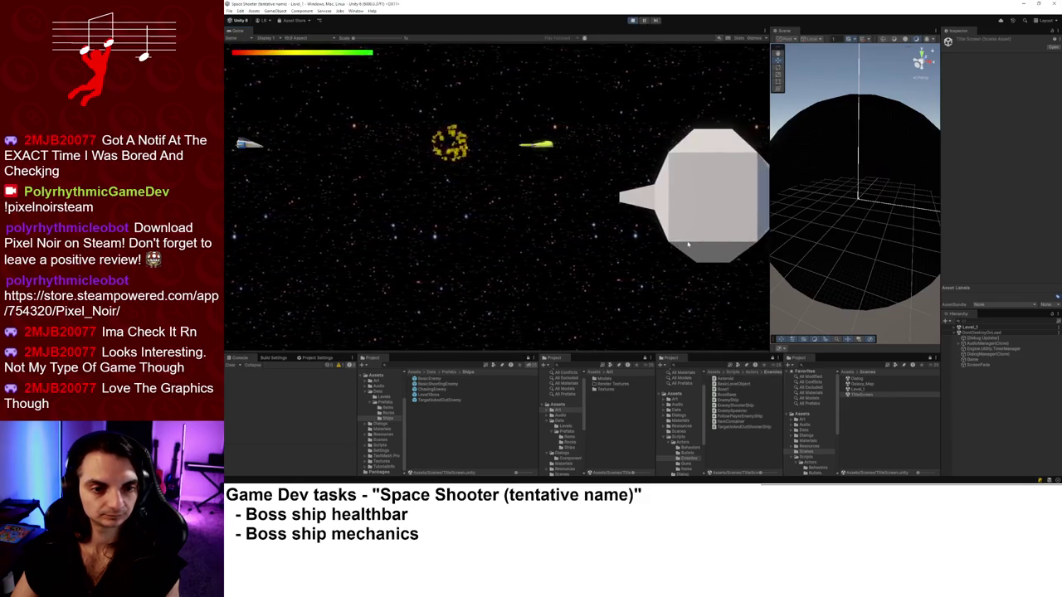
key("Down")
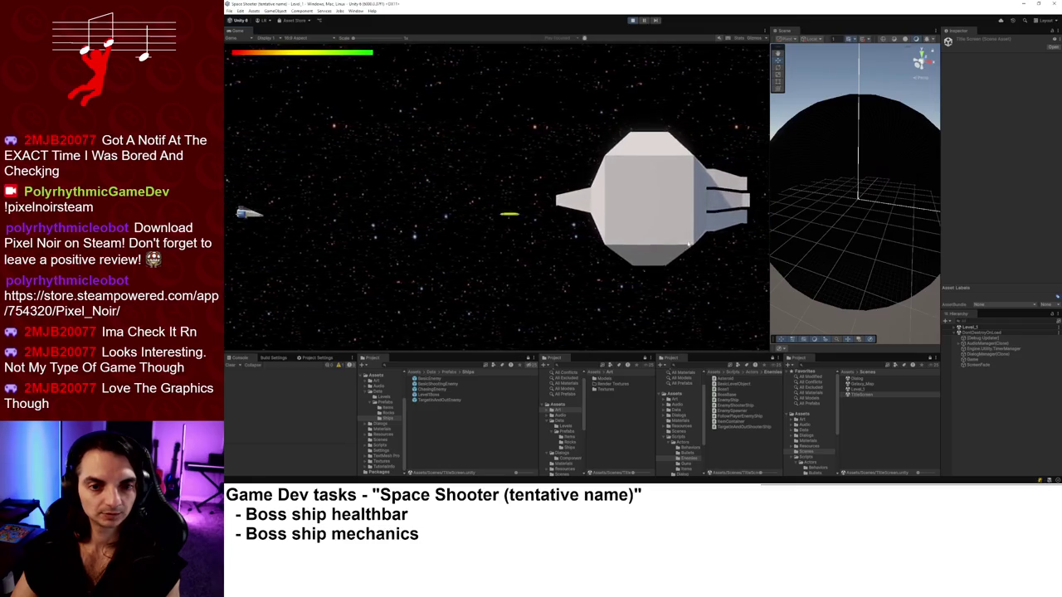
key("Down")
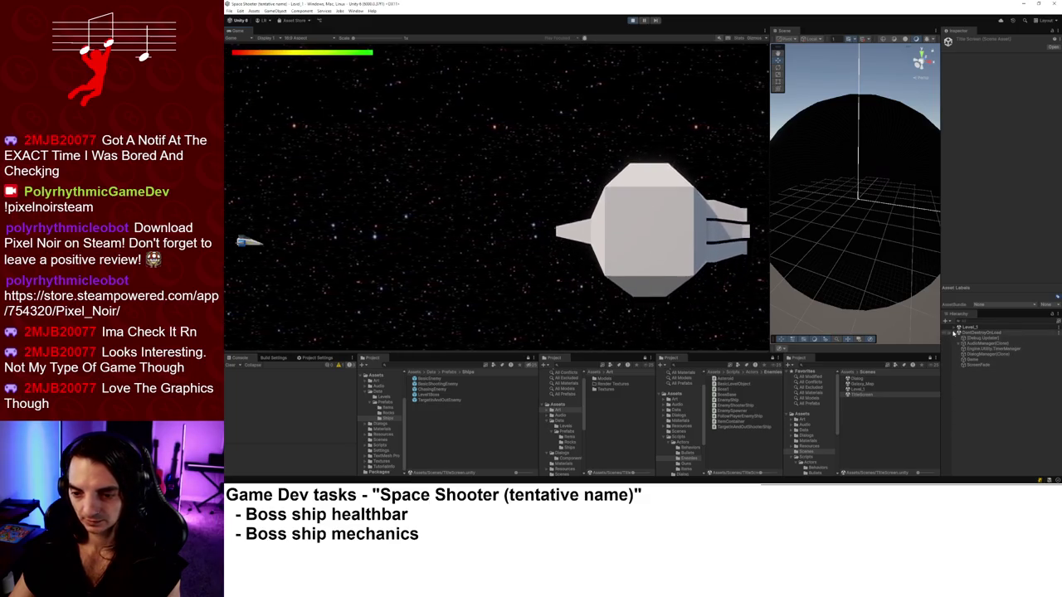
Expand Level_1's Canvas and GameHud, select Boss_Healthbar and frame it in the Scene view.
left_click(954, 328)
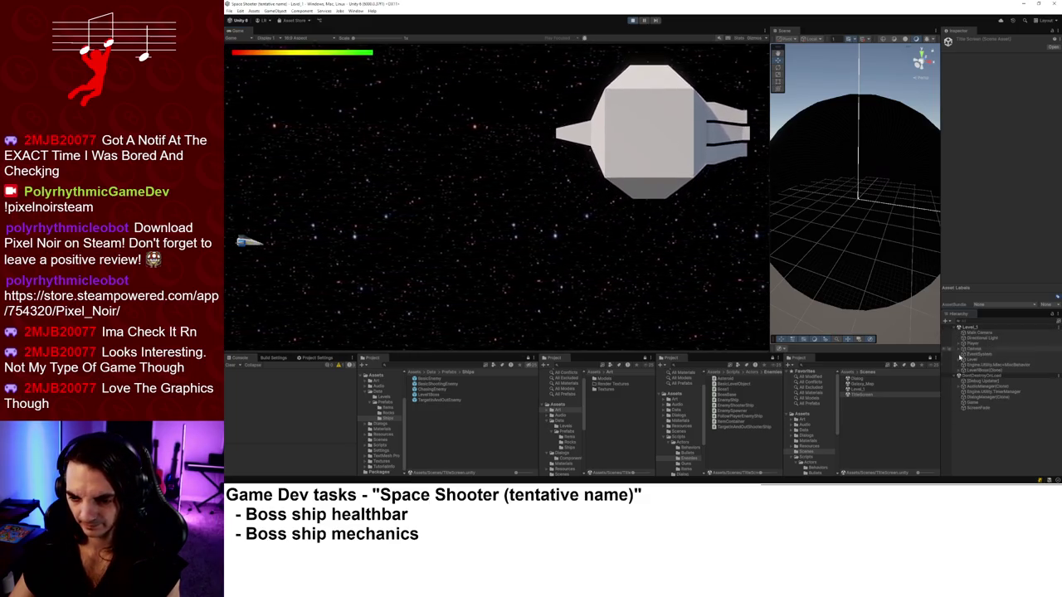
left_click(959, 349)
left_click(964, 354)
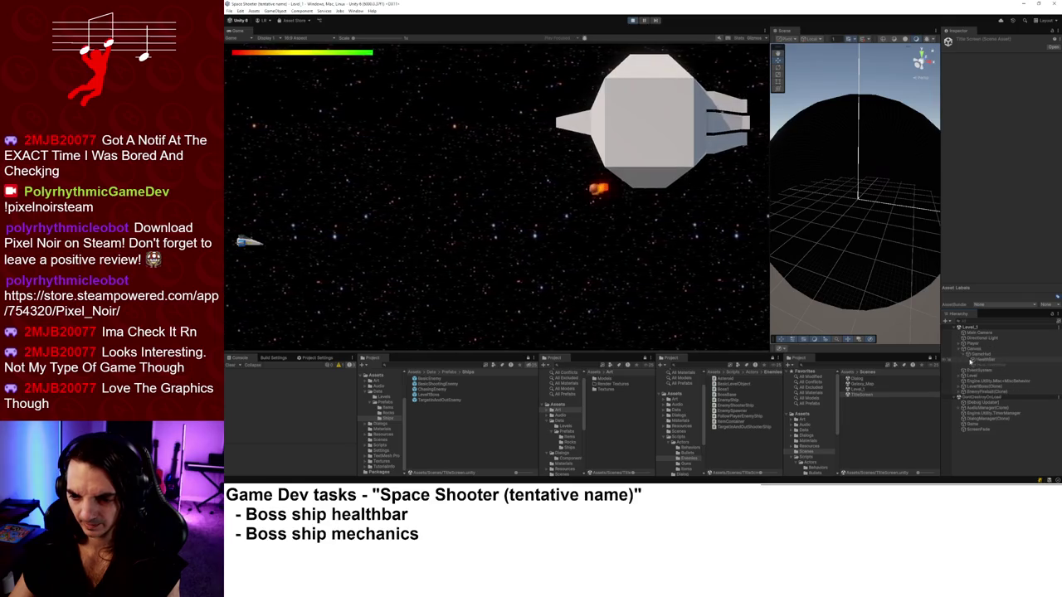
left_click(947, 365)
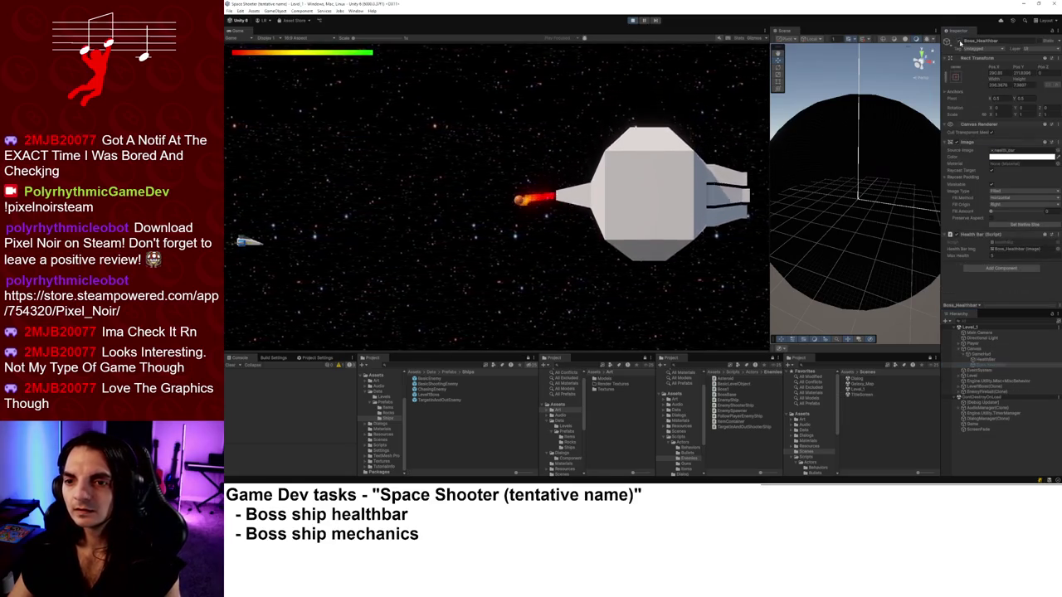
double_click(975, 364)
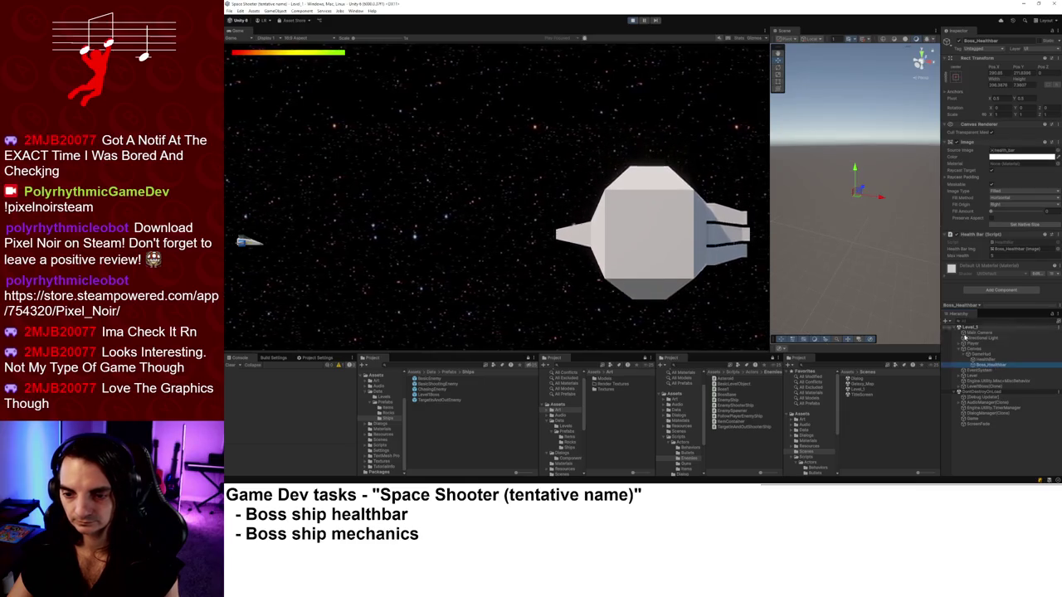
double_click(989, 366)
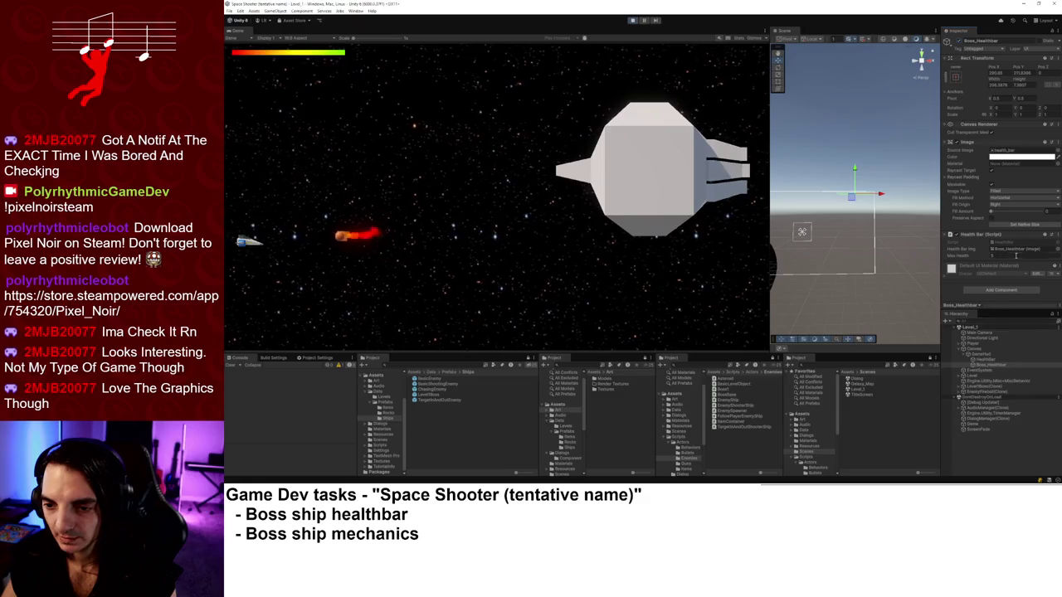
Try a darker colour for the boss bar's Image, then keep it white.
left_click(1008, 157)
mouse_move(1031, 219)
left_mouse_down()
mouse_move(1042, 234)
mouse_move(988, 176)
left_mouse_up()
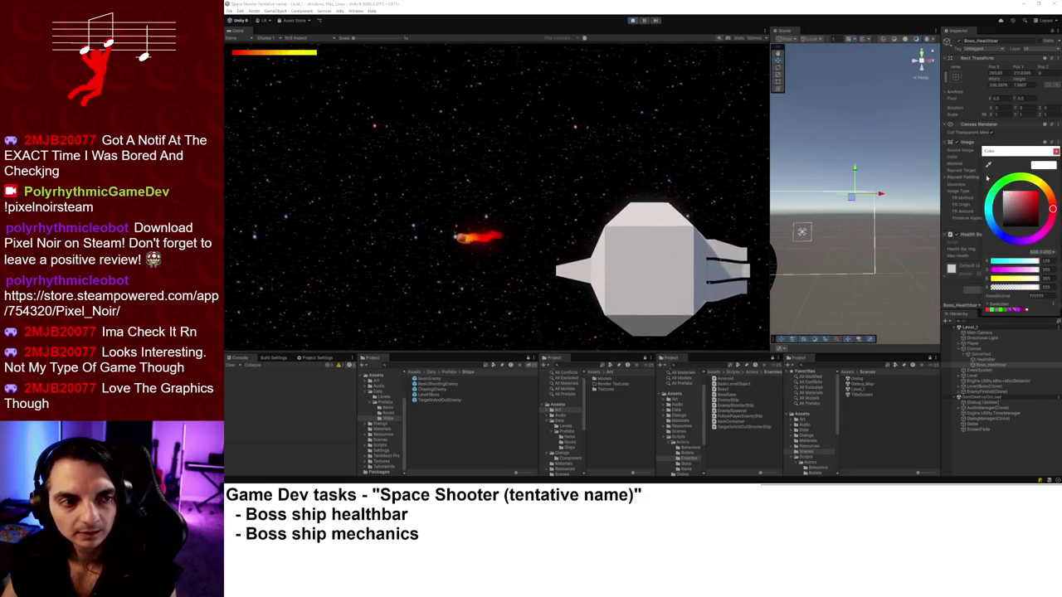
left_click(1057, 151)
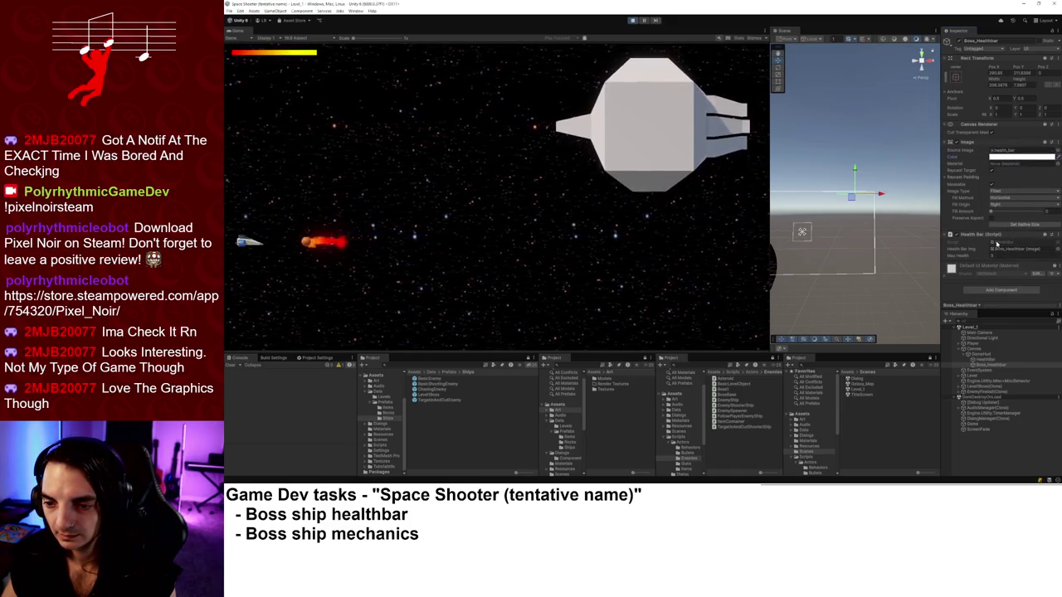
Set Boss_Healthbar's Fill Amount to full, then stop and restart the play-test.
left_click(1007, 250)
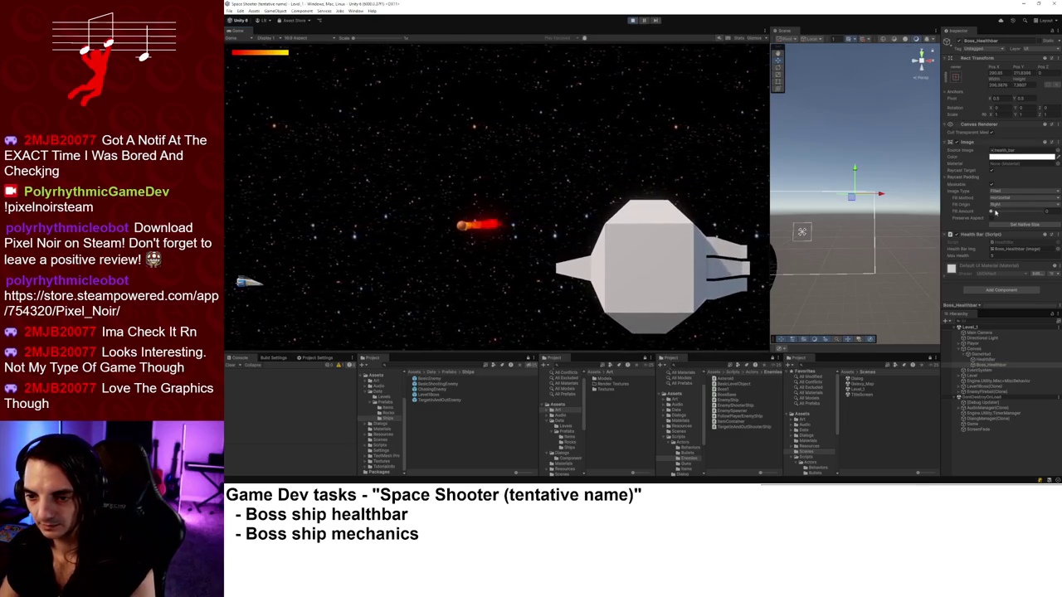
left_click_drag(993, 212, 1052, 217)
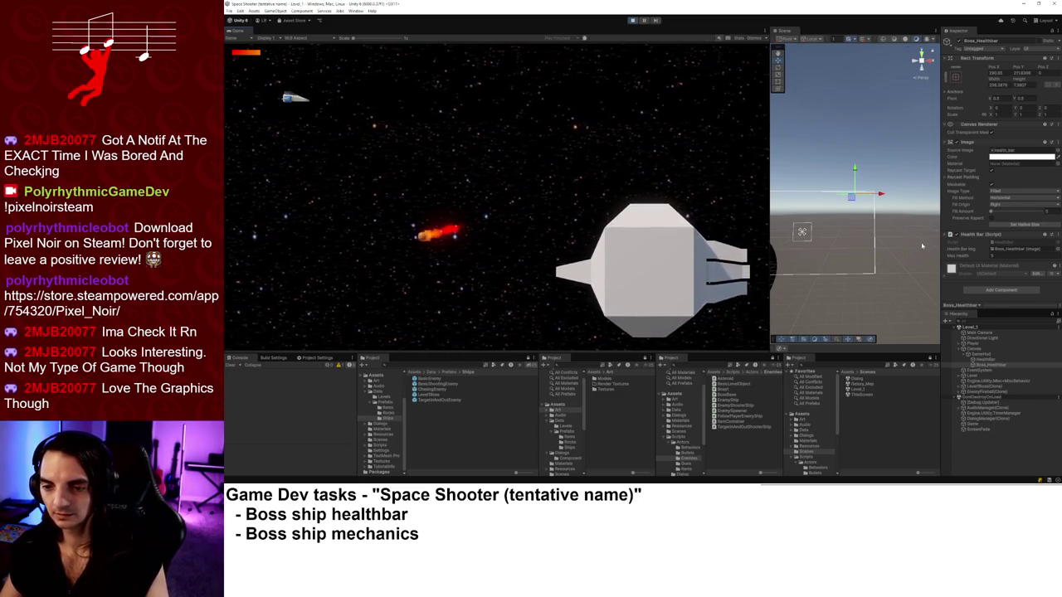
left_click(634, 22)
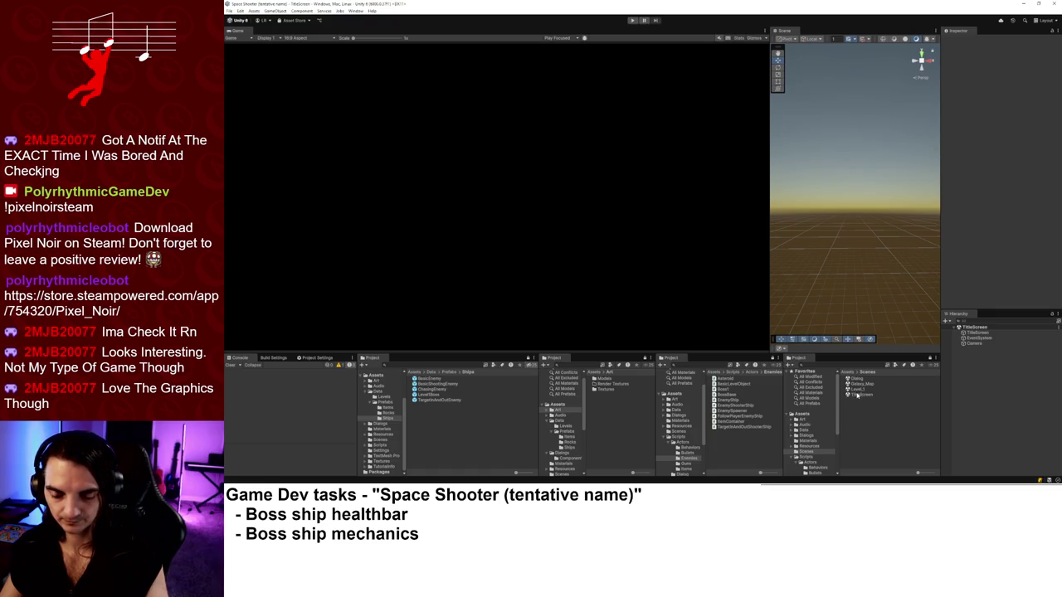
key("ctrl+p")
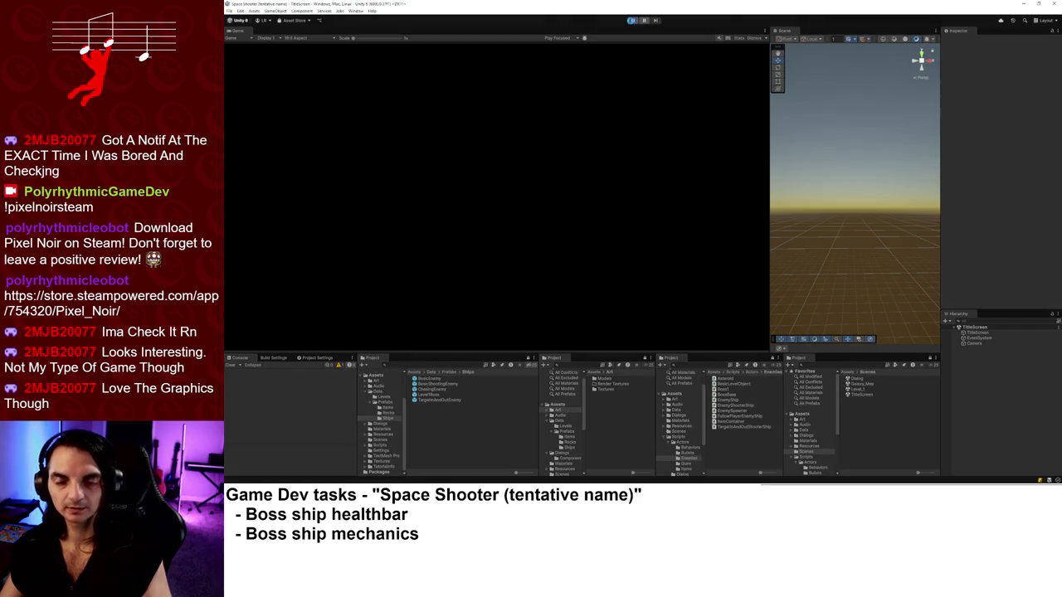
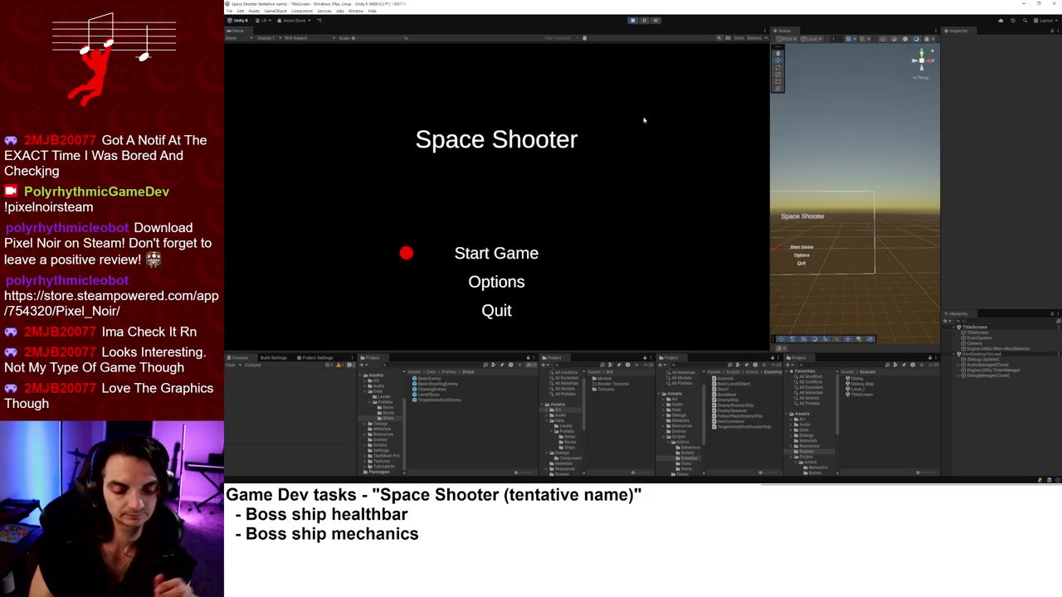
Start the game from the title menu, enter Level 1, and begin shooting enemies.
key("Return")
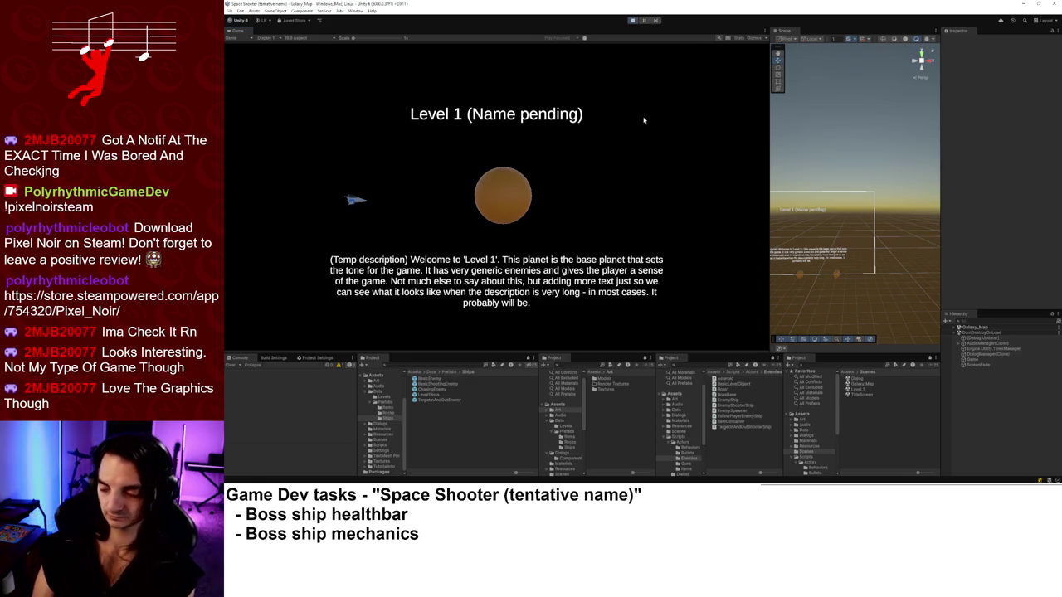
key("Return")
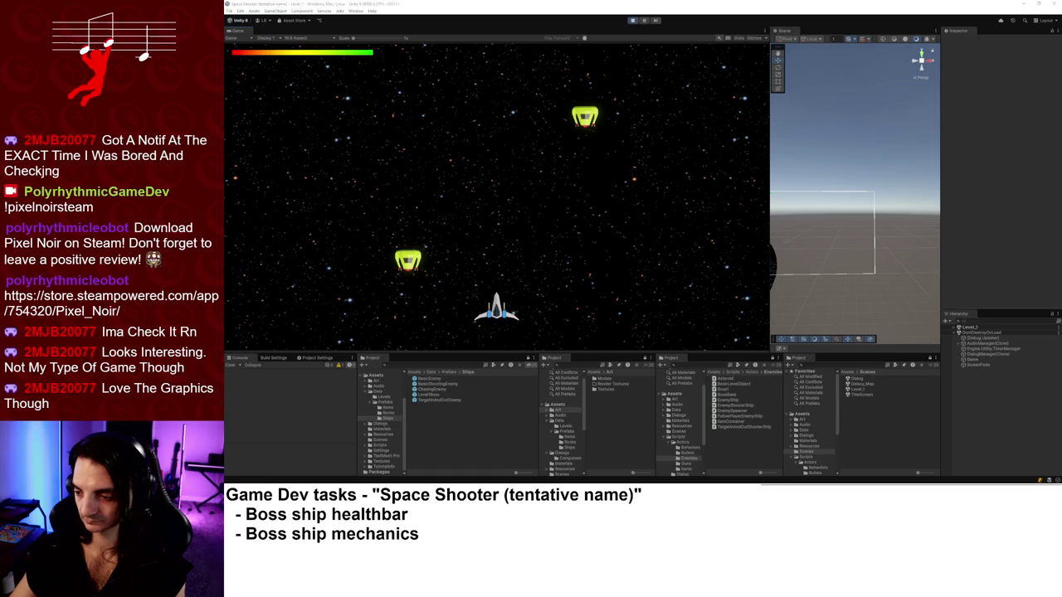
key("space")
key("Left")
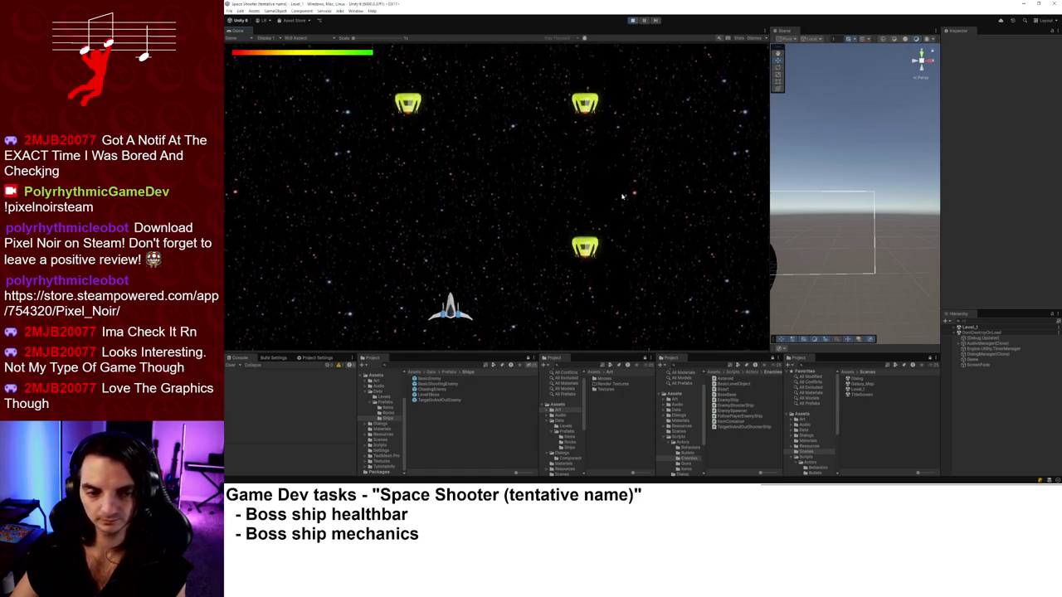
key("Right")
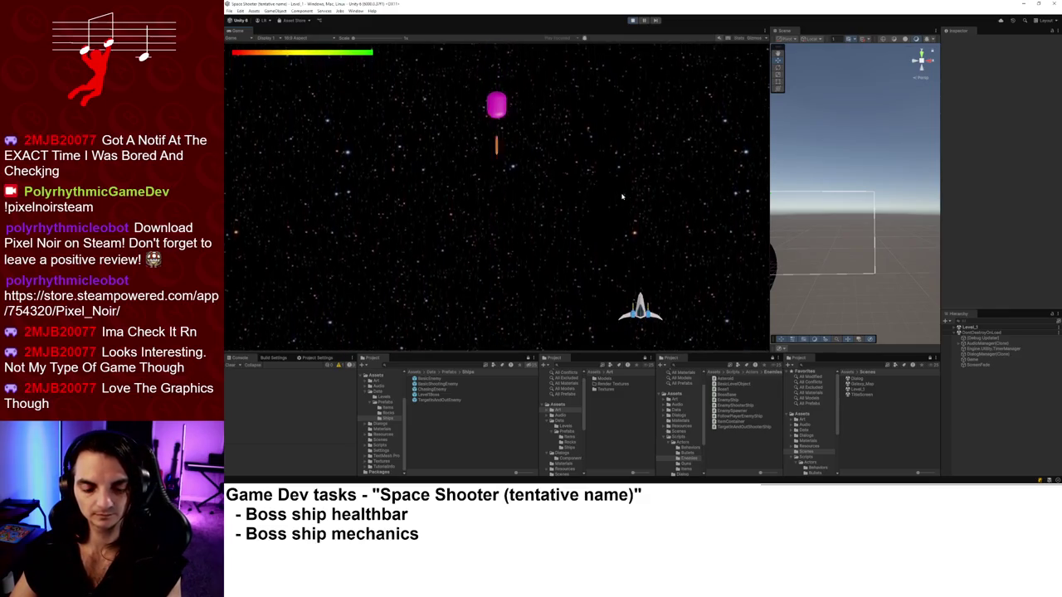
key("space")
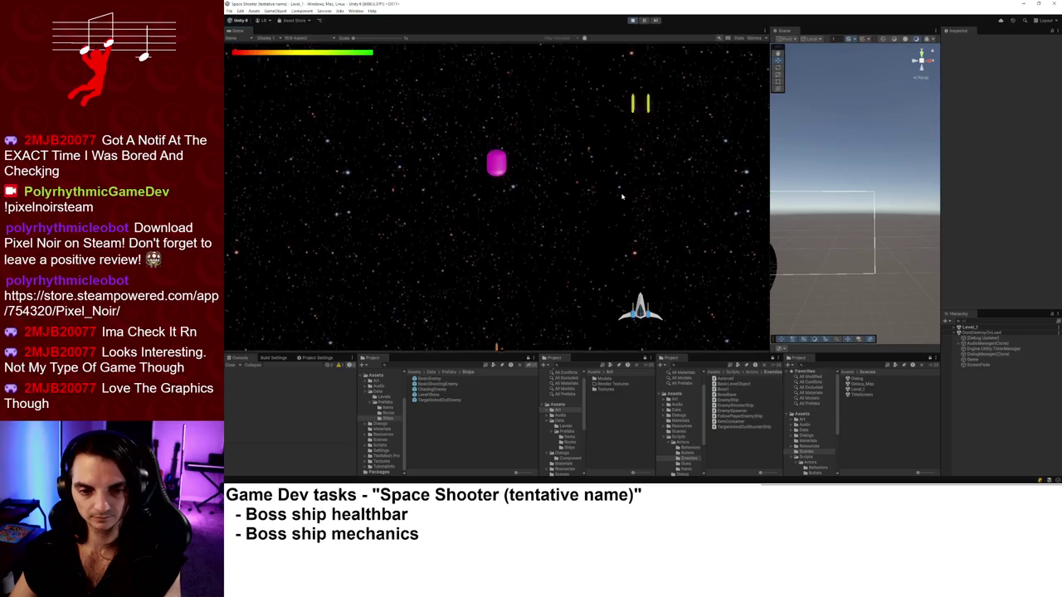
Keep steering and firing to shoot down enemies until the boss ship arrives.
key("Left")
key("Left")
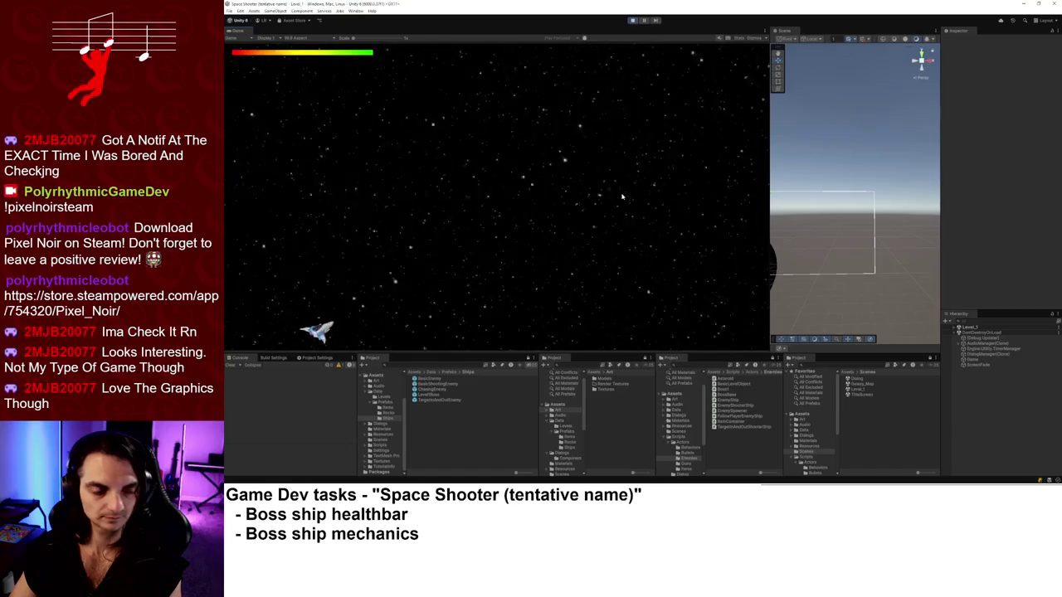
key("Right")
key("Down")
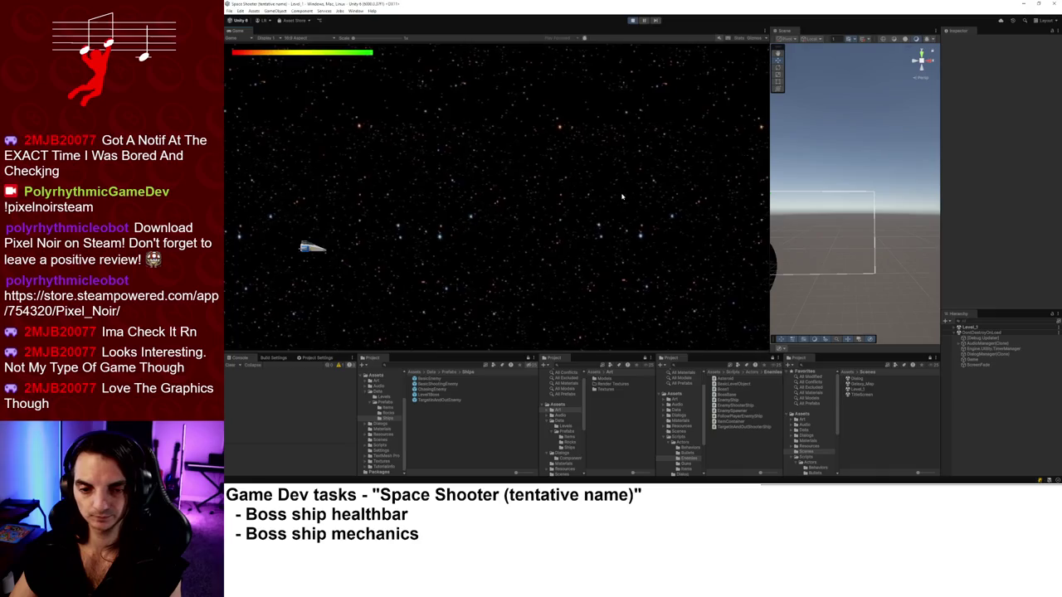
key("Left")
key("Down")
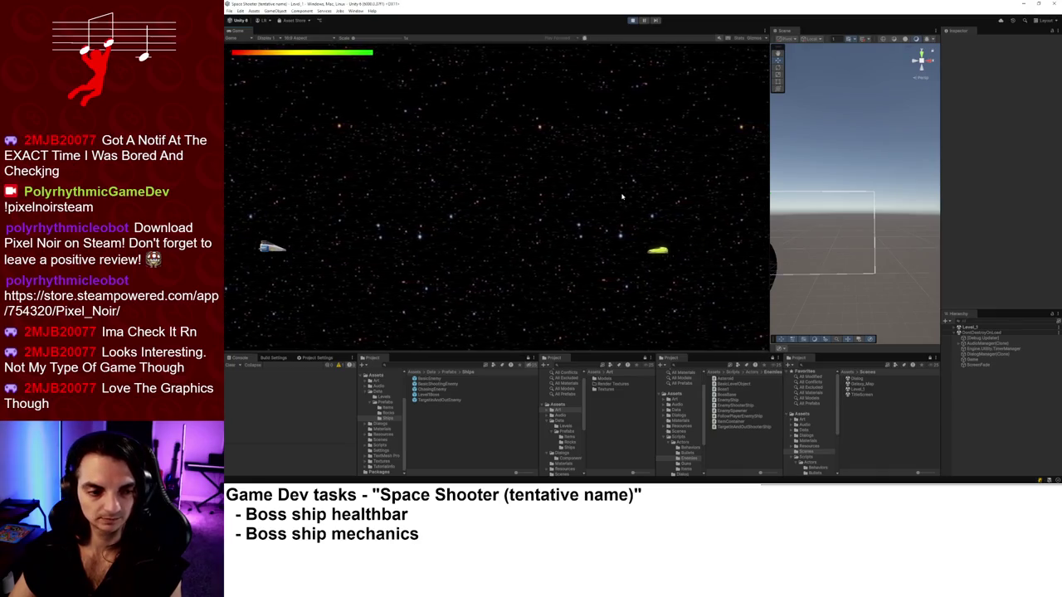
key("Up")
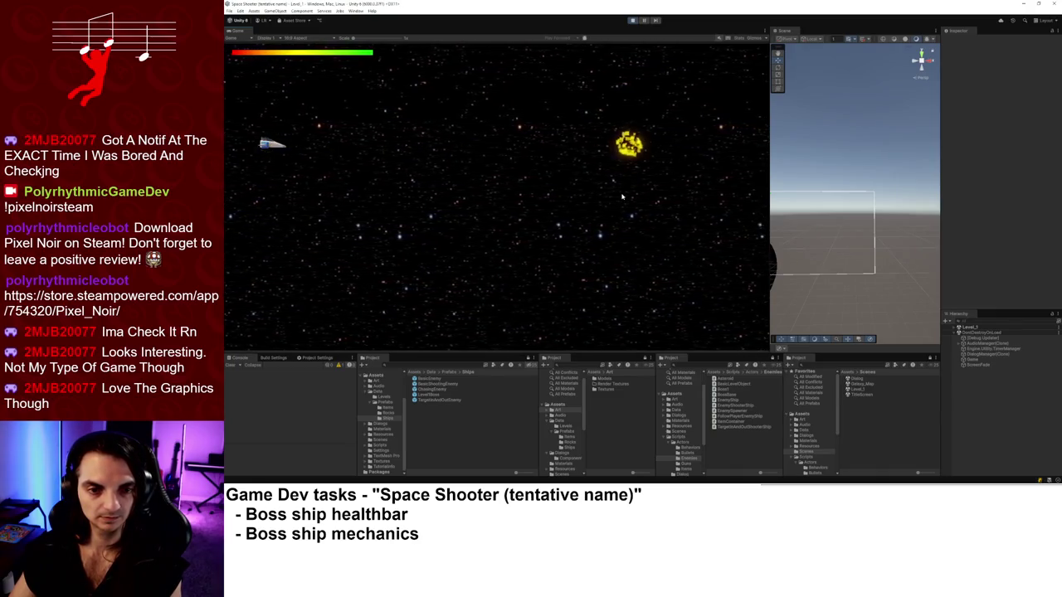
key("Down")
key("Down")
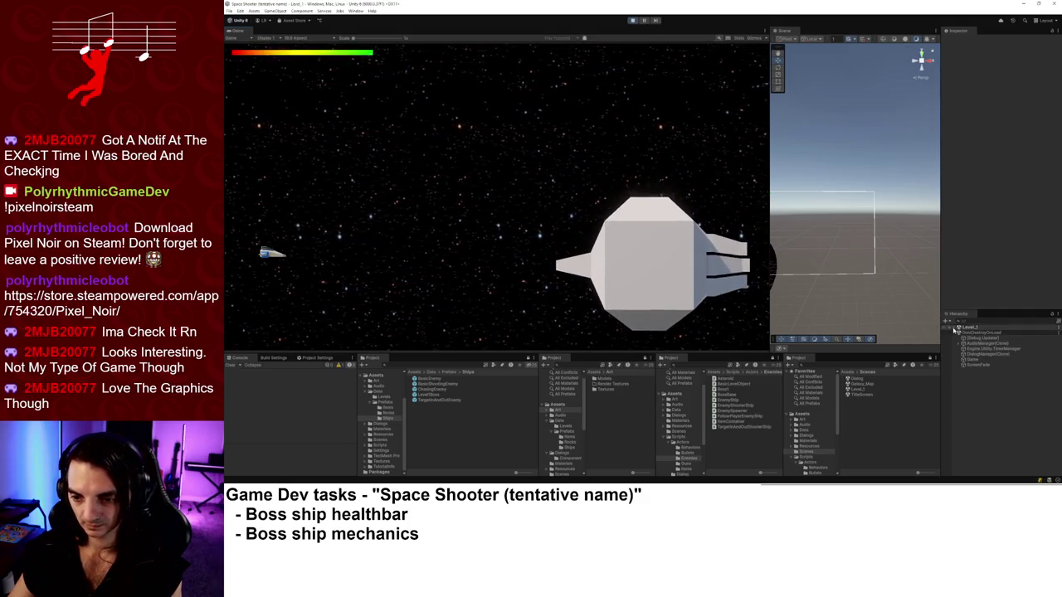
Inspect Boss_Healthbar under Level_1 > Canvas while attacking the boss.
left_click(953, 327)
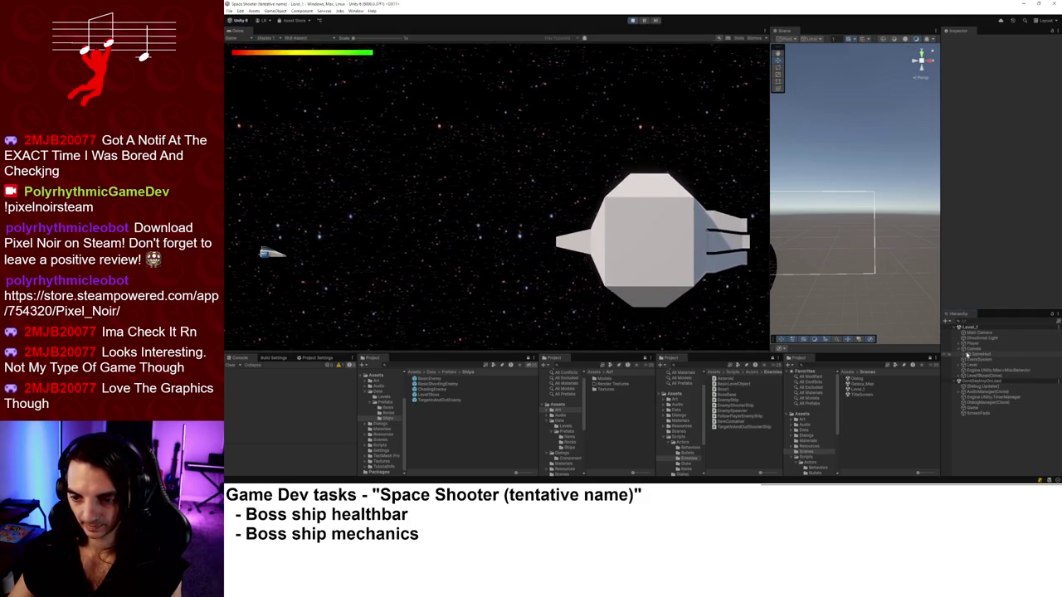
left_click(963, 350)
left_click(985, 365)
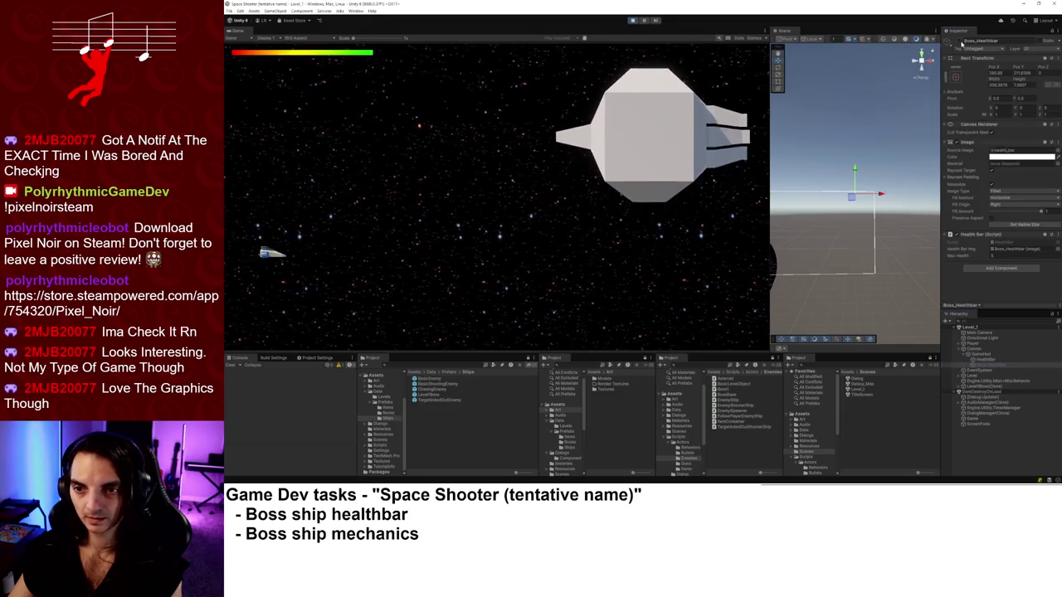
key("w")
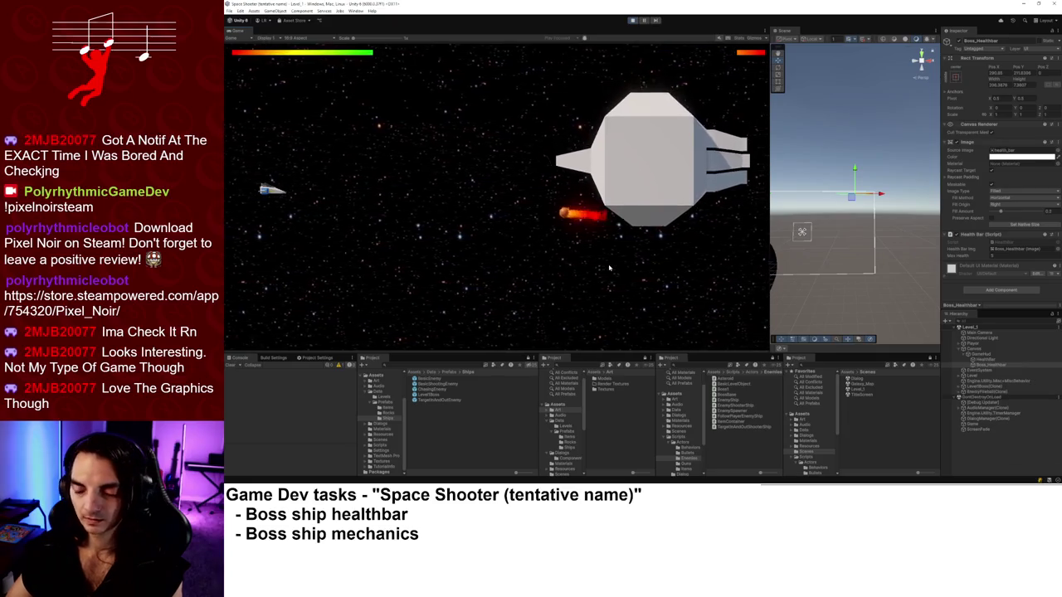
Stop play mode and review the LevelBoss prefab's Boss 1 component settings.
left_click(633, 20)
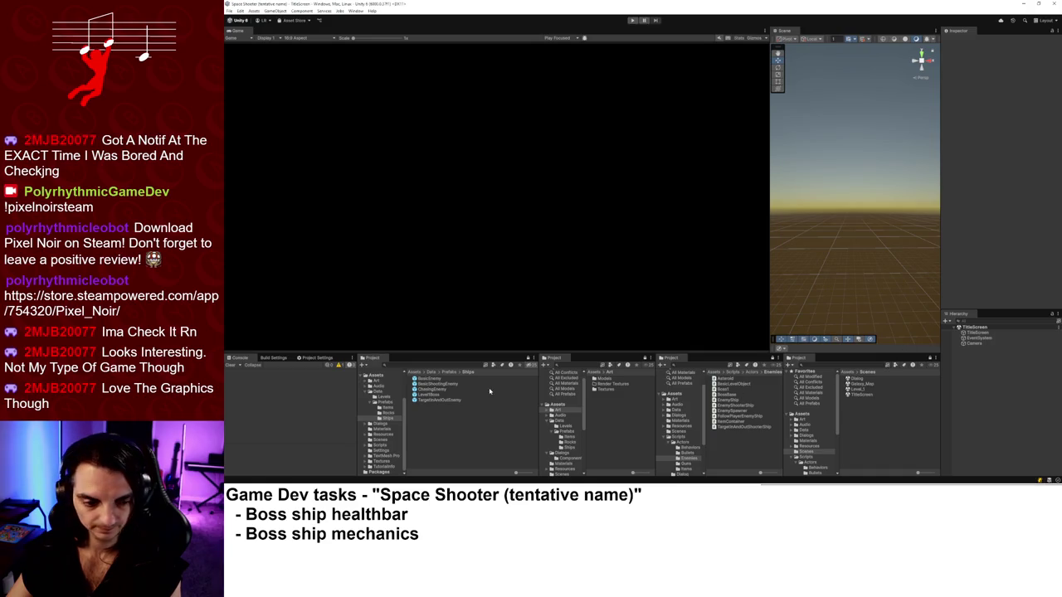
left_click(433, 395)
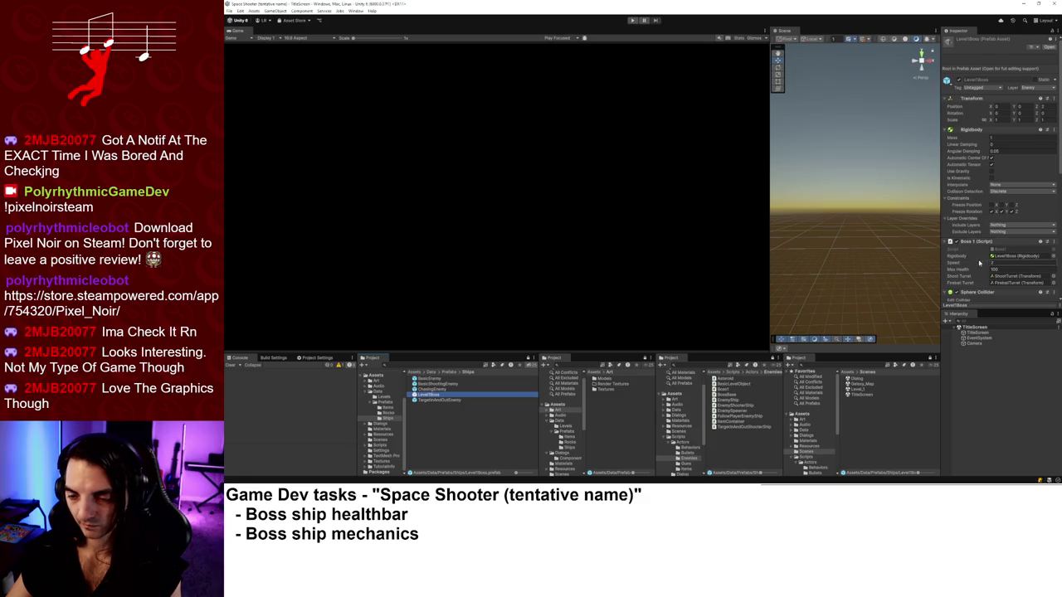
scroll(980, 245, "down", 5)
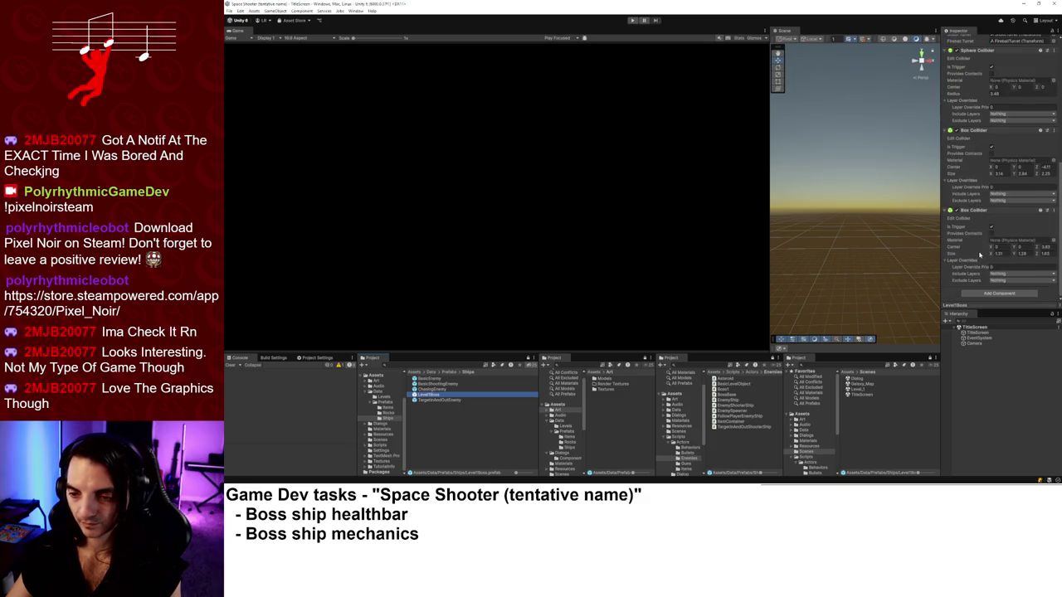
scroll(981, 257, "up", 4)
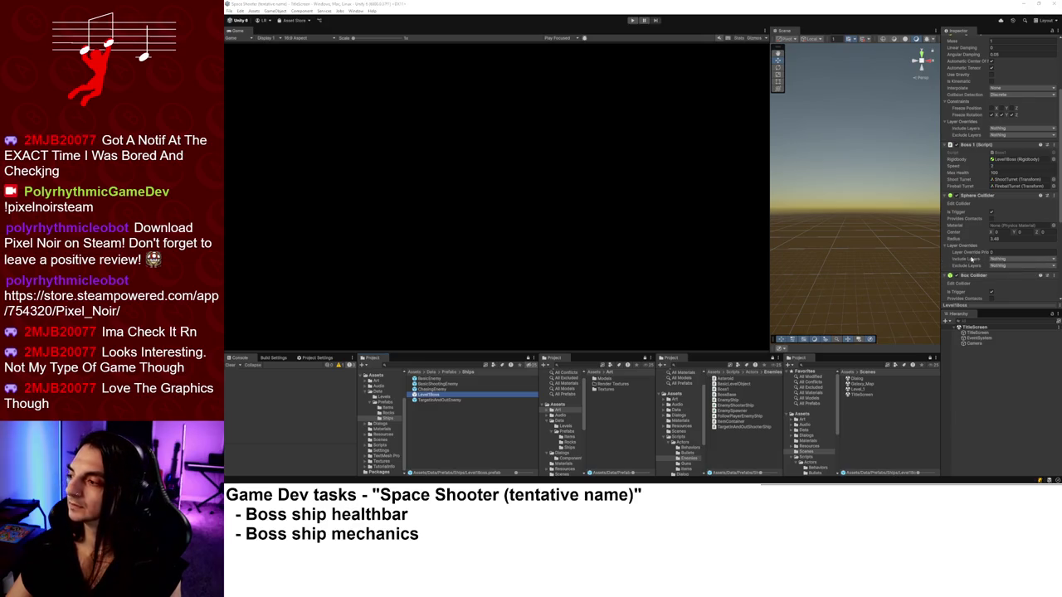
key("alt+Tab")
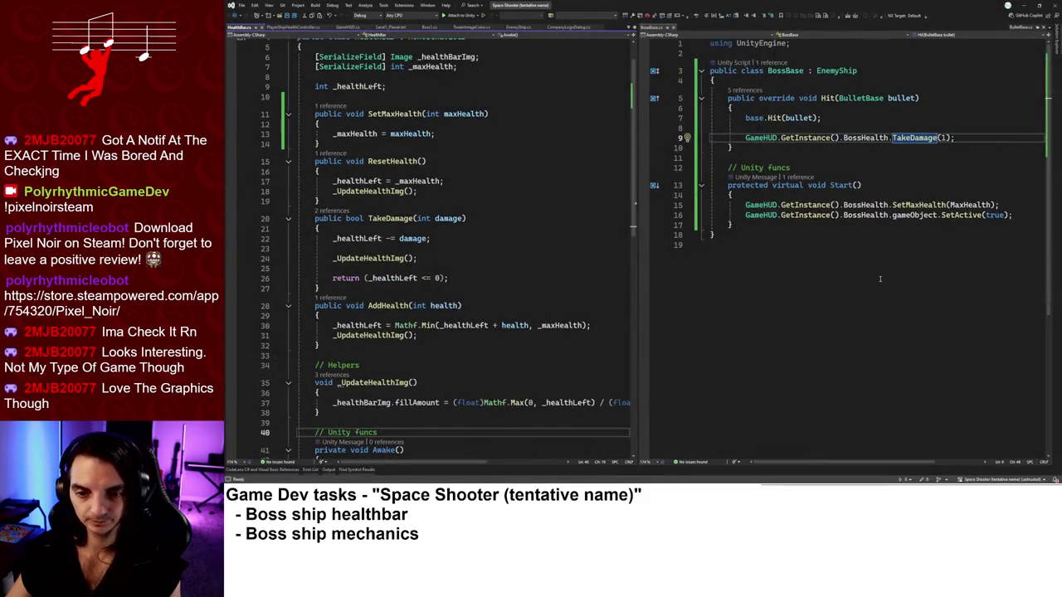
Start a base call in BossBase's Start(), then undo it.
left_click(786, 193)
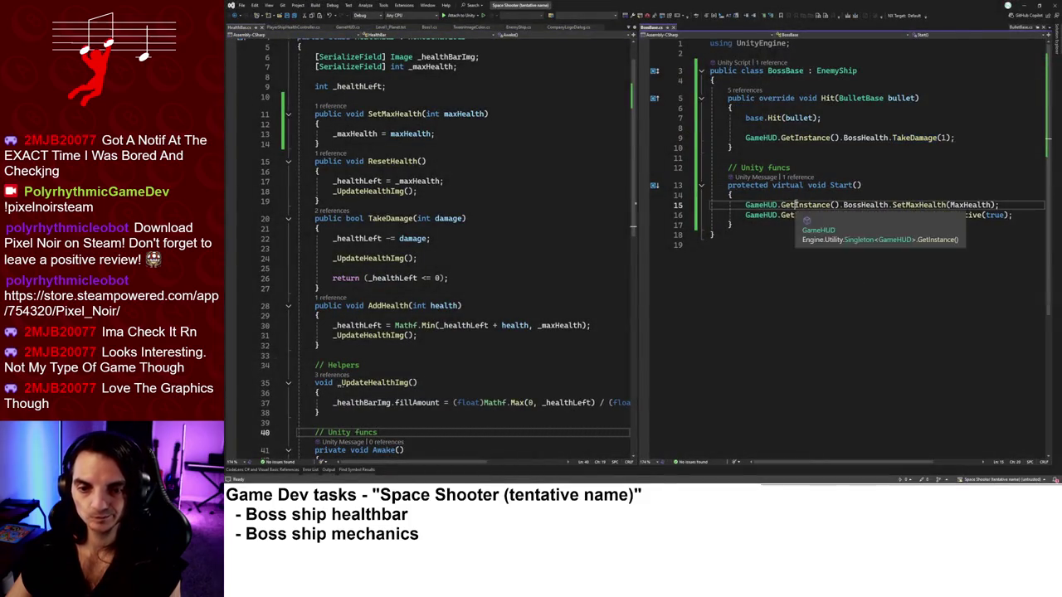
key("Return")
type("base.S")
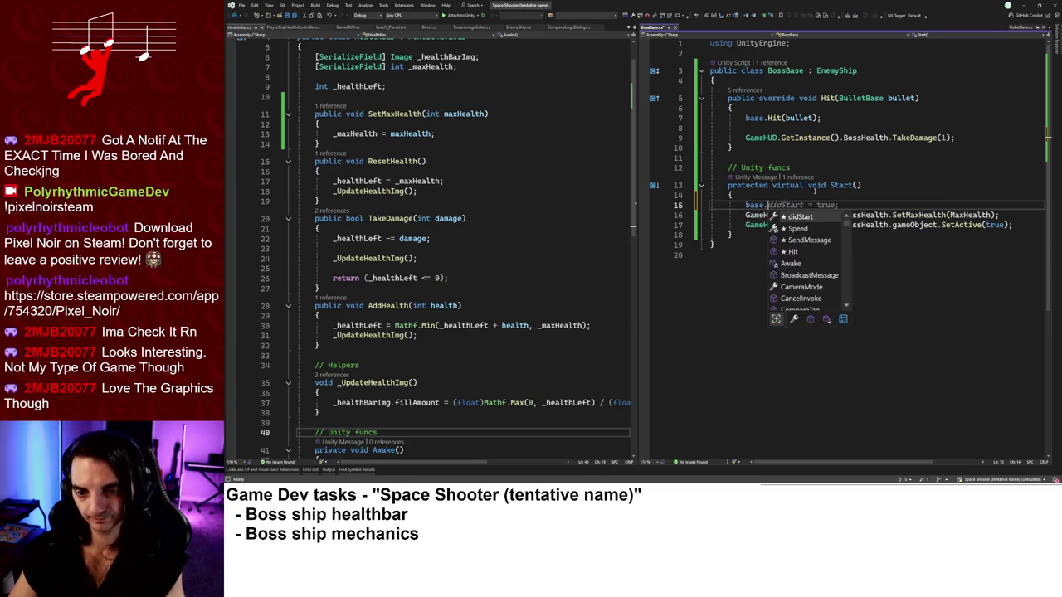
key("ctrl+z")
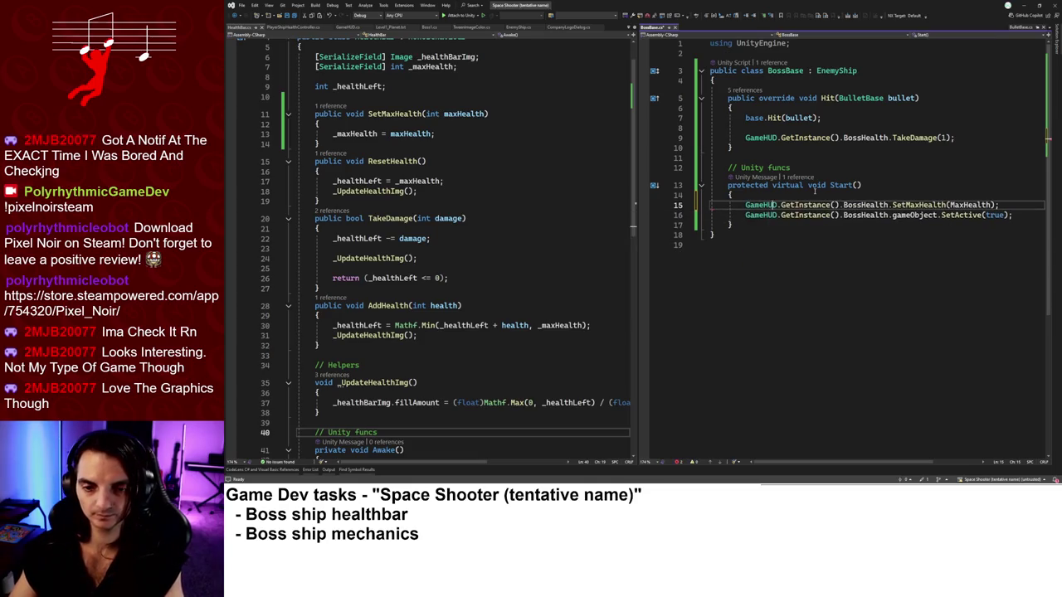
scroll(547, 263, "down", 4)
scroll(547, 263, "up", 4)
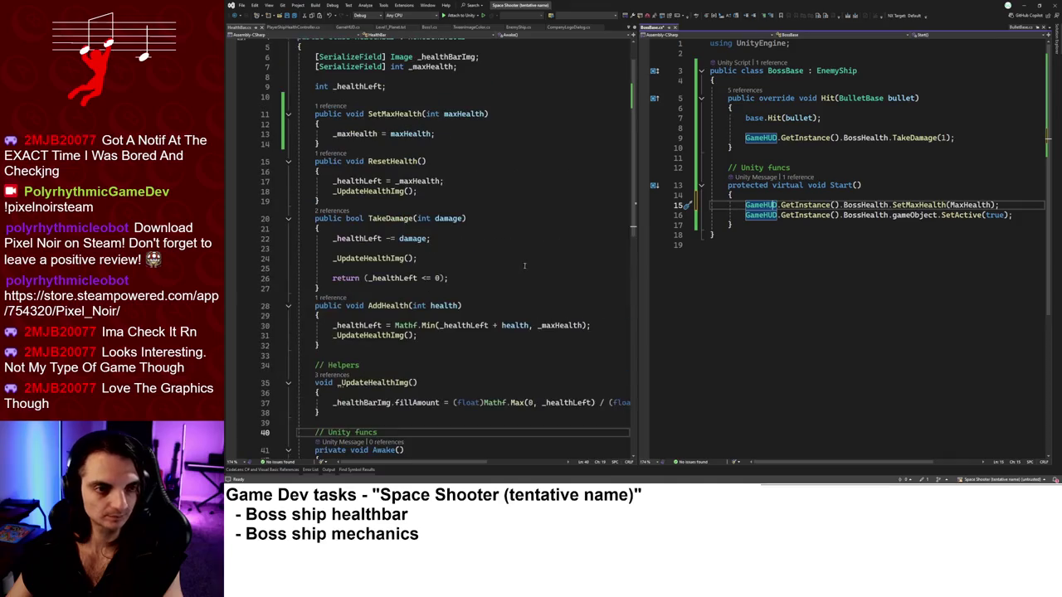
scroll(359, 190, "up", 1)
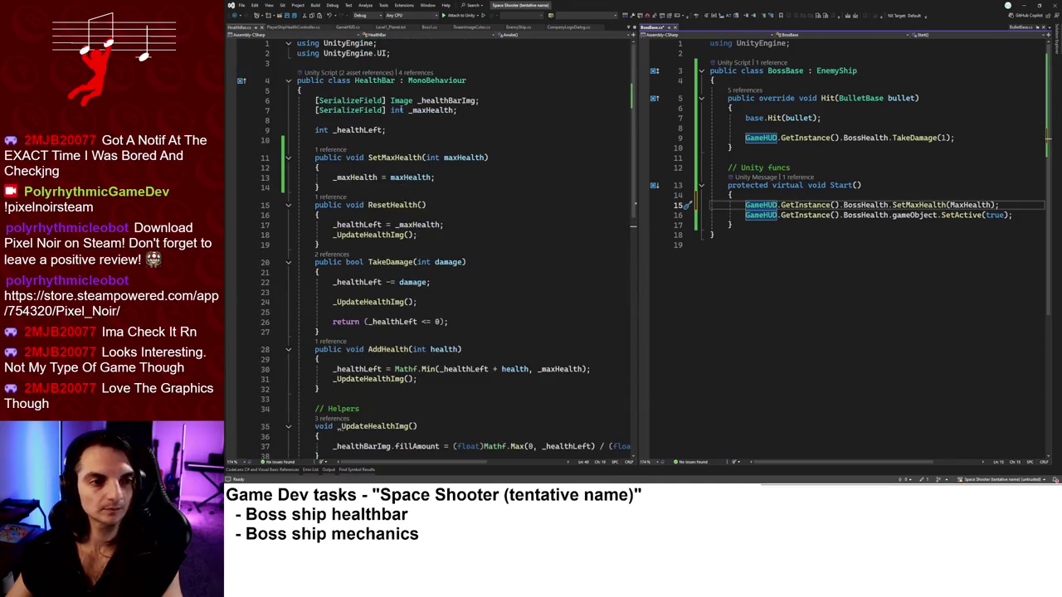
Insert base.Start(); as the first line of Boss1's Start() and return to Unity.
left_click(424, 27)
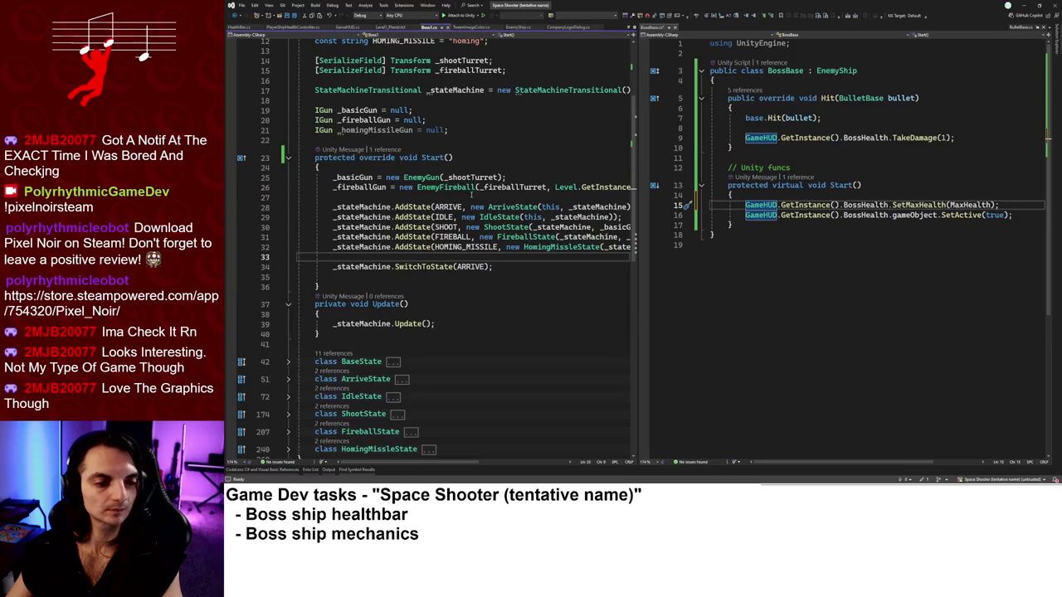
left_click(408, 165)
key("Return")
type("base.Start();")
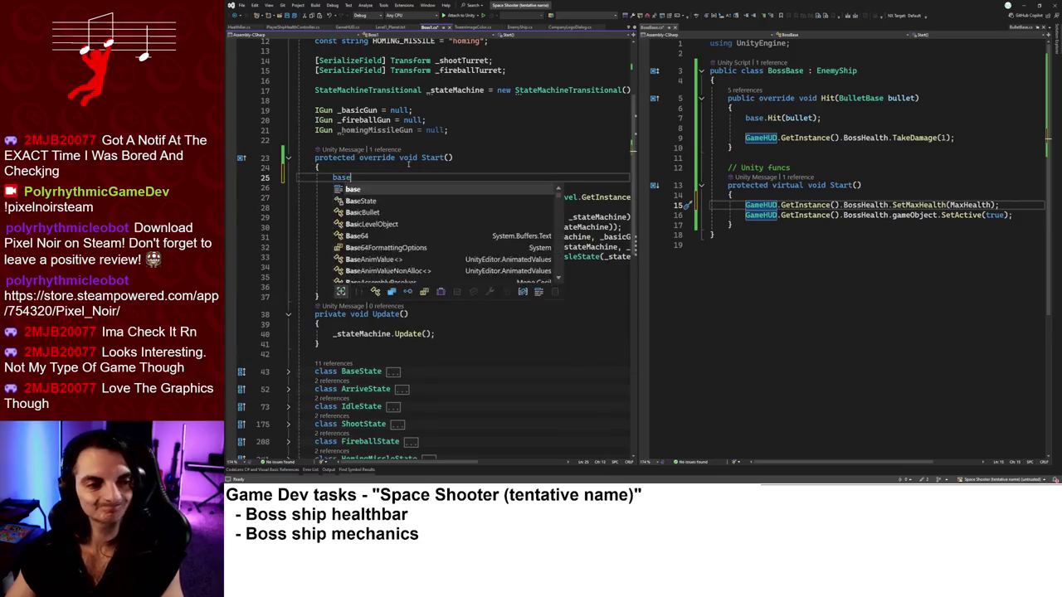
key("Return")
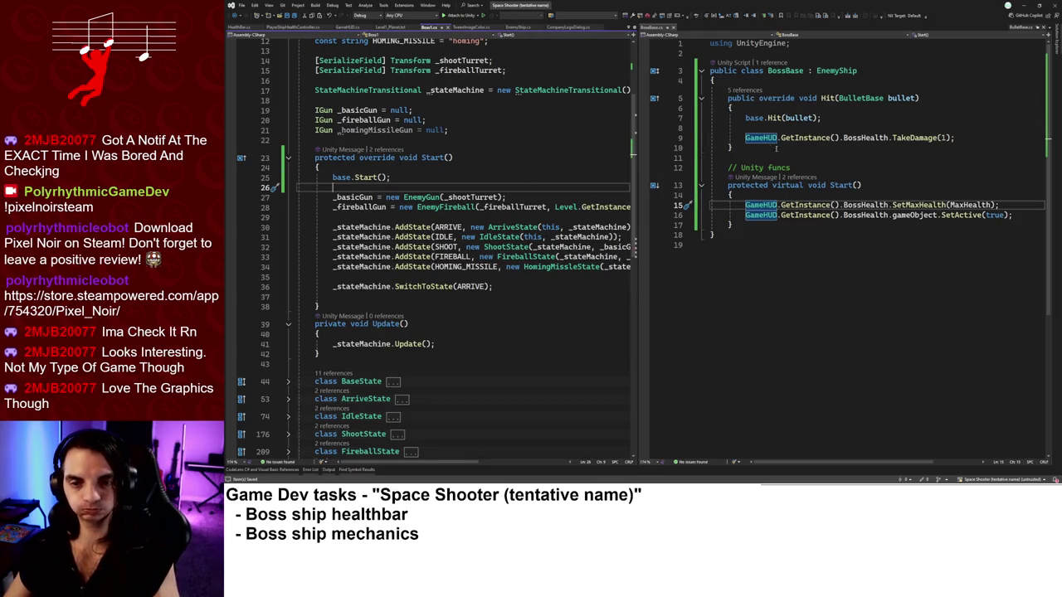
key("alt+Tab")
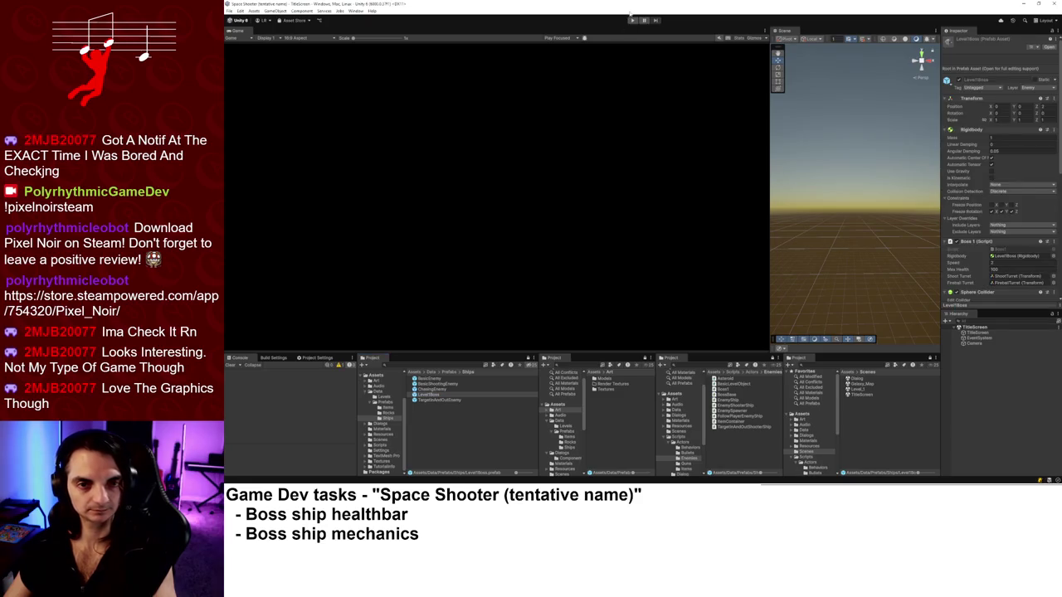
Play Level 1 to check the boss and its health bar, viewing Level_1's objects, then stop.
left_click(632, 18)
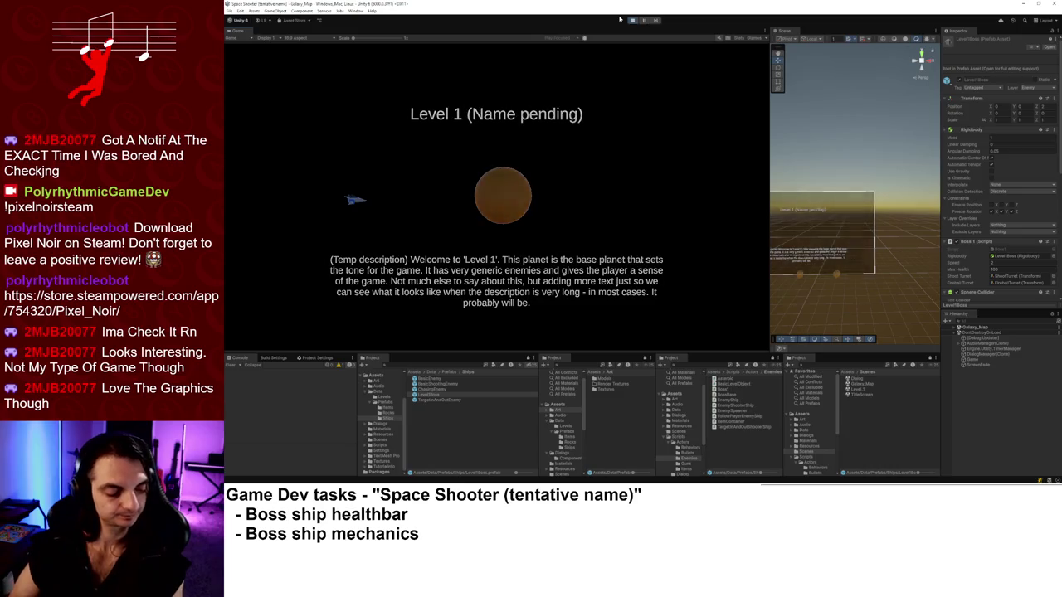
key("space")
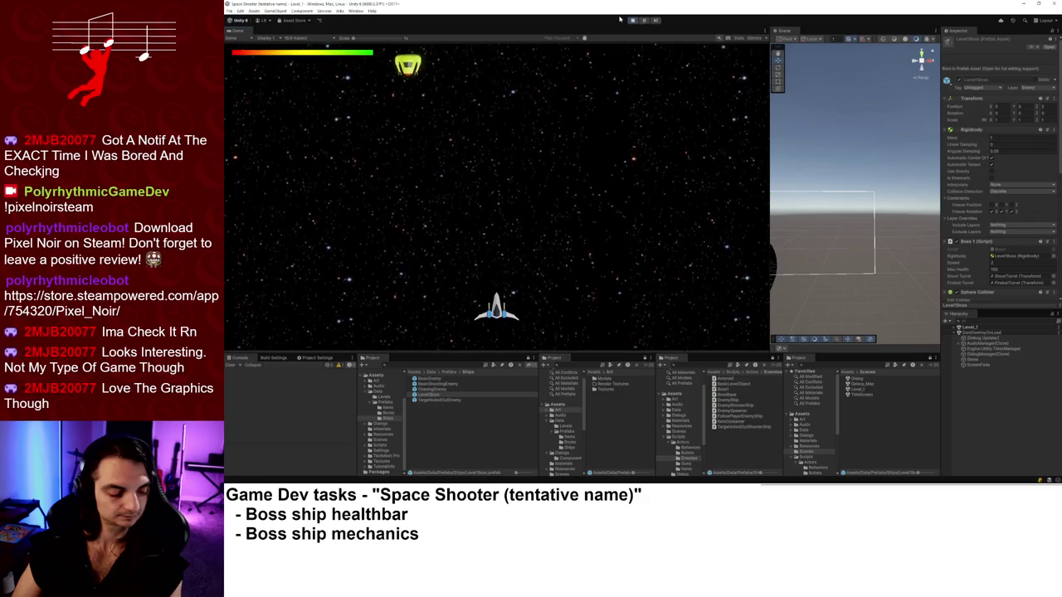
key("a")
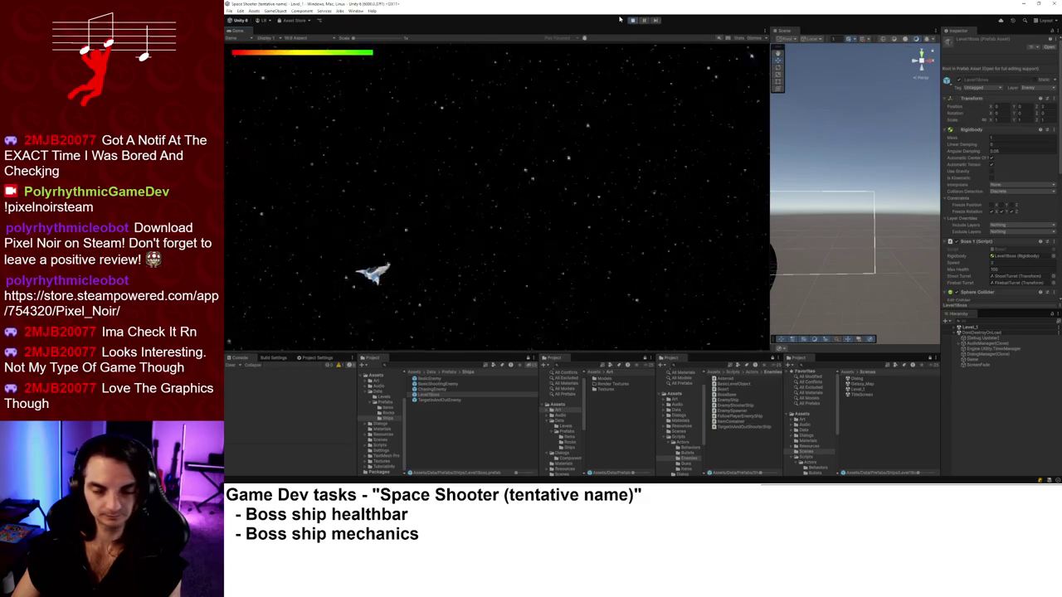
key("w")
key("a")
key("d")
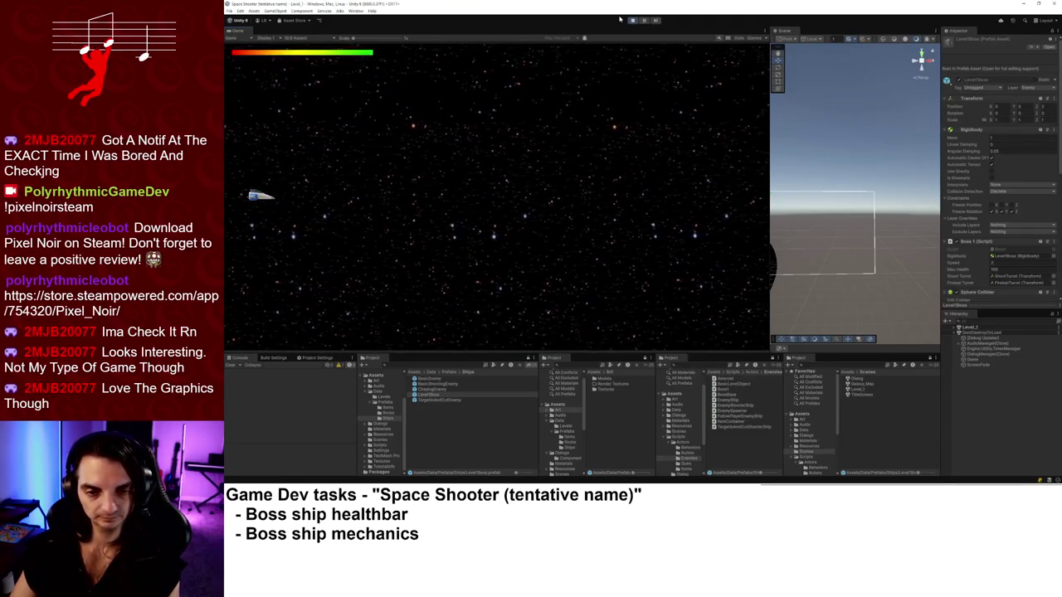
key("s")
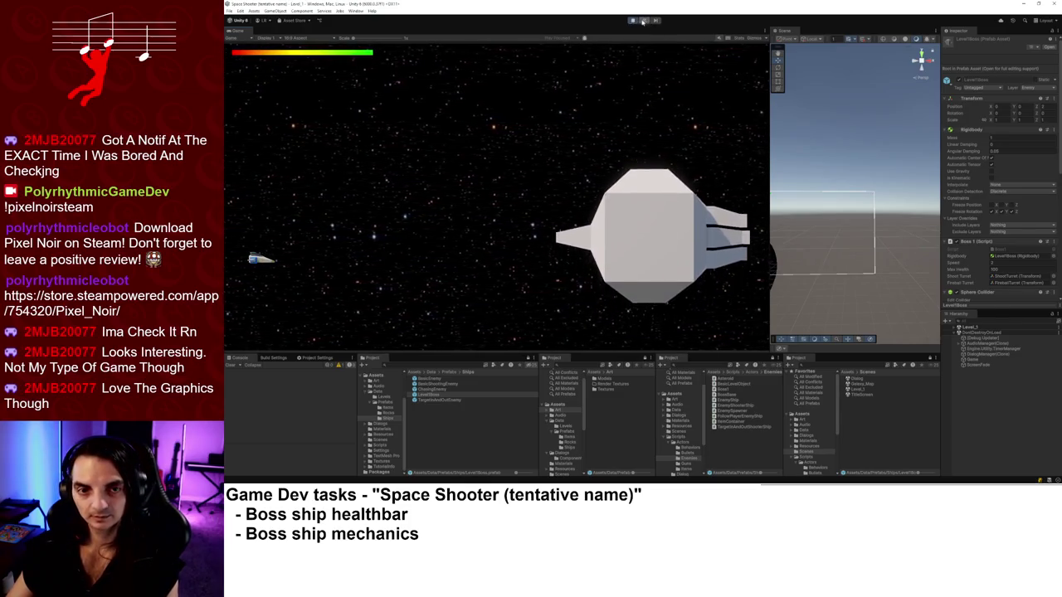
left_click(956, 328)
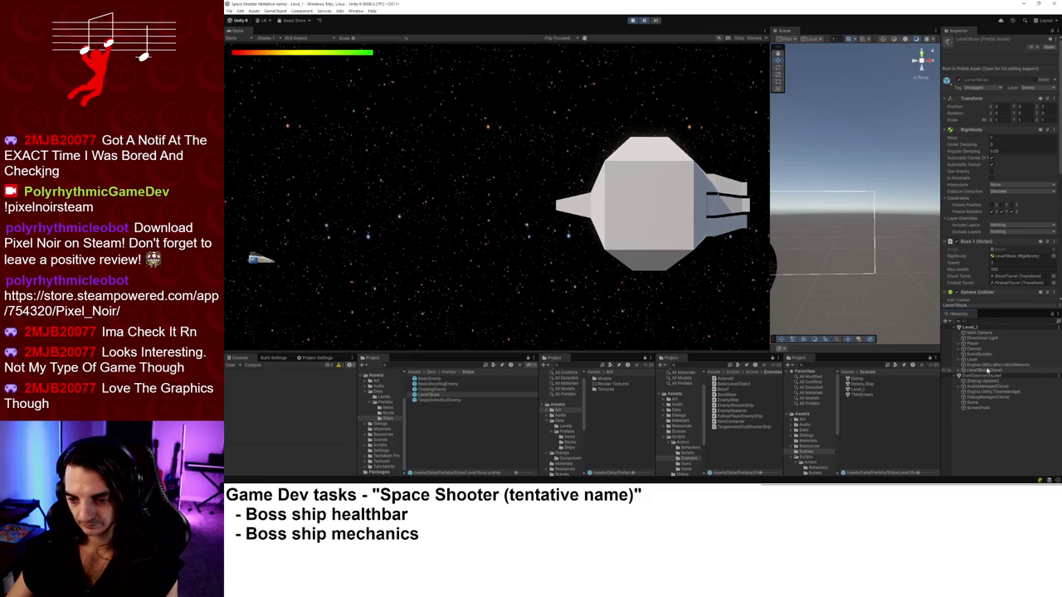
left_click(632, 20)
Jump from BossBase's SetMaxHealth call to its definition in HealthBar.
key("alt+Tab")
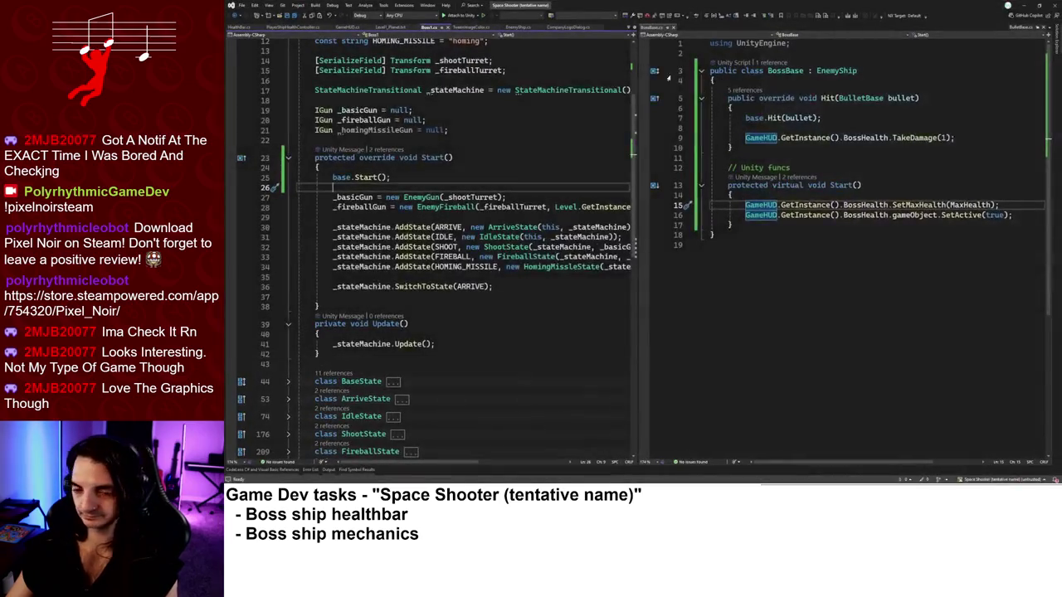
left_click(917, 205)
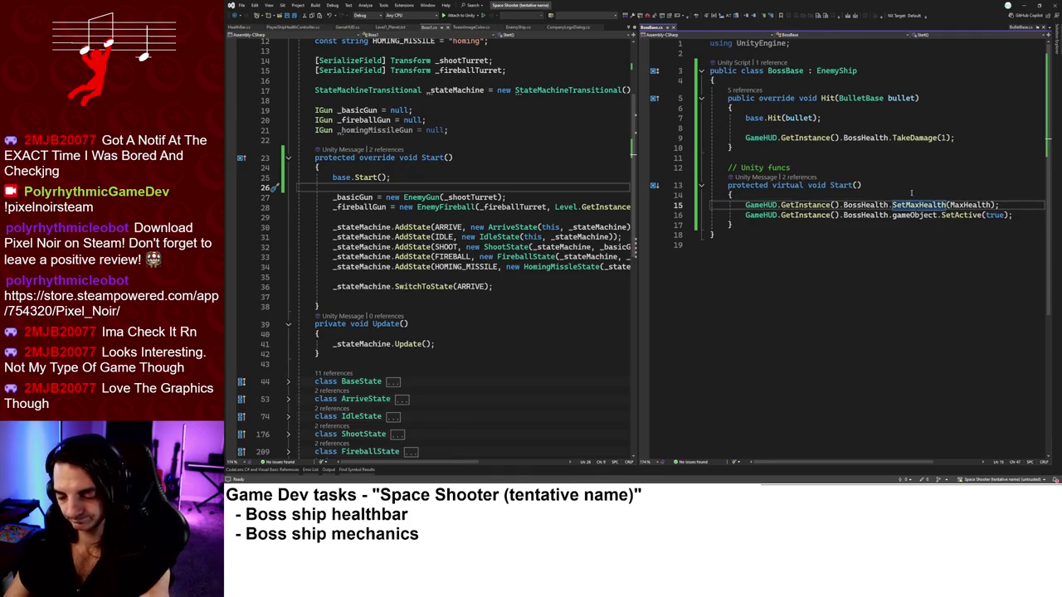
key("F12")
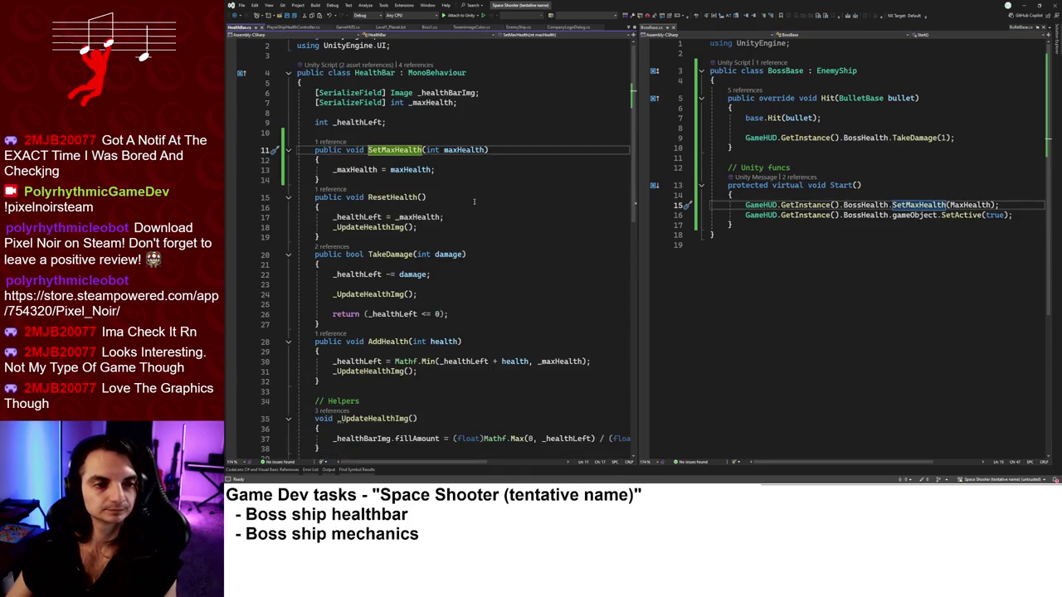
Add ResetHealth(); on the line after '_maxHealth = maxHealth;' in SetMaxHealth.
left_click(455, 170)
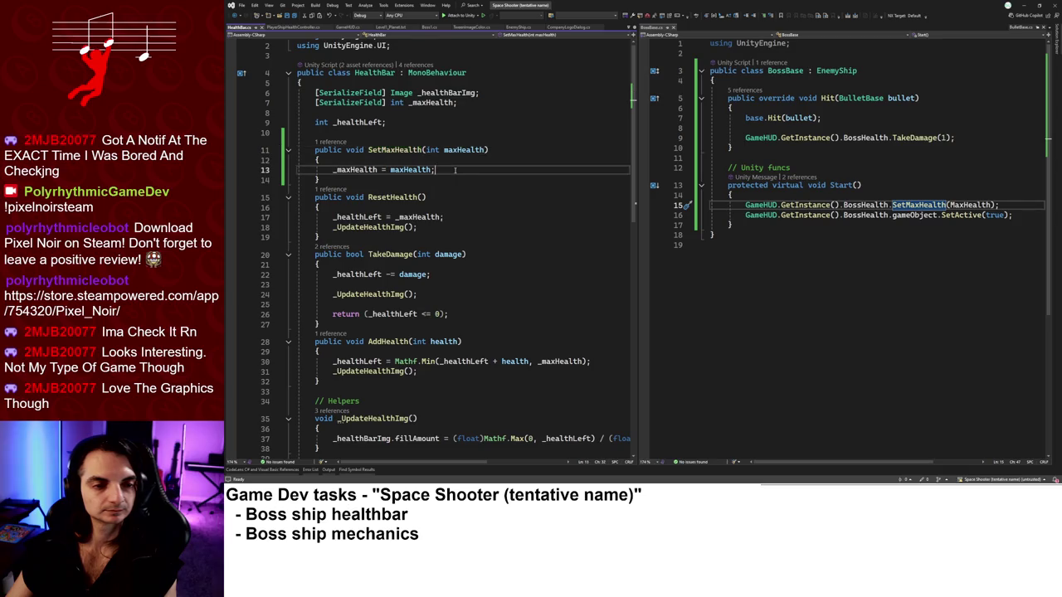
key("Return")
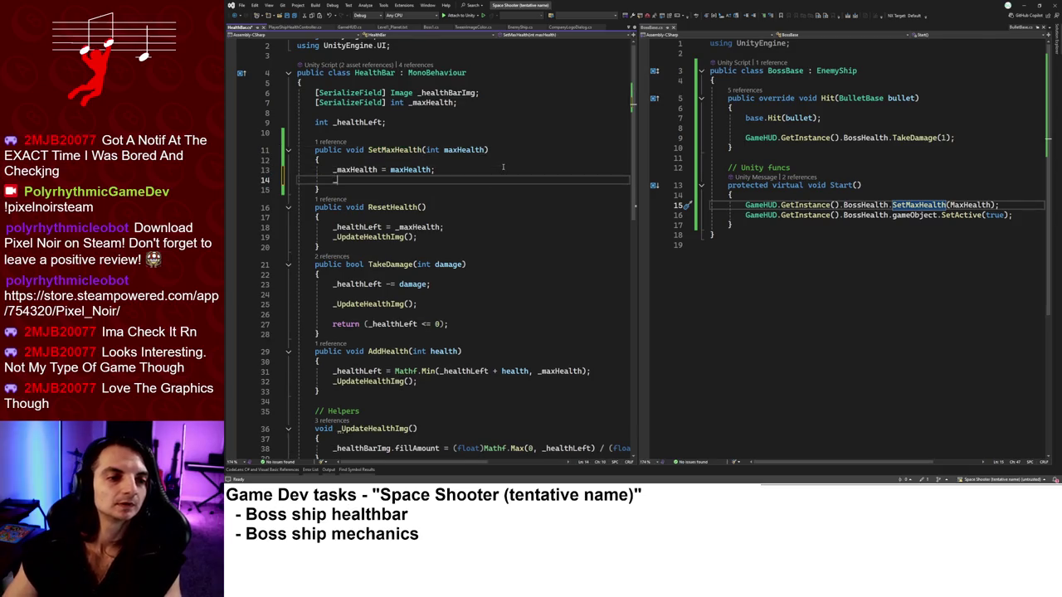
type("_healthBarImg")
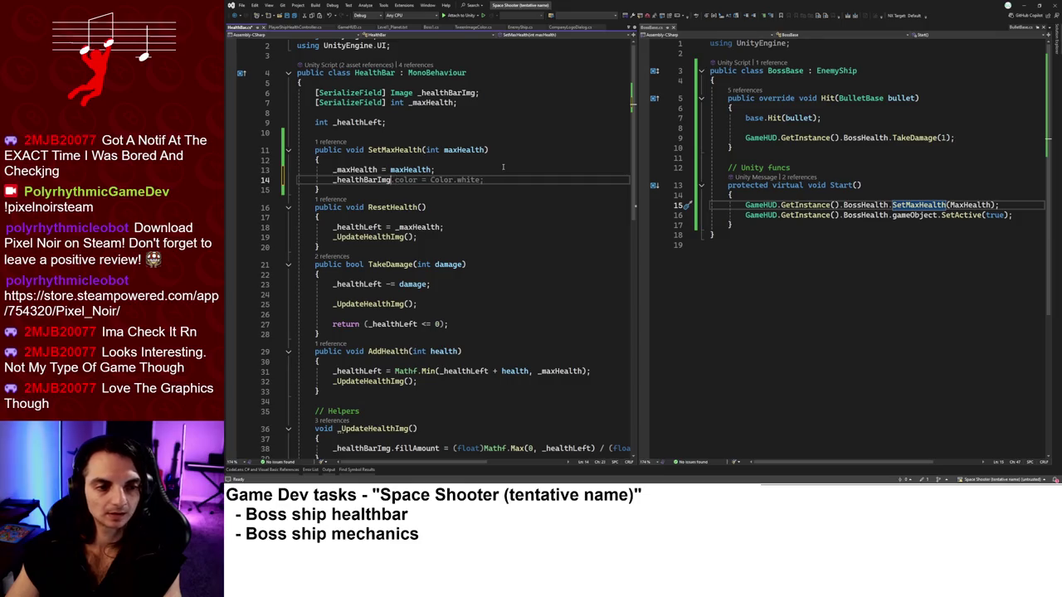
key("BackSpace")
key("BackSpace")
key("BackSpace")
type("Left = _")
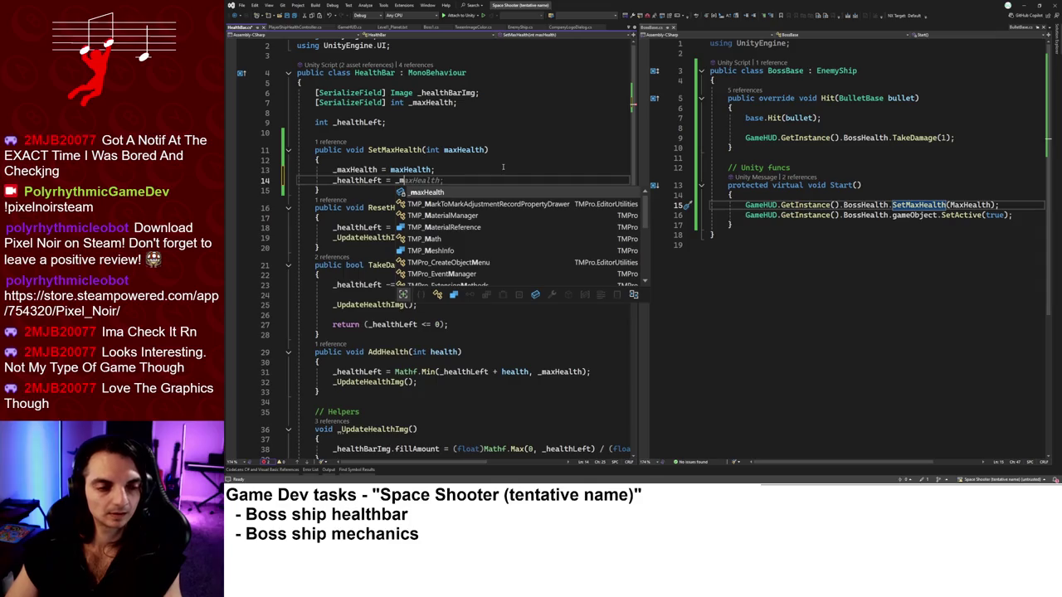
key("ctrl+x")
key("Up")
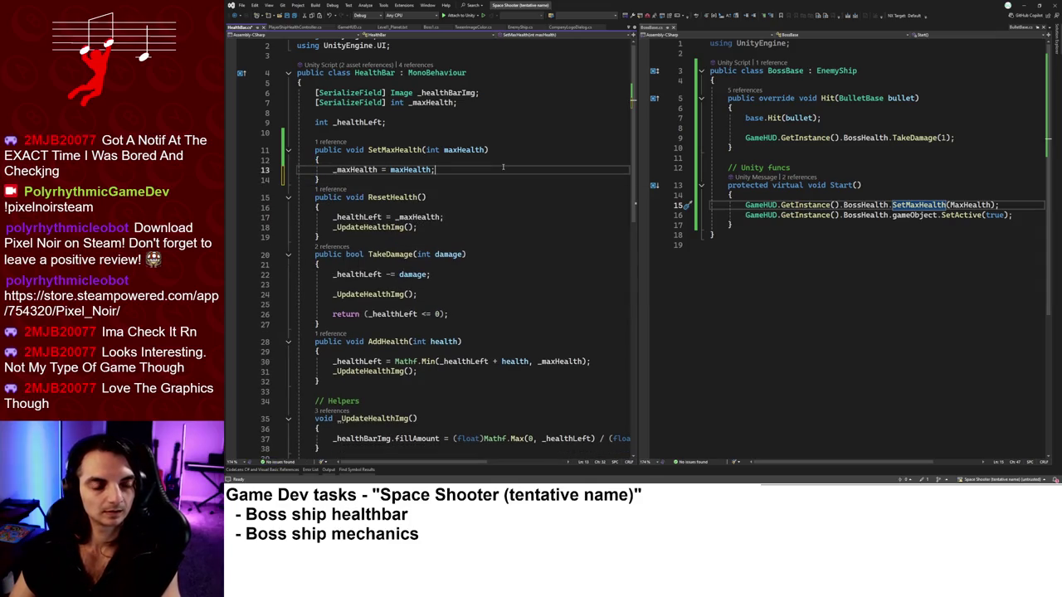
key("Return")
type("Rese")
key("Tab")
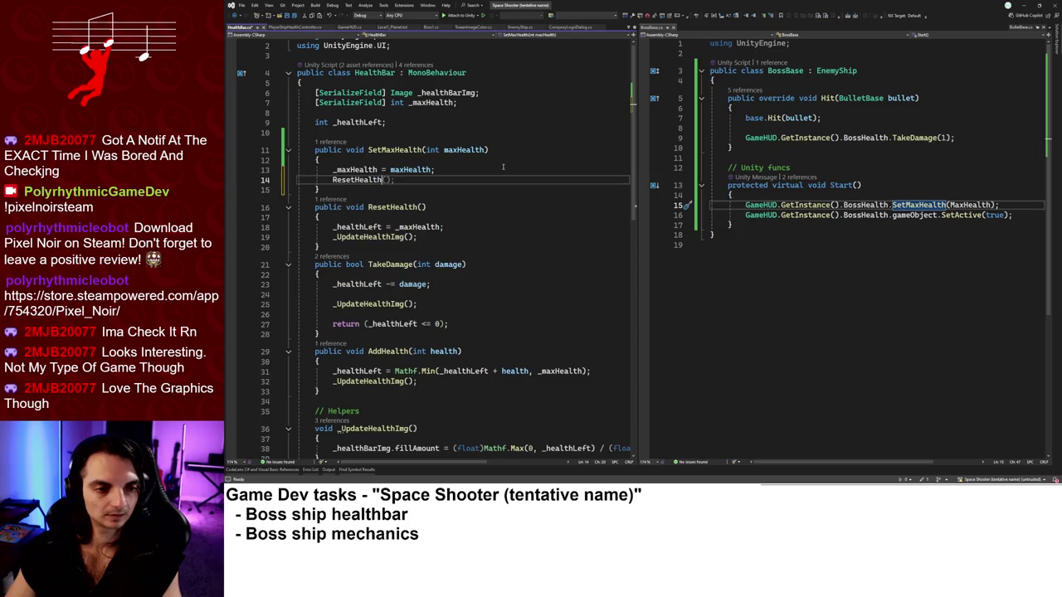
type("();")
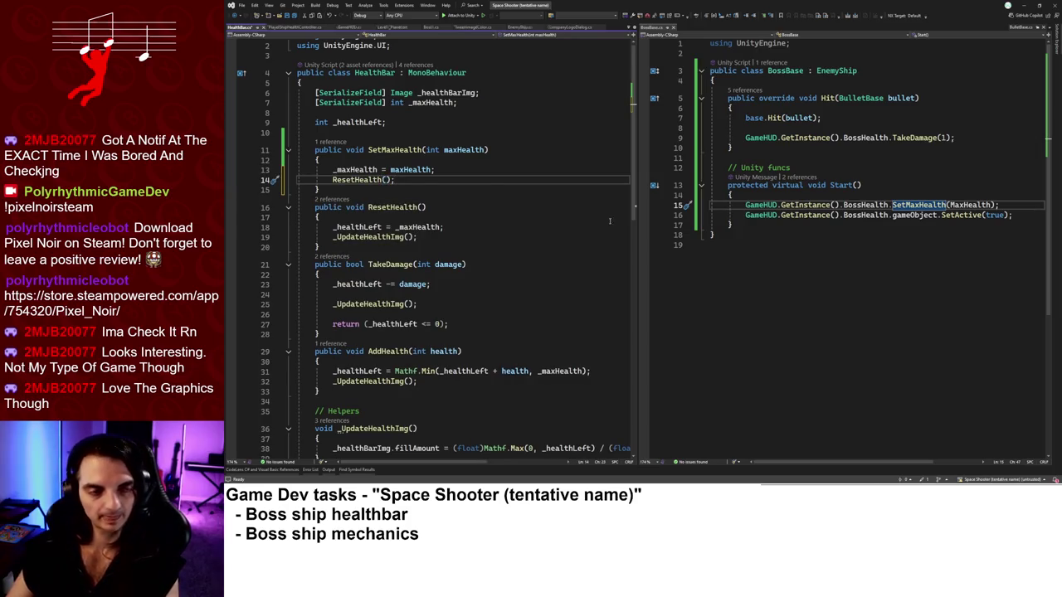
Run the game in Unity and inspect title_bgm under AudioManager(Clone).
left_click(1023, 5)
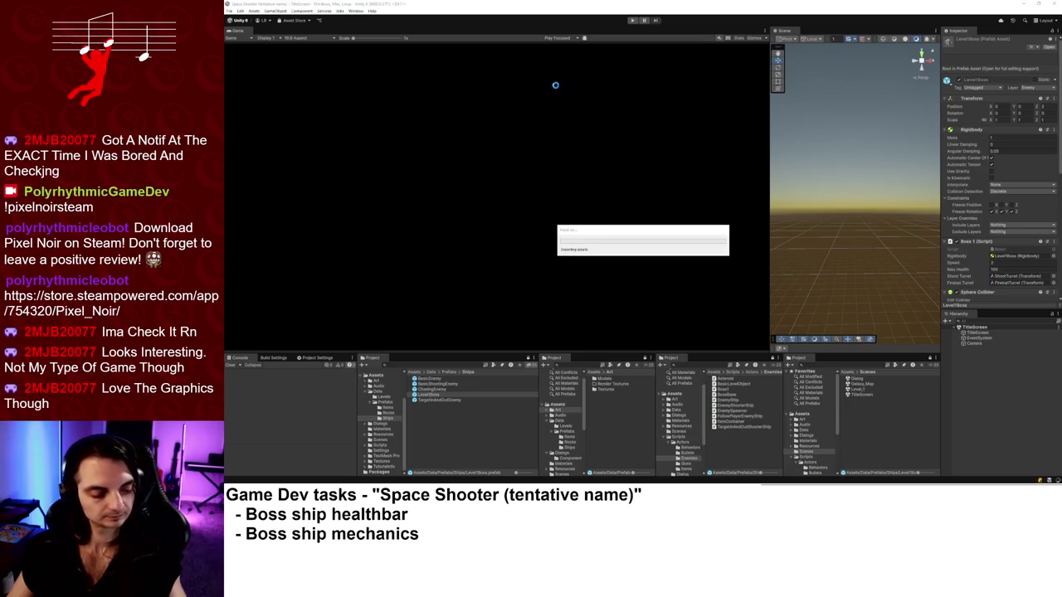
left_click(633, 20)
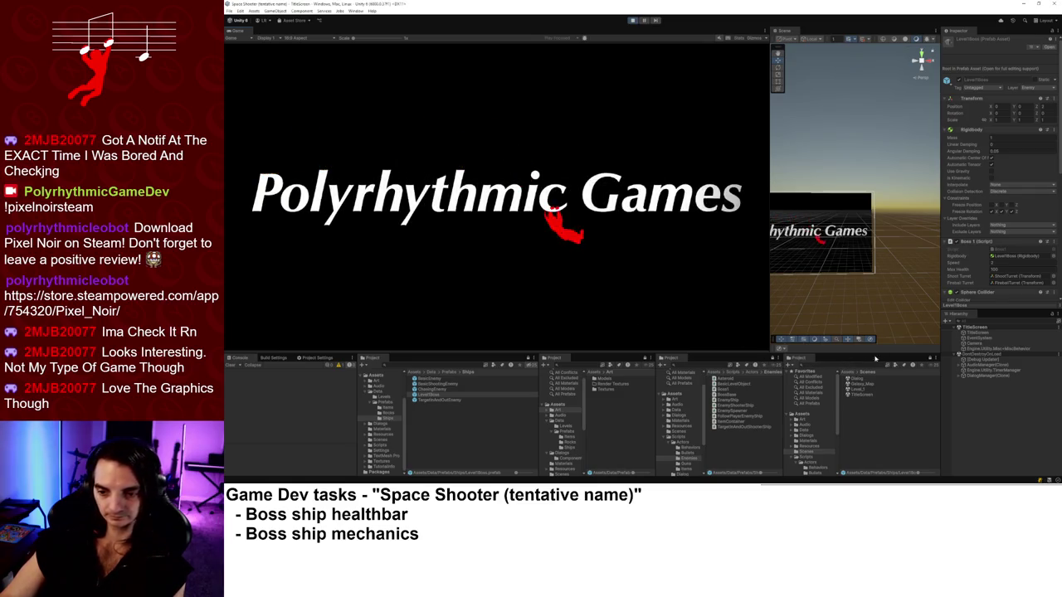
left_click(960, 365)
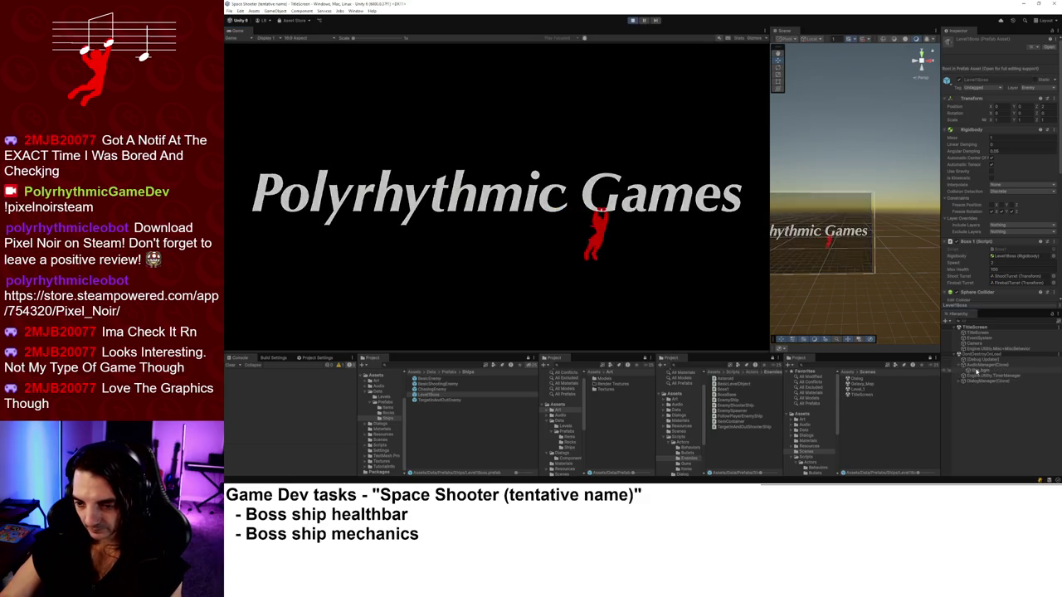
left_click(977, 371)
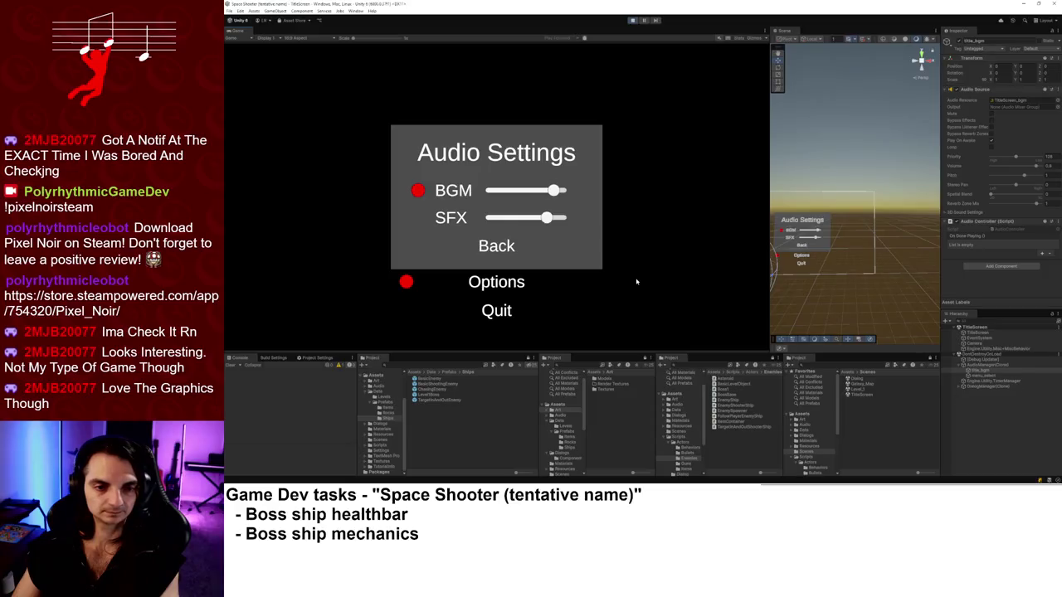
Raise the SFX volume, adjust BGM volume, and go Back to the title menu.
key("Down")
key("Right")
key("Up")
key("Left")
key("Left")
key("Left")
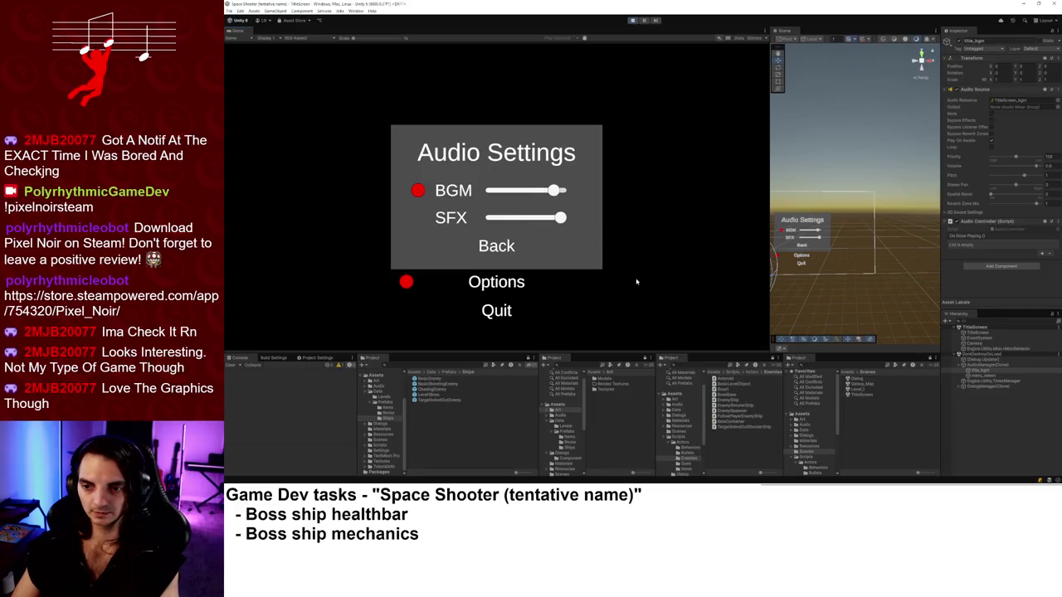
key("Right")
key("Right")
key("Right")
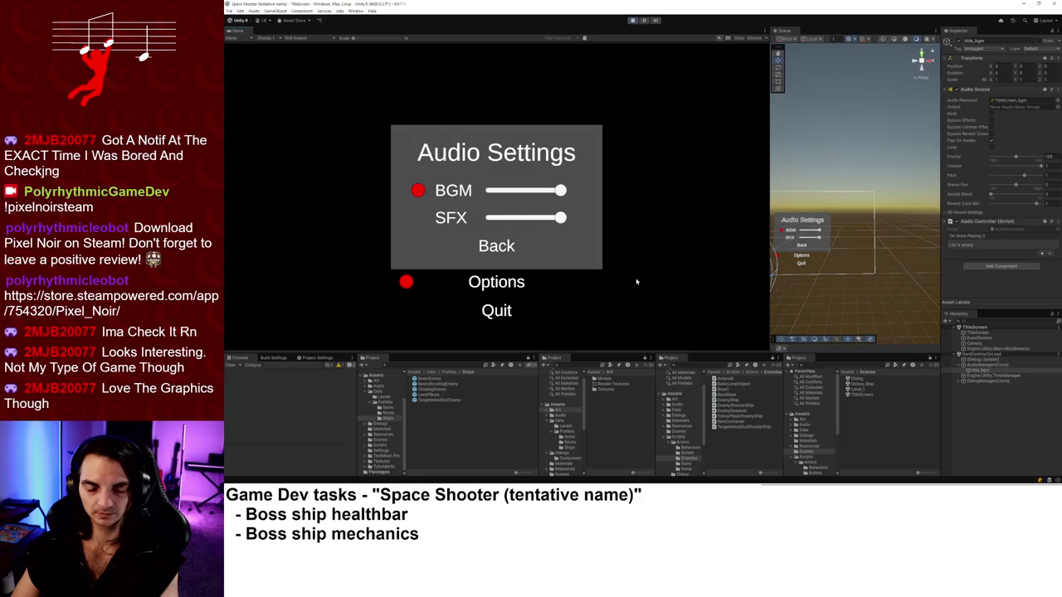
key("Down")
key("Down")
key("Return")
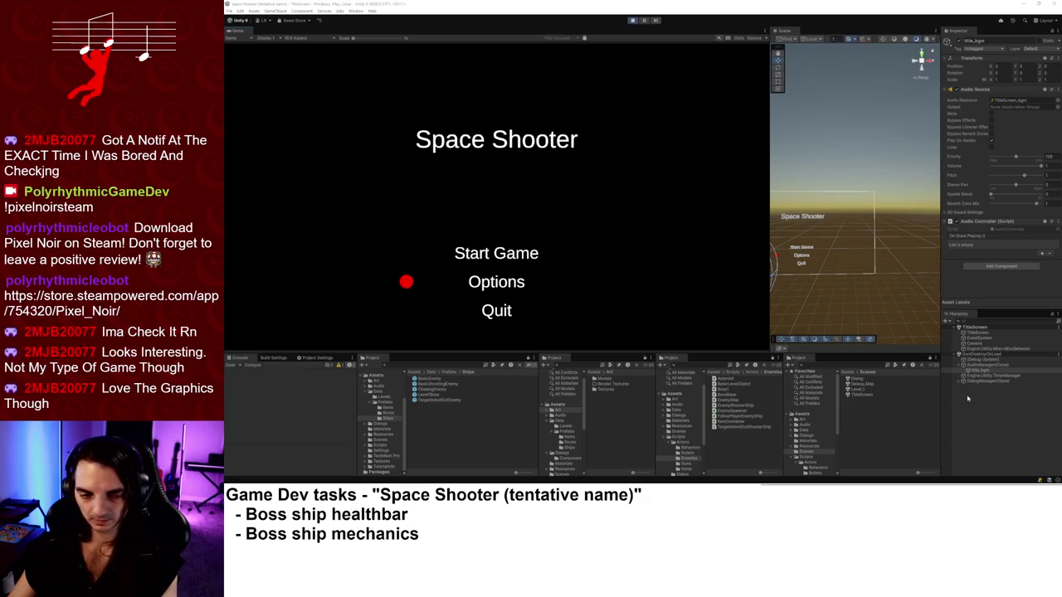
key("Up")
key("Down")
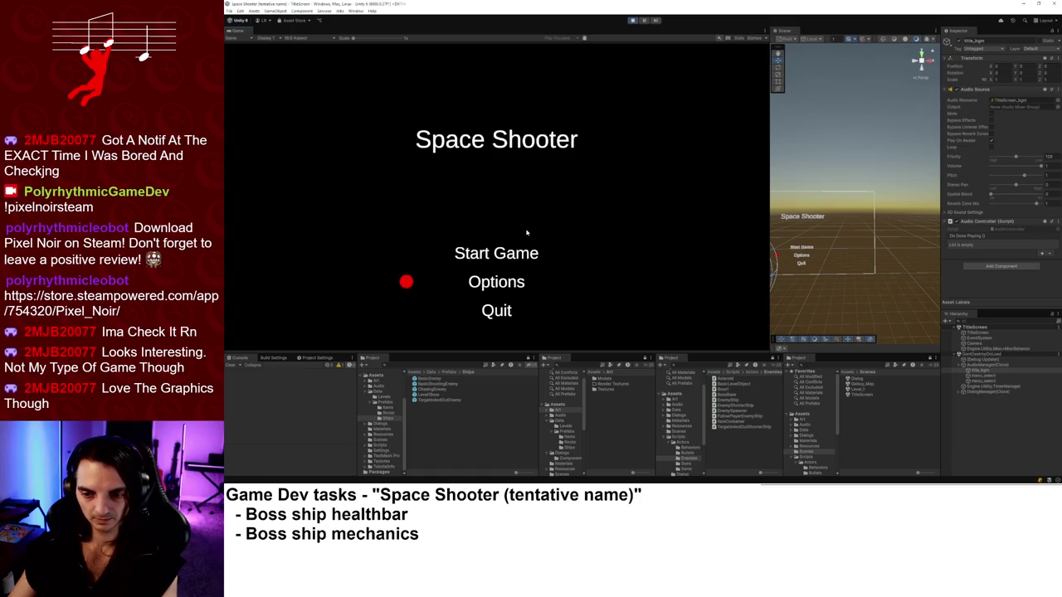
key("Down")
key("Down")
key("Down")
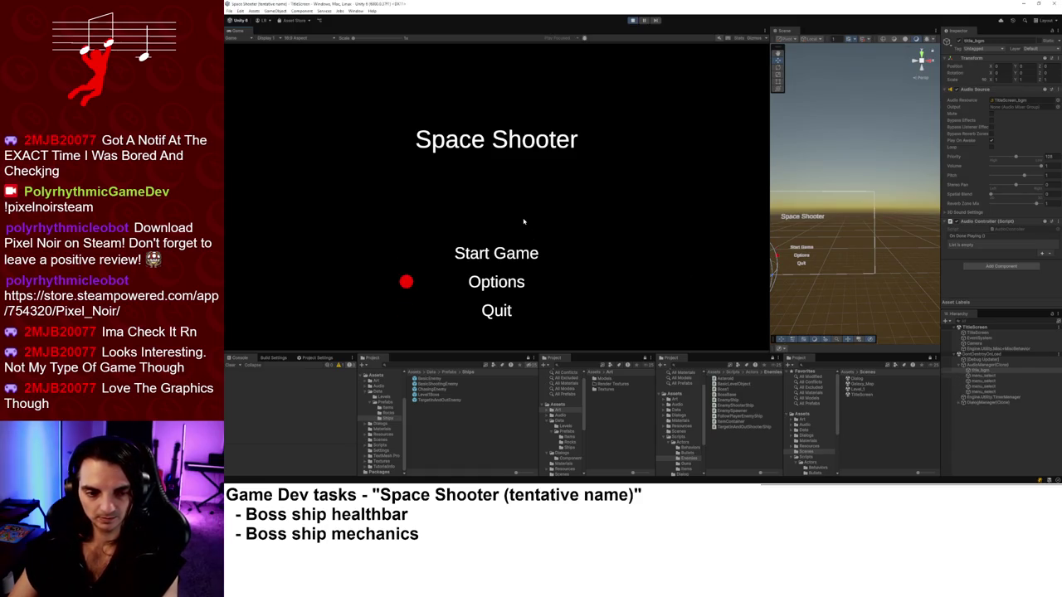
key("Up")
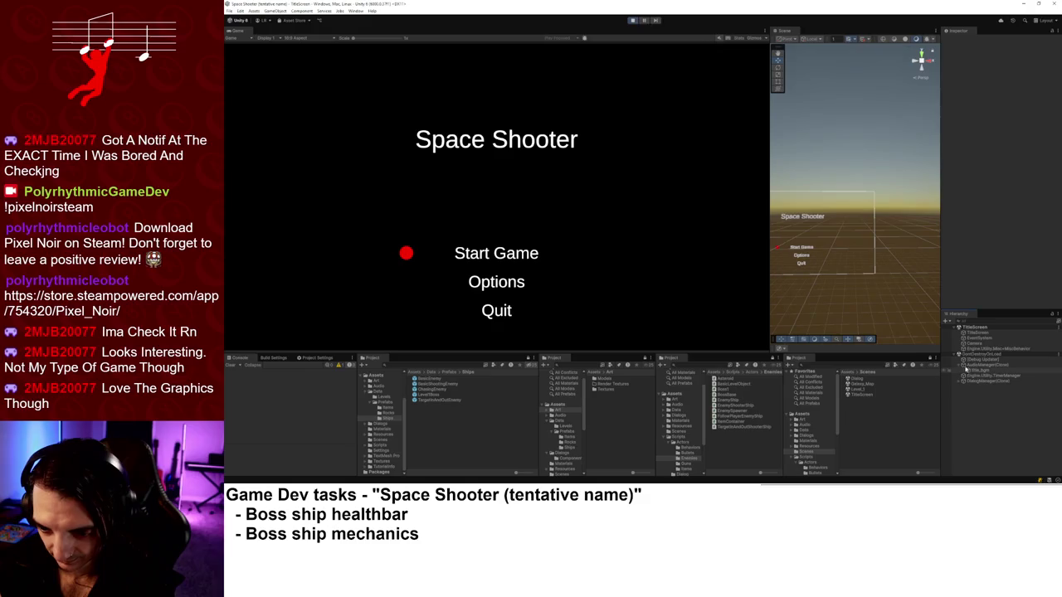
Inspect AudioManager(Clone)'s Stored Clips, the TitleScreen_bgm clip, and the title_bgm object.
left_click(633, 21)
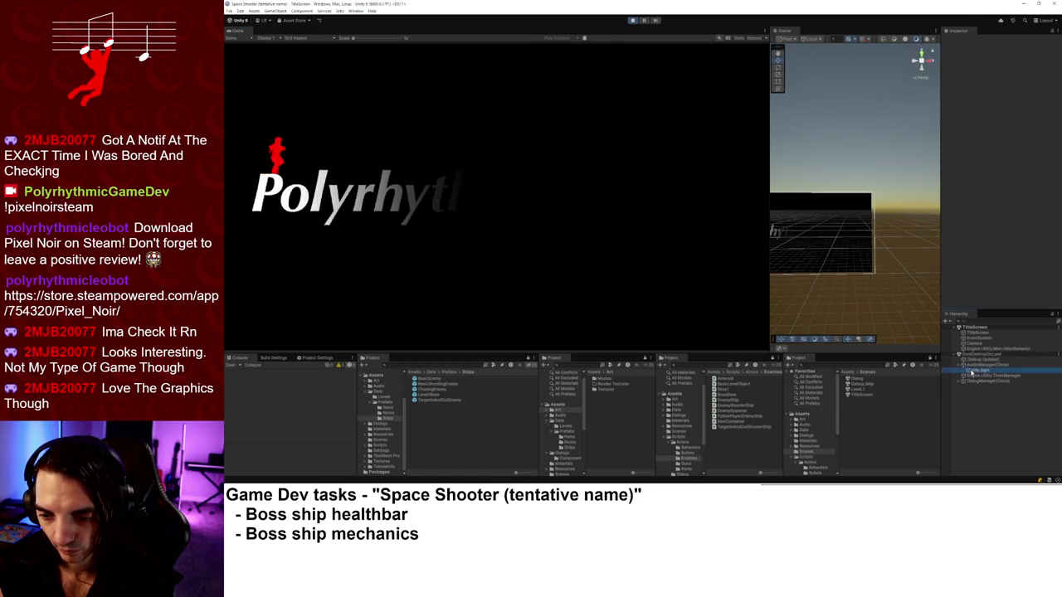
left_click(971, 372)
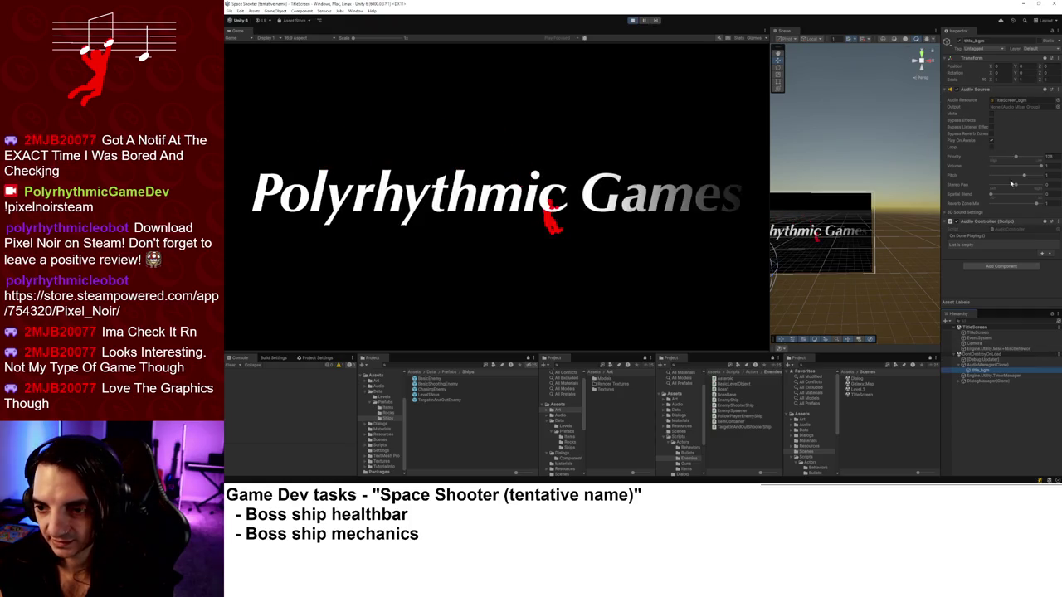
left_click(986, 365)
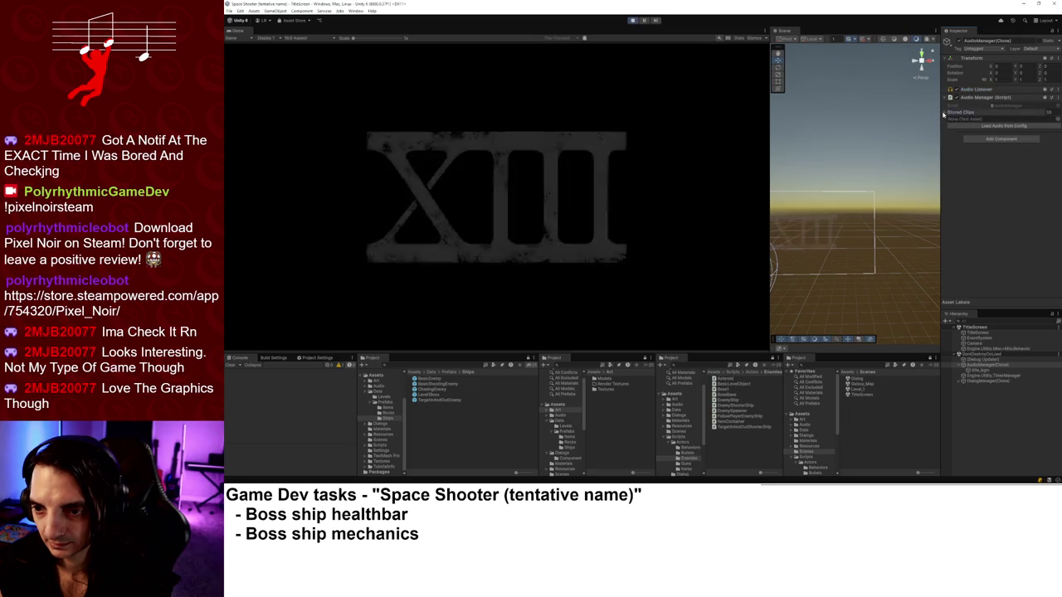
left_click(945, 112)
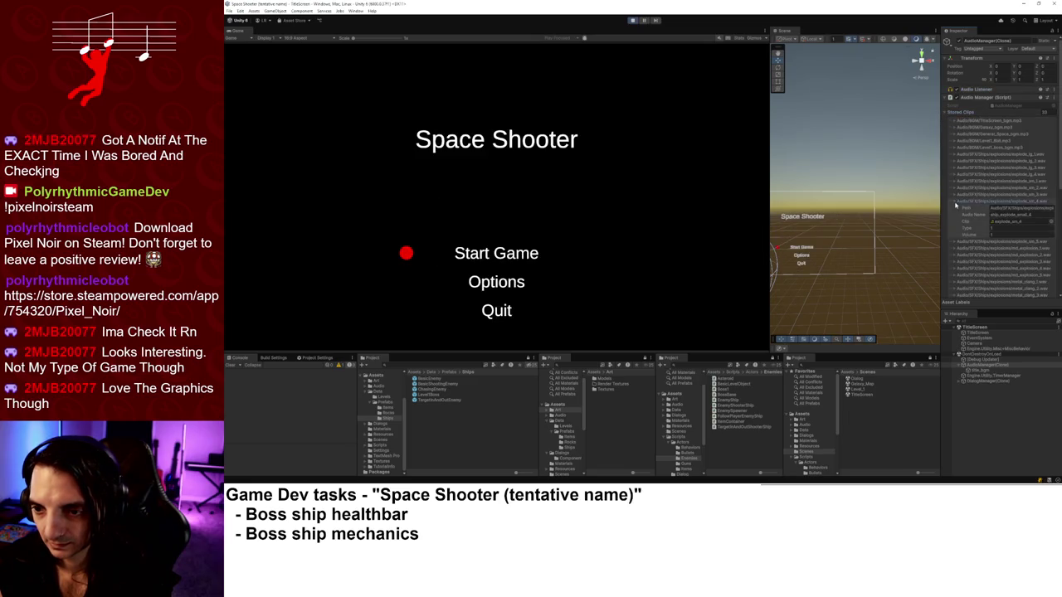
left_click(955, 122)
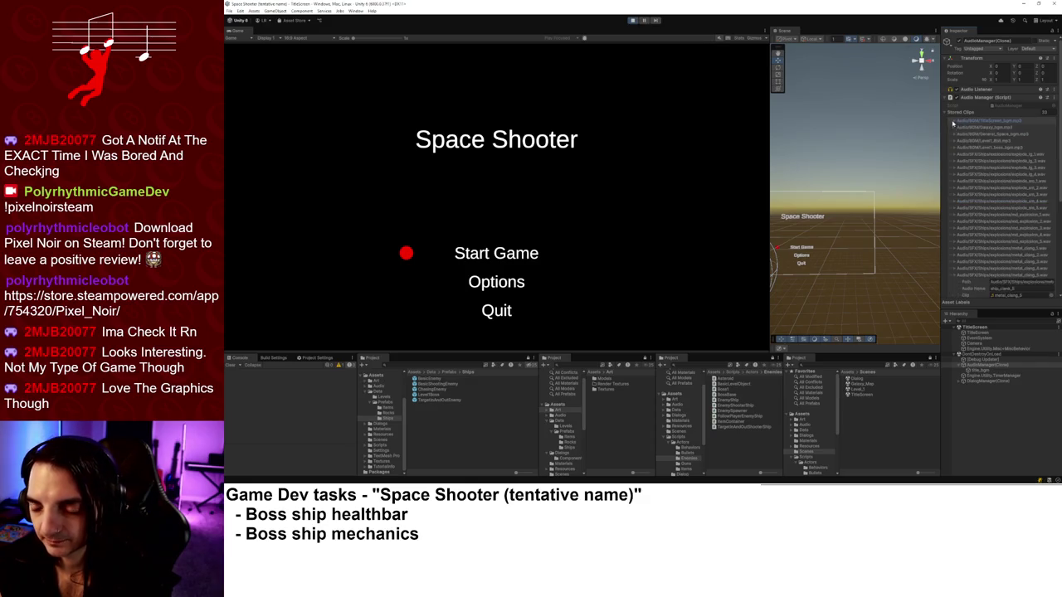
left_click(975, 371)
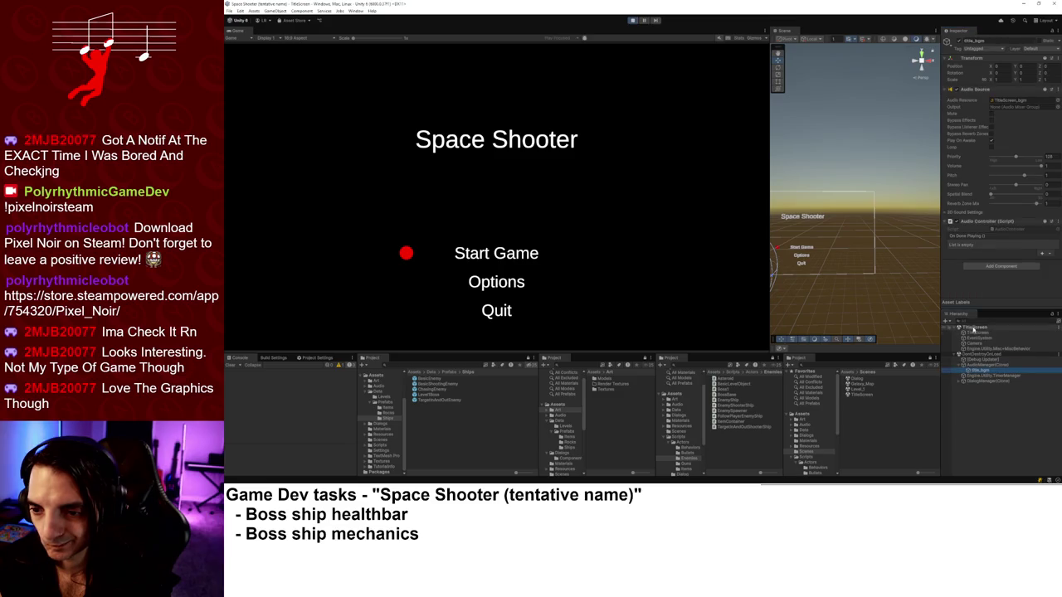
Choose Start Game from the title menu in the Game view.
left_click(560, 202)
key("Down")
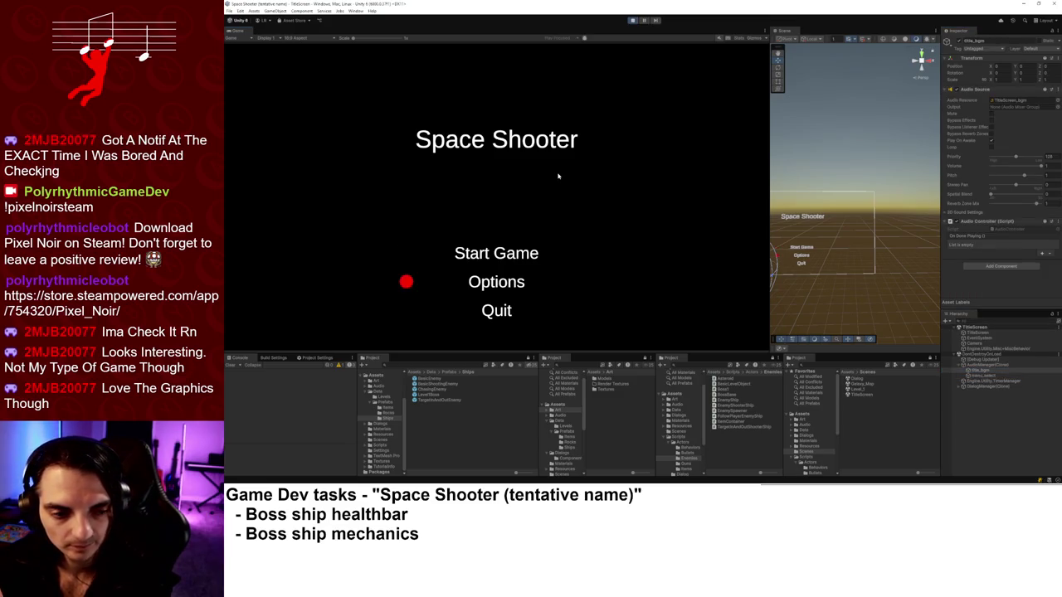
key("Up")
key("Return")
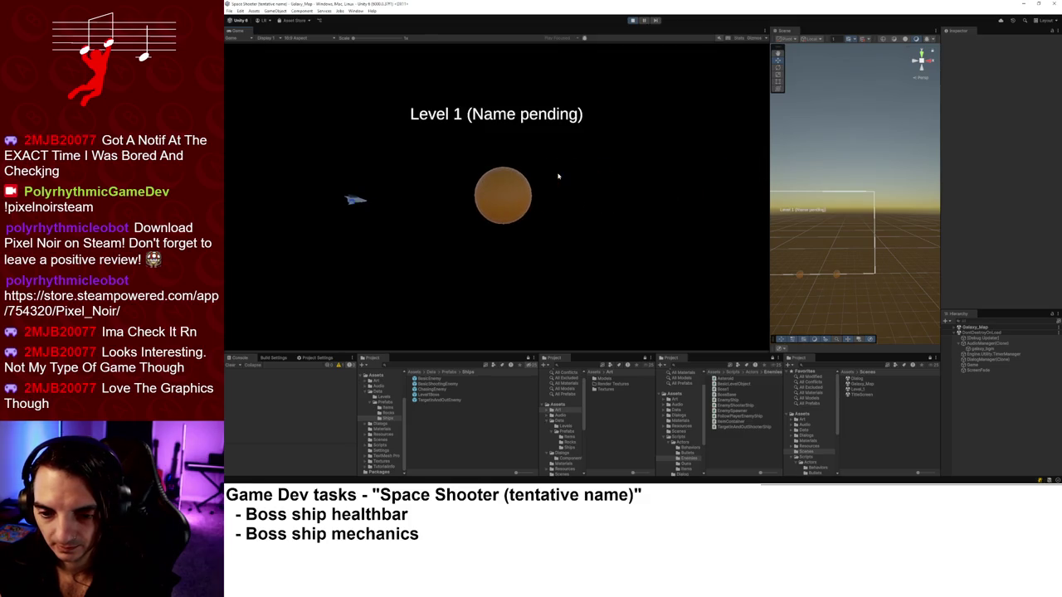
Start Level_1 firing a few shots, and check space_bgm's Audio Source 3D Sound Settings.
key("space")
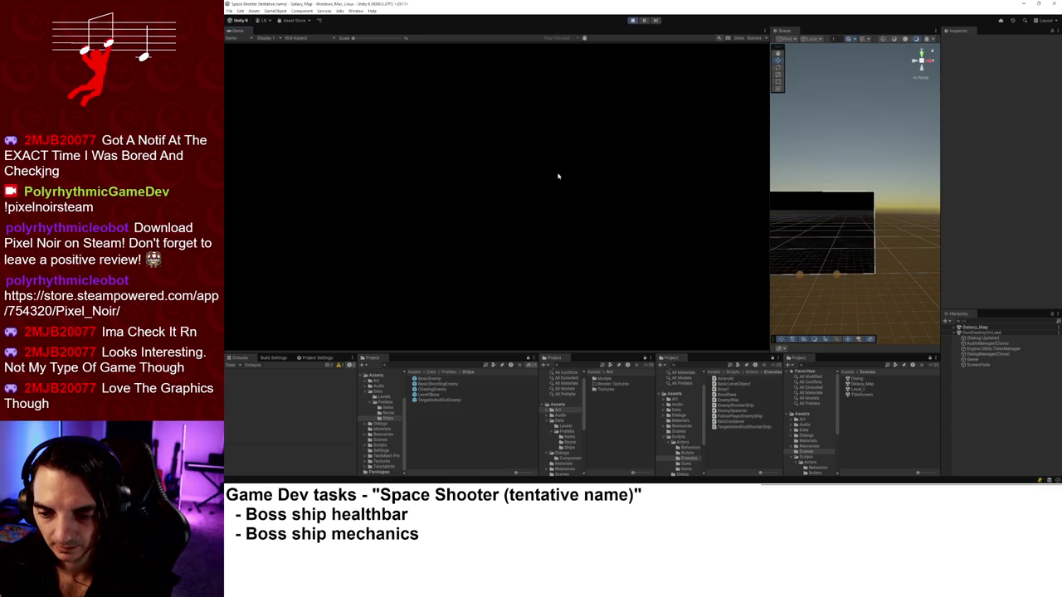
key("Right")
key("space")
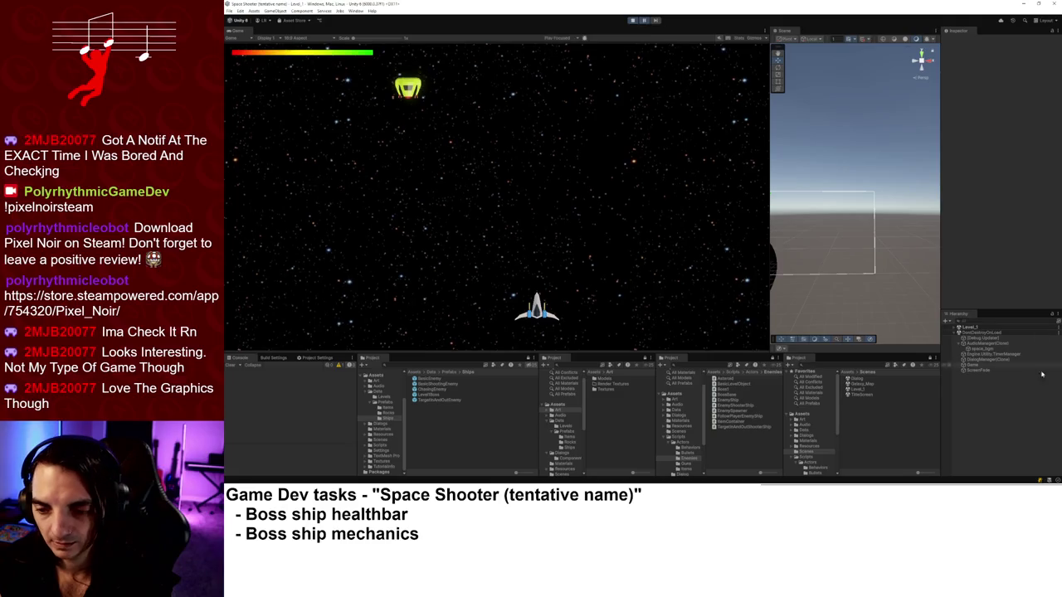
left_click(976, 349)
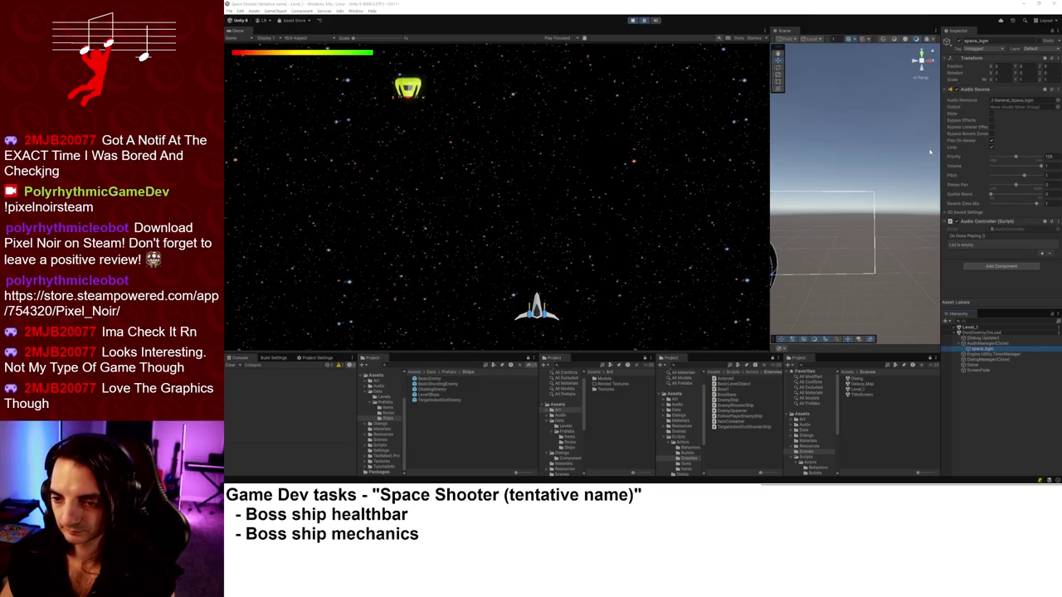
left_click(946, 214)
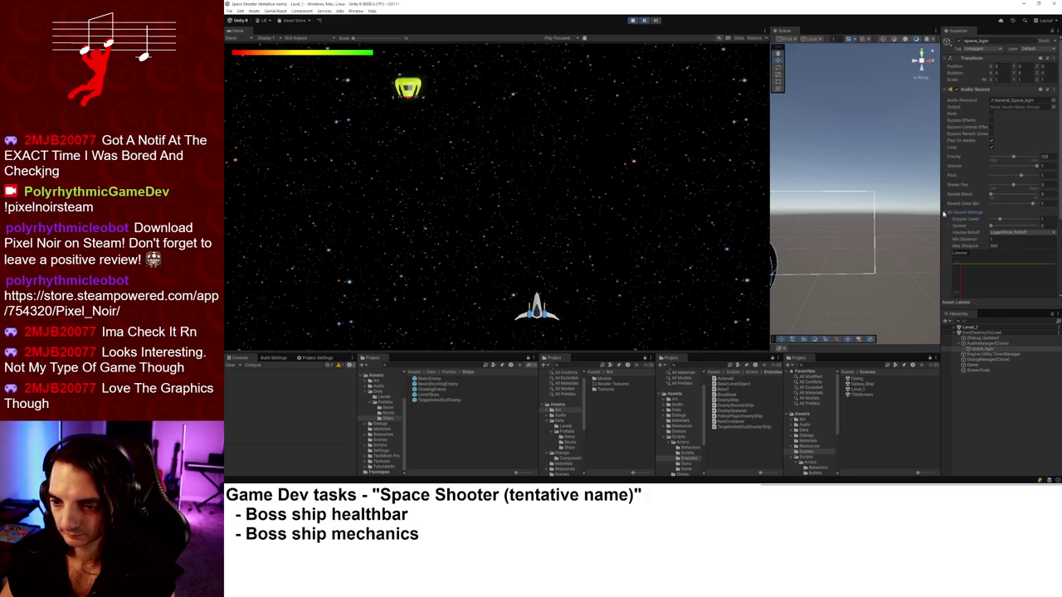
left_click(945, 213)
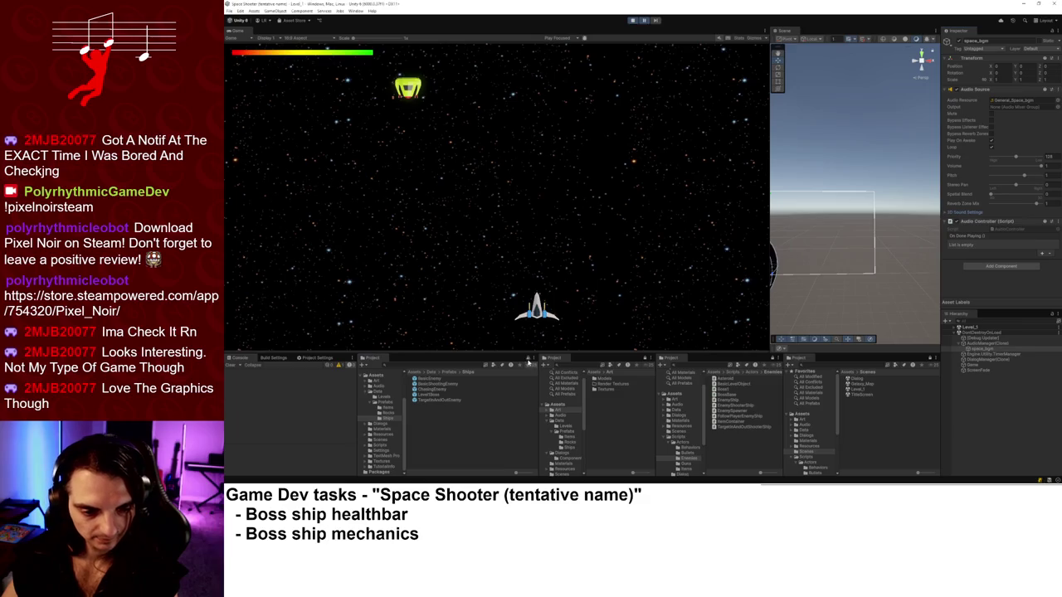
Locate General_Space_bgm in Audio/BGM, play its preview, then reselect space_bgm.
left_click(1009, 101)
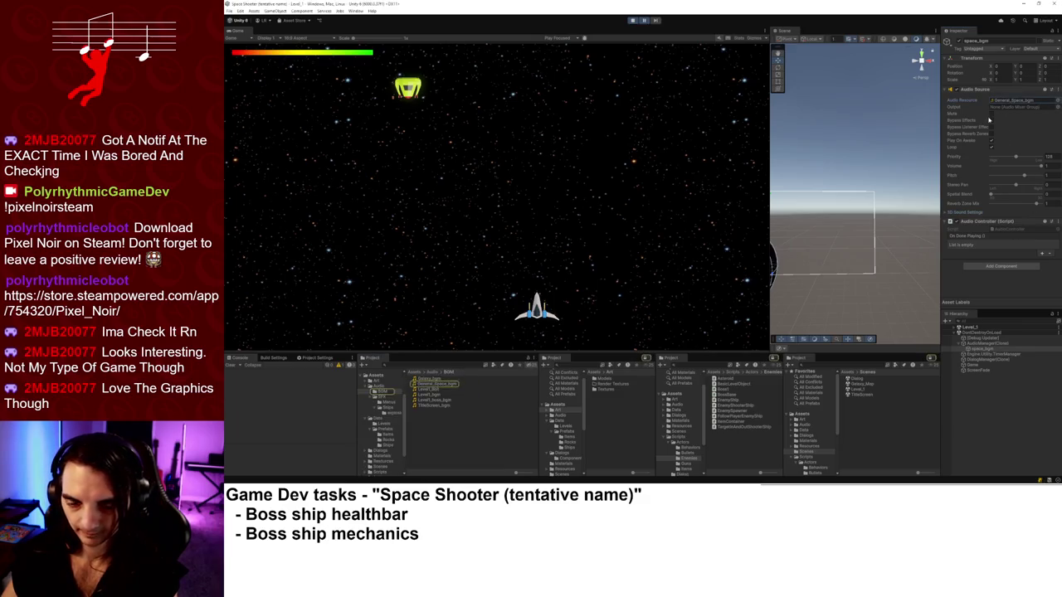
left_click(454, 383)
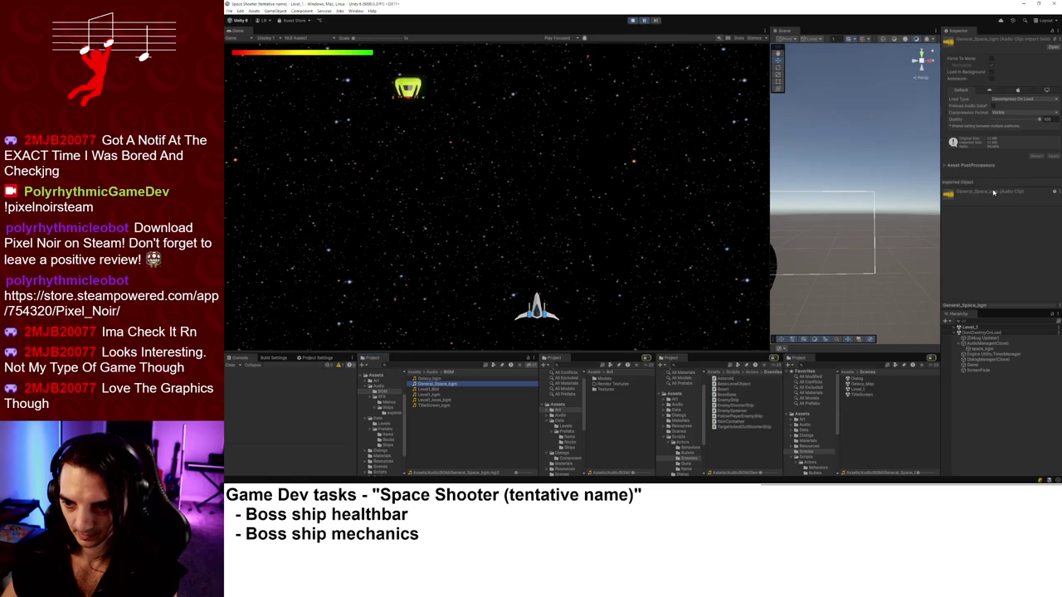
left_click(995, 194)
left_click(976, 304)
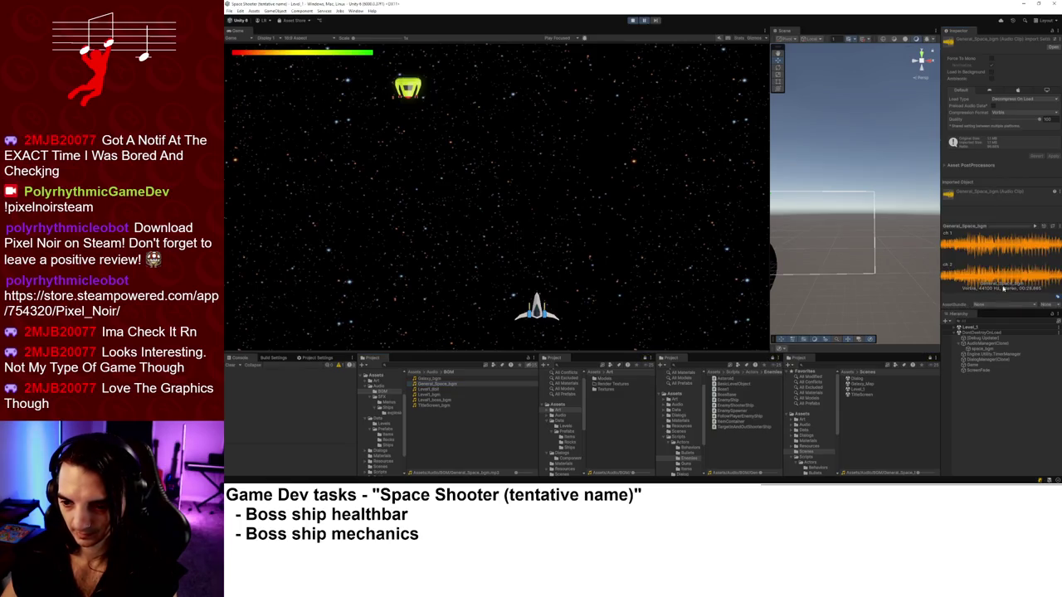
left_click(1035, 226)
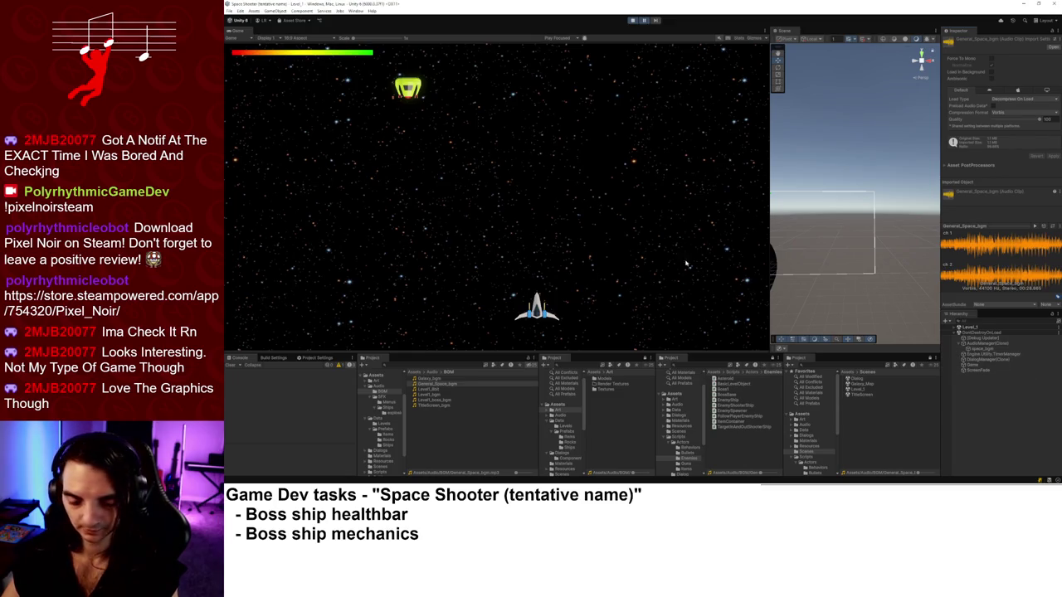
left_click(977, 348)
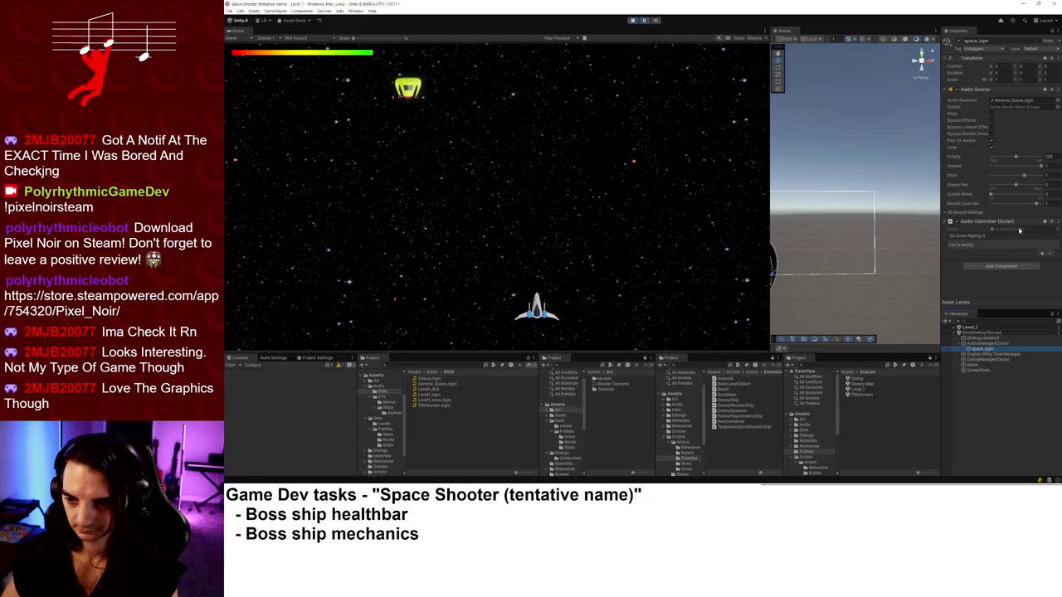
Open AudioController.cs and follow the Play() call through to the _PlayClip() definition.
double_click(1020, 232)
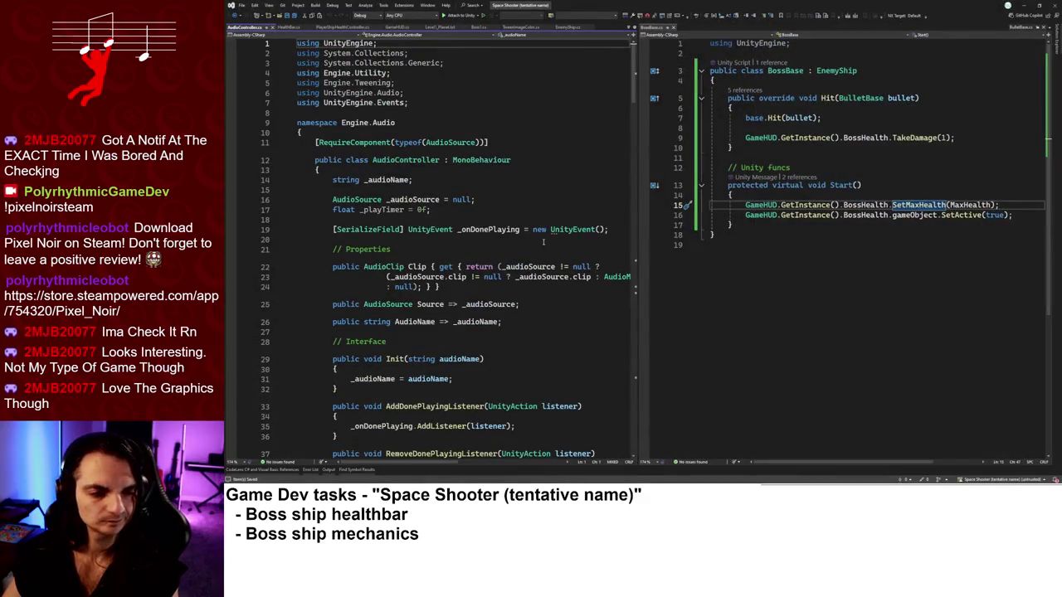
scroll(543, 241, "down", 7)
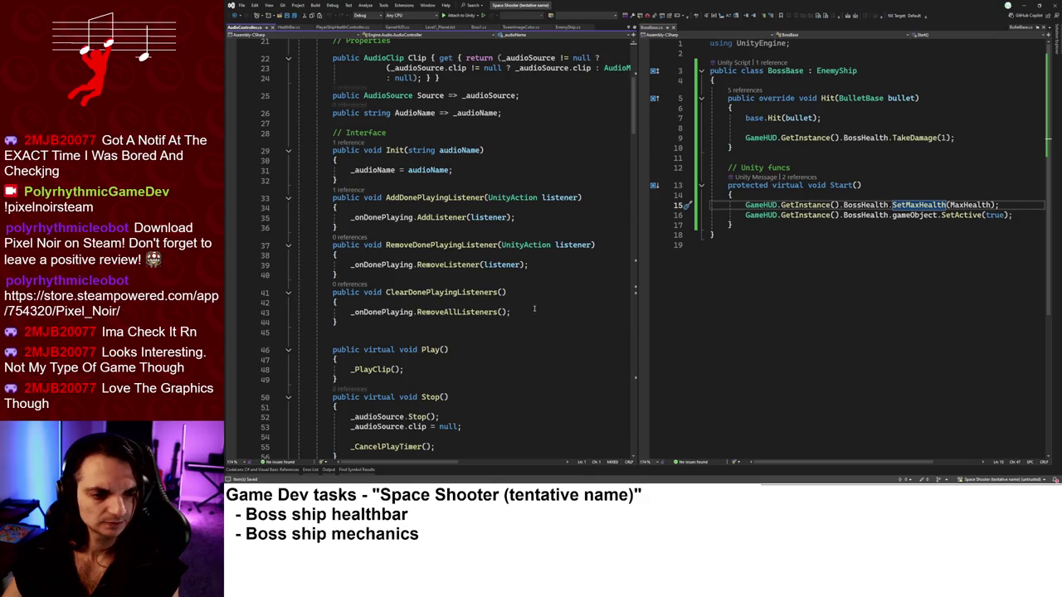
scroll(490, 311, "down", 3)
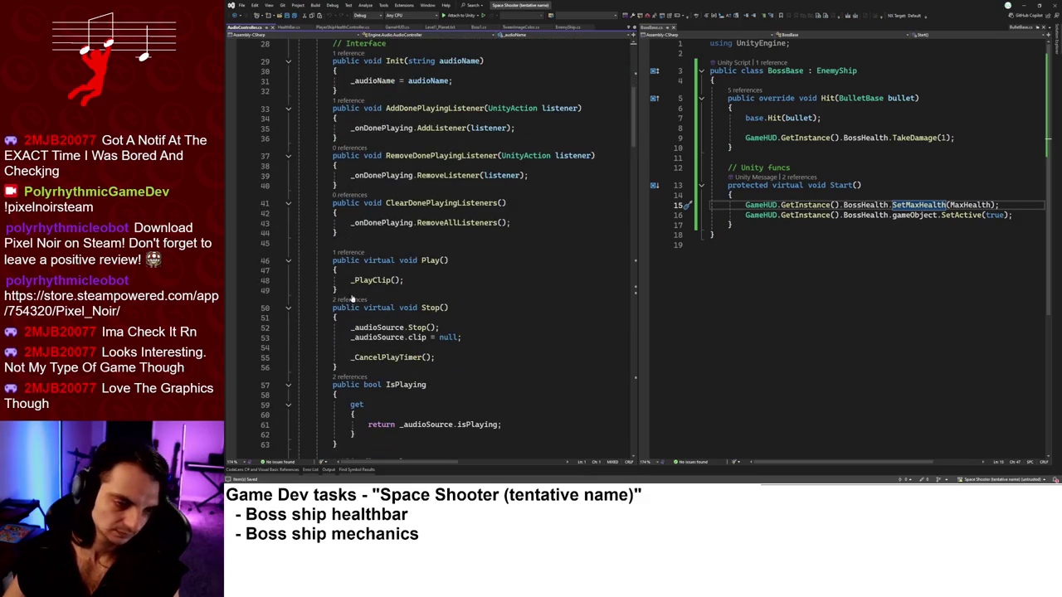
left_click(349, 252)
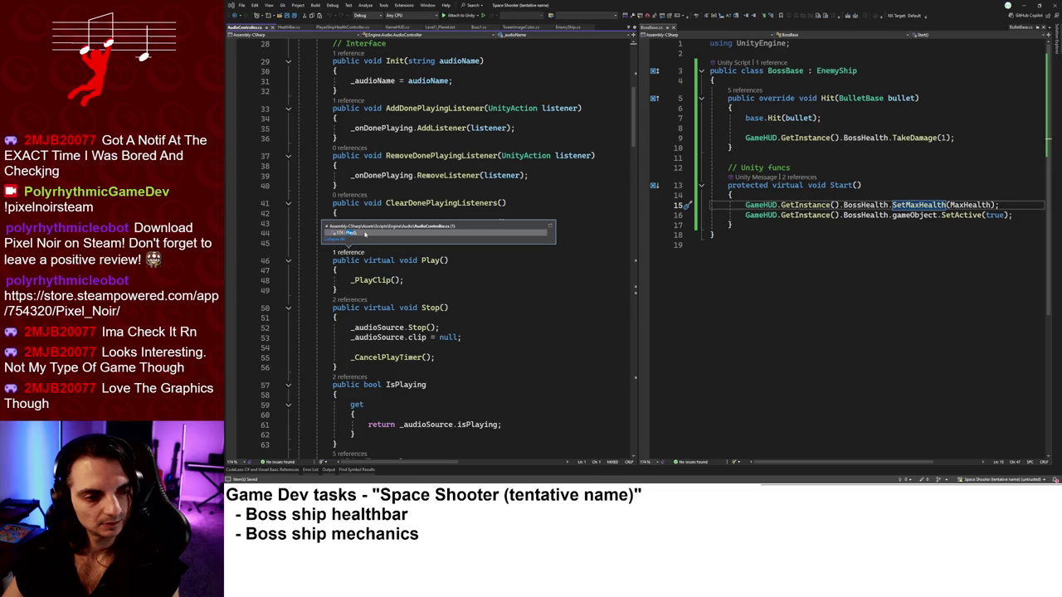
left_click(364, 233)
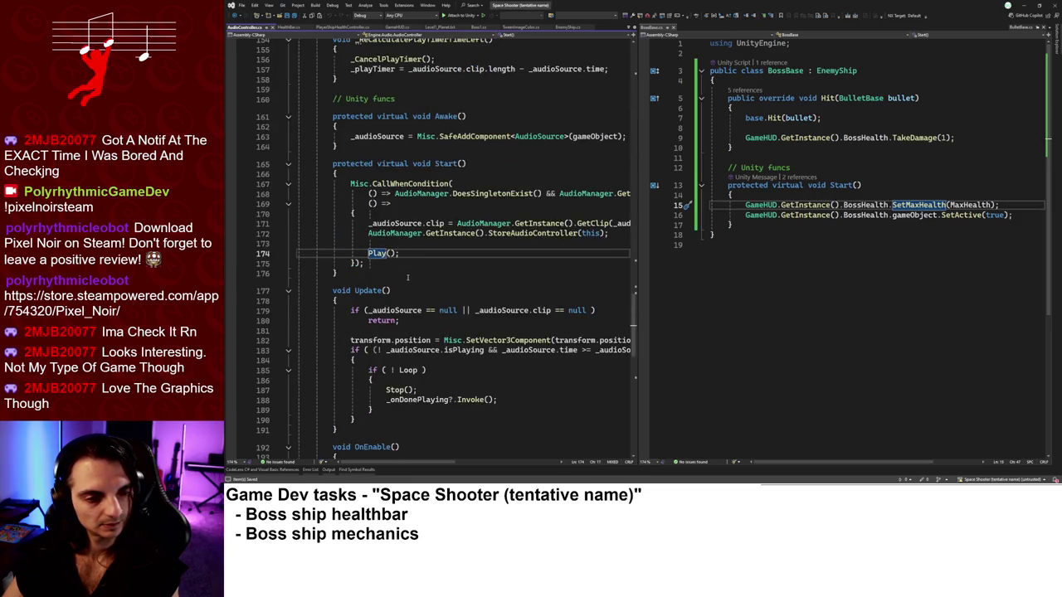
left_click_drag(635, 241, 733, 238)
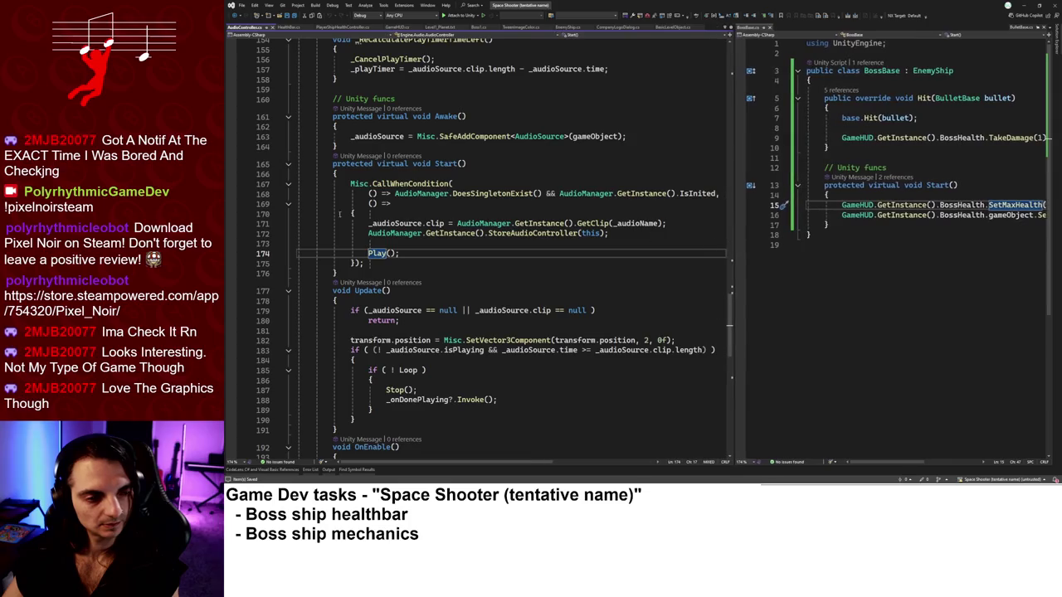
left_click(373, 253)
key("F12")
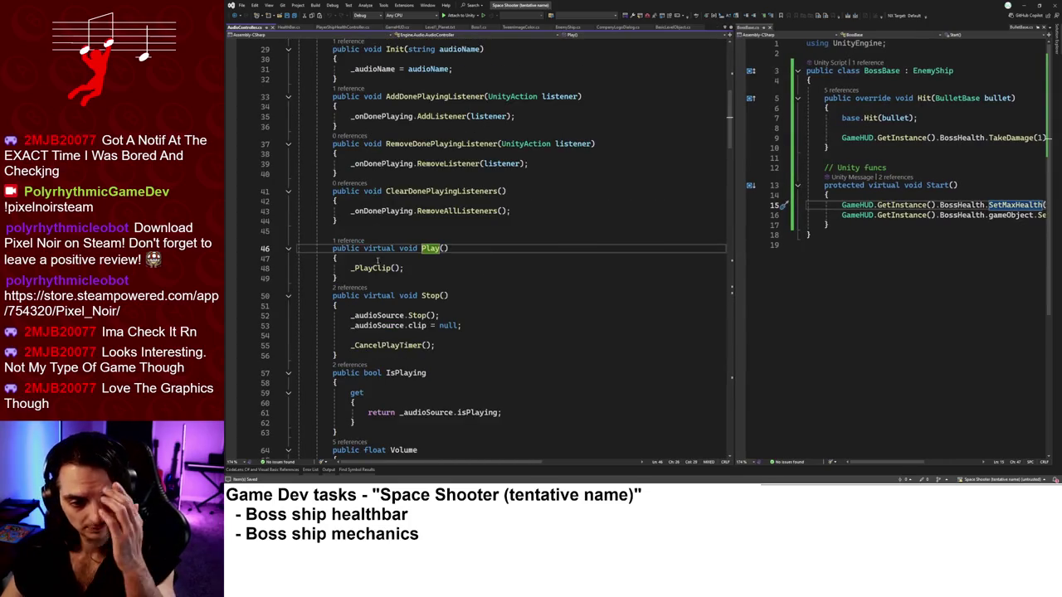
left_click(380, 266)
key("F12")
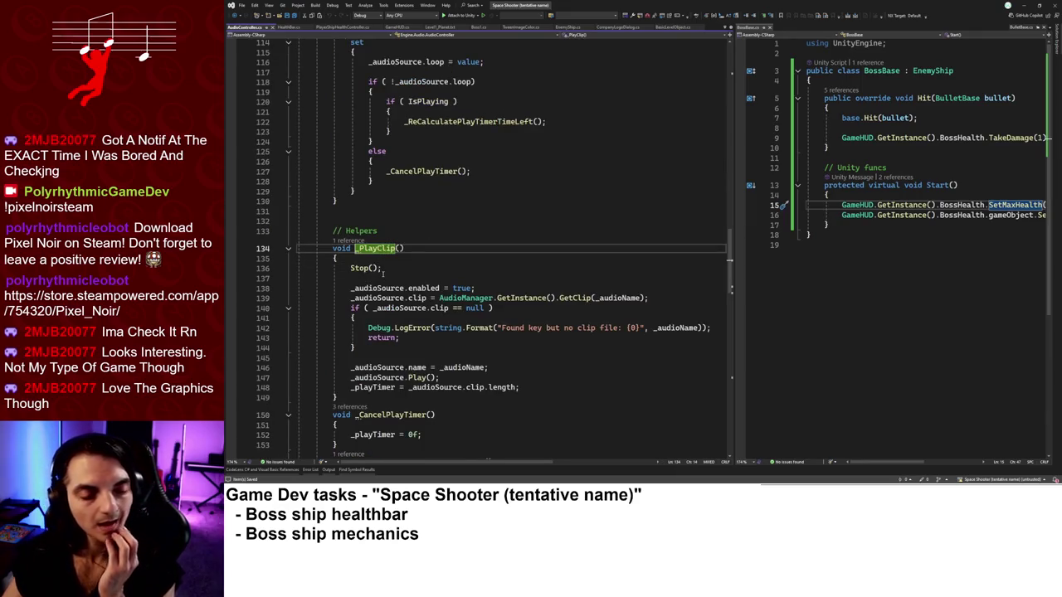
Add Debug.Log("void _PlayClip()"); inside _PlayClip and save AudioController.cs.
left_click(402, 357)
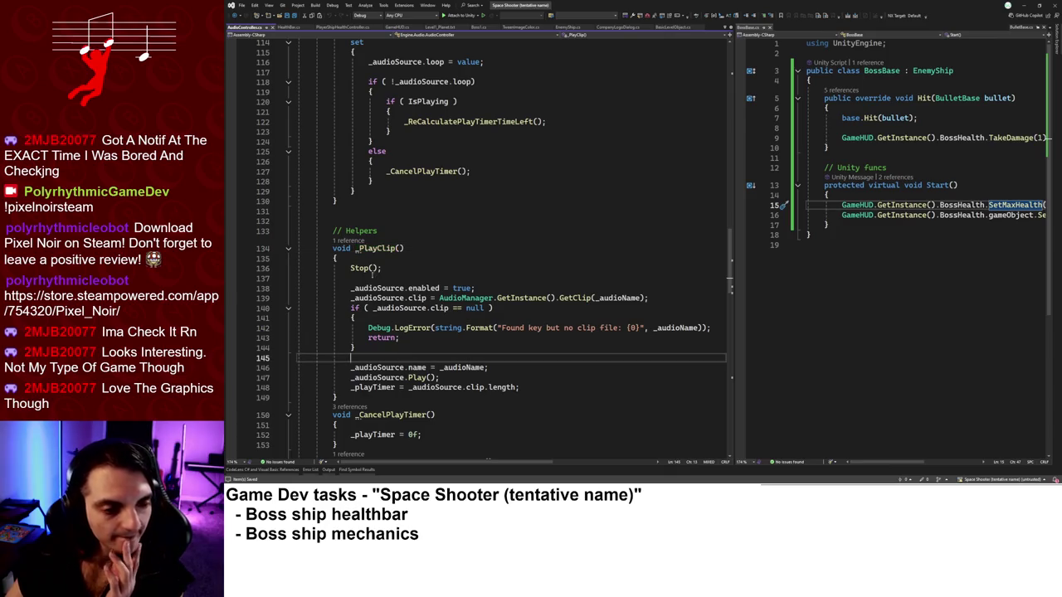
left_click_drag(415, 247, 420, 234)
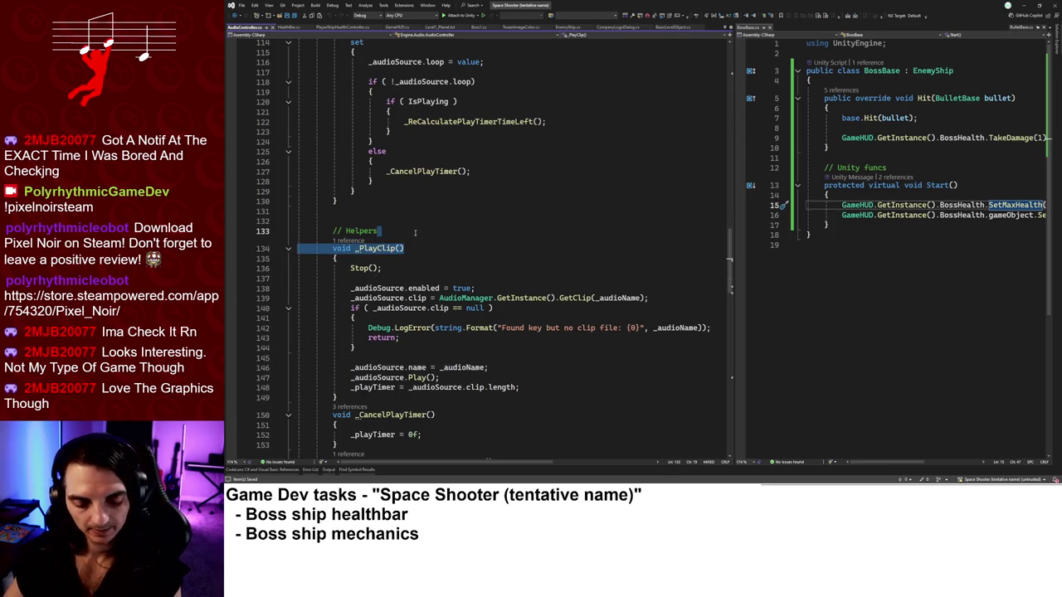
left_click(391, 359)
key("Return")
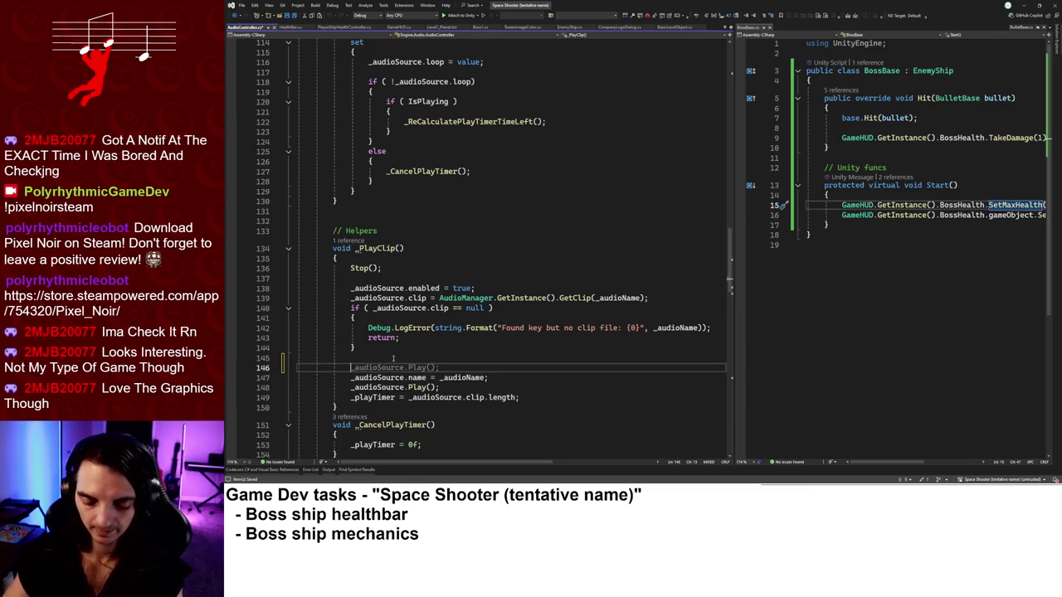
type("Debug.Log(")
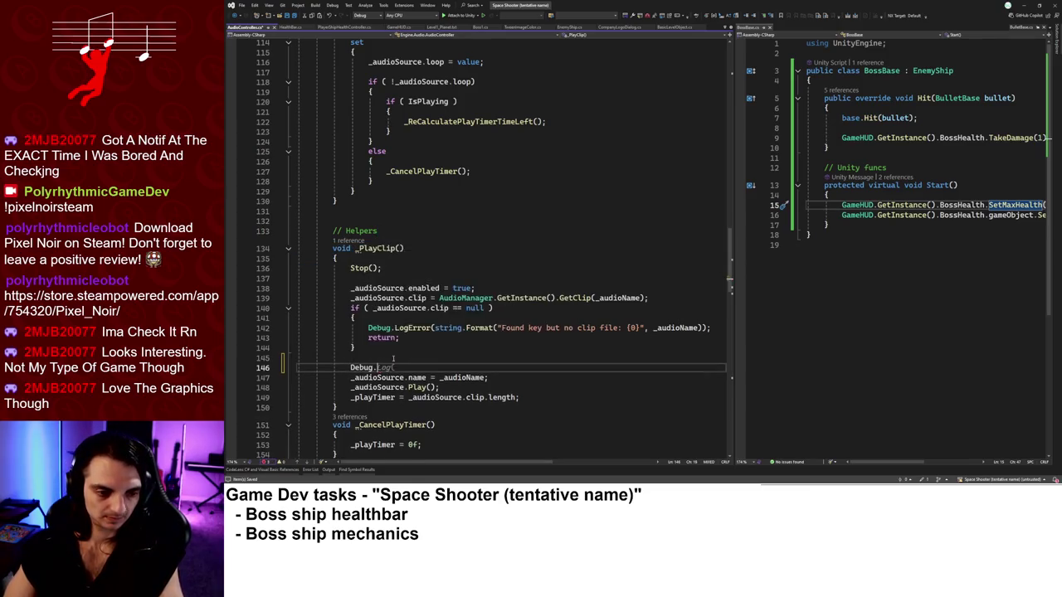
type("\"")
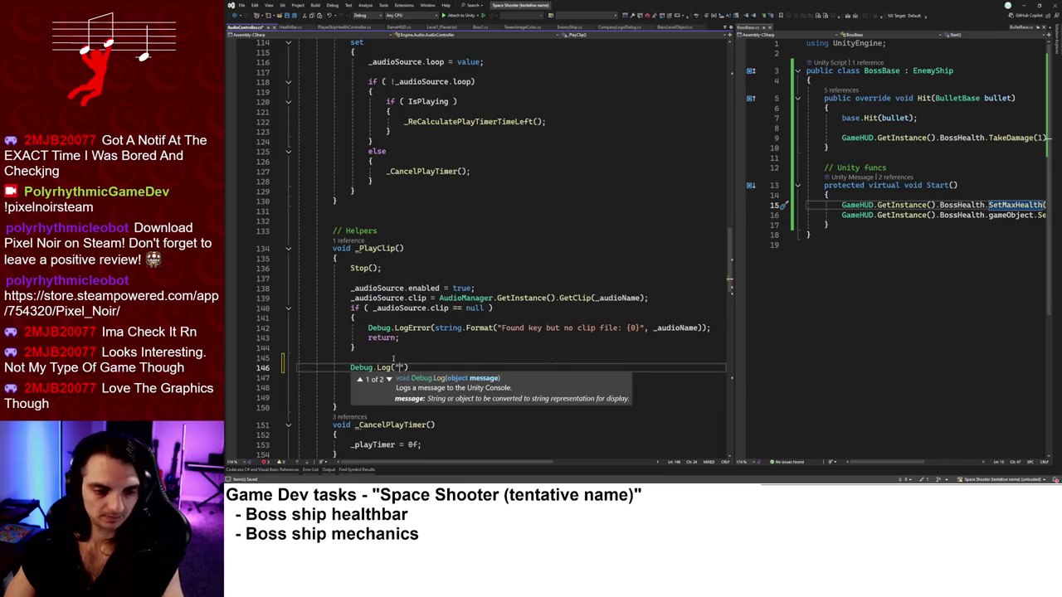
type("\\r\\n        void _PlayClip()")
key("Escape")
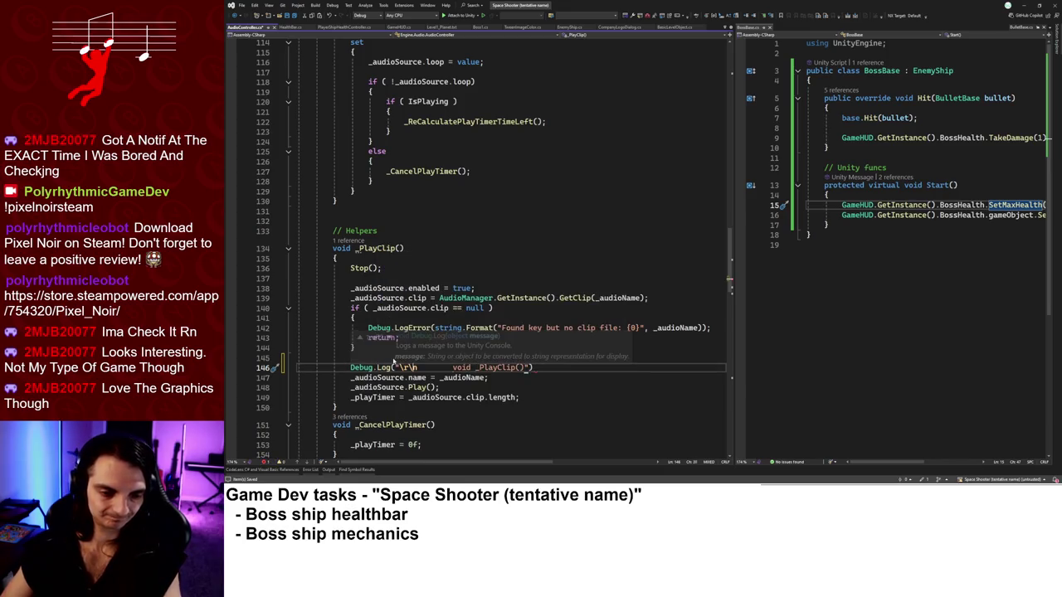
left_click_drag(452, 368, 399, 368)
key("BackSpace")
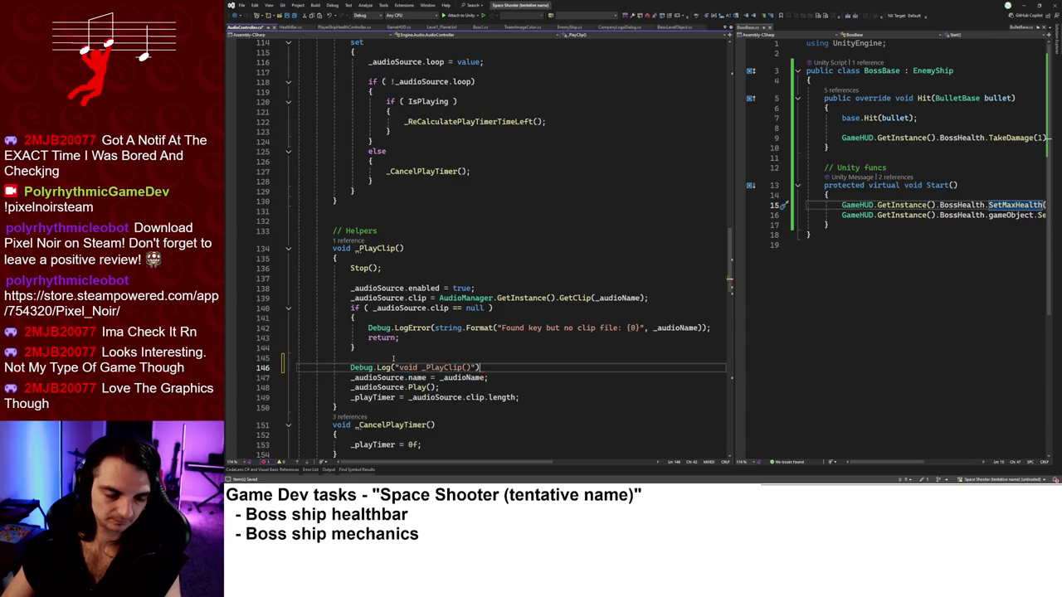
type(";")
key("ctrl+s")
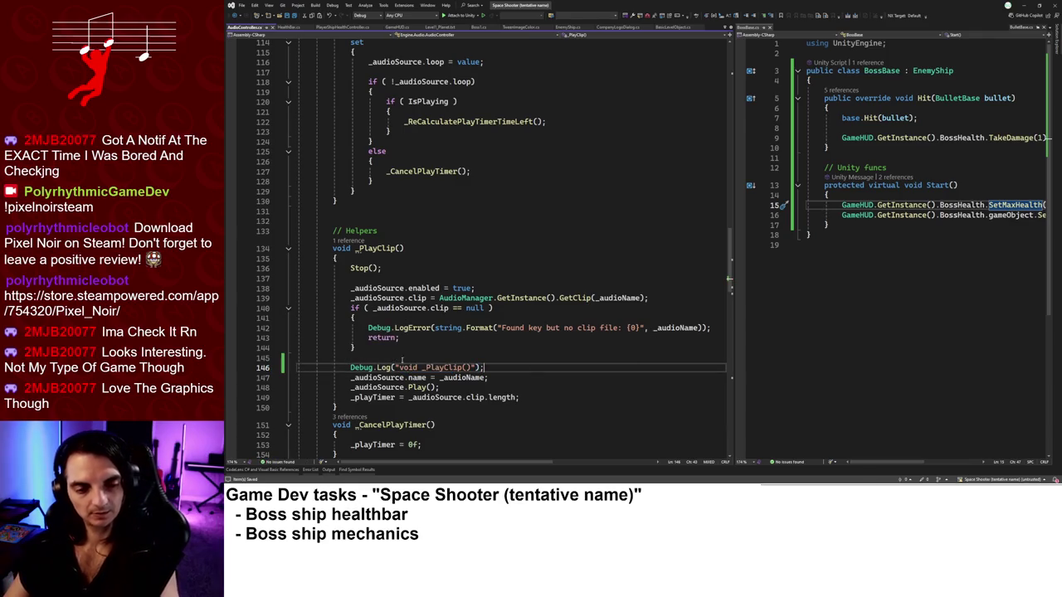
left_click(1023, 4)
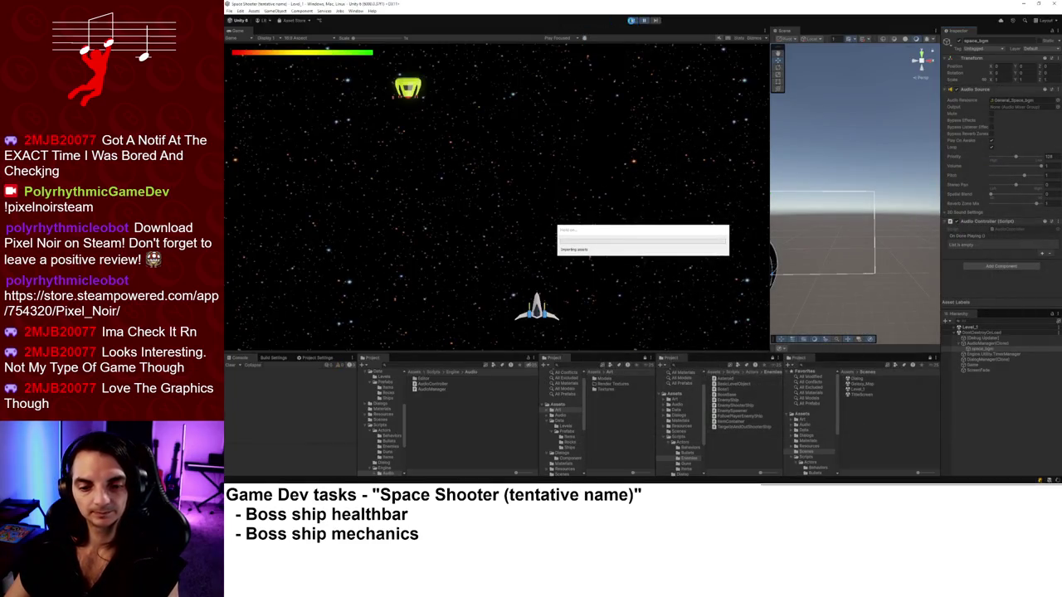
Restart Play mode, view the _PlayClip() entry's stack trace, and select AudioManager(Clone).
left_click(633, 21)
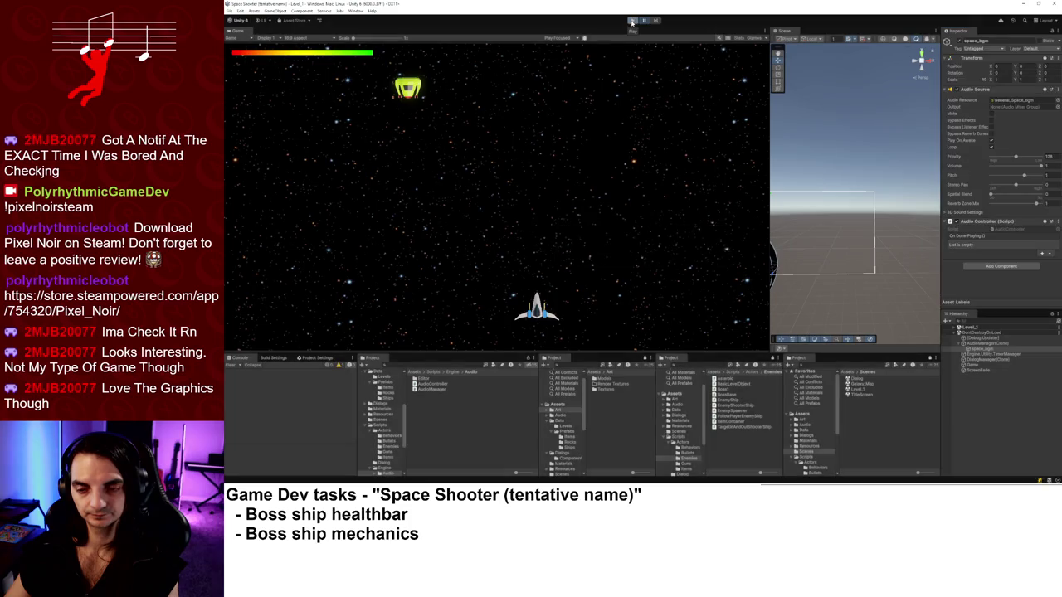
left_click(633, 20)
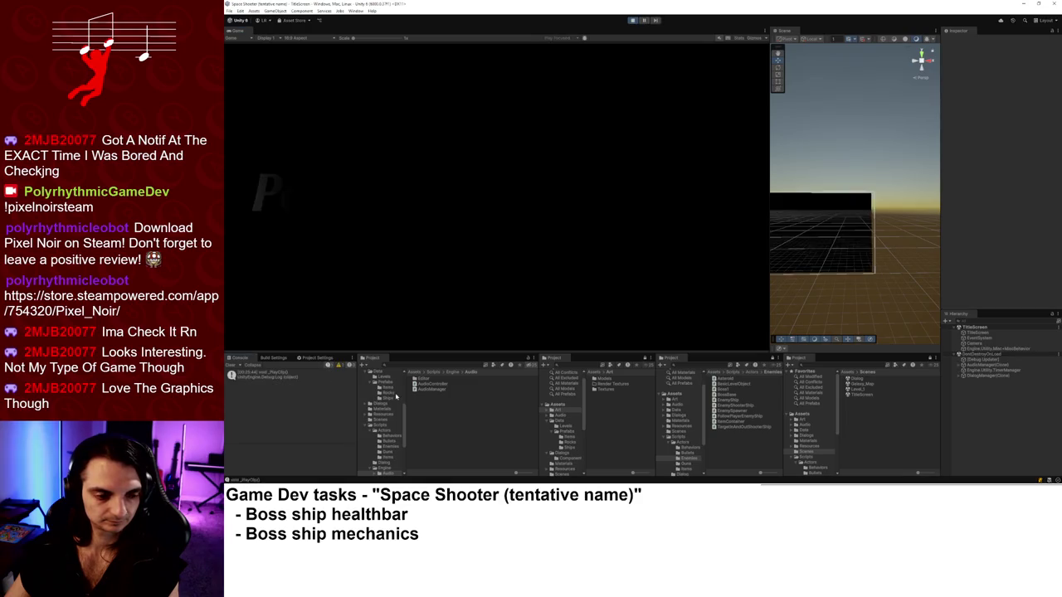
left_click(315, 375)
mouse_move(316, 446)
left_mouse_down()
mouse_move(321, 373)
mouse_move(323, 401)
left_mouse_up()
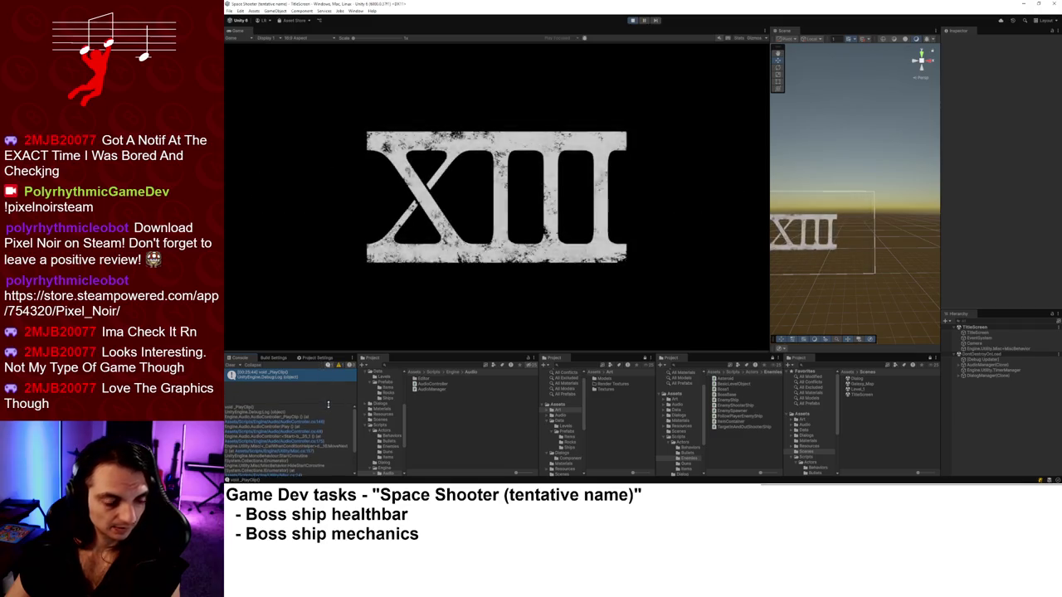
left_click(977, 365)
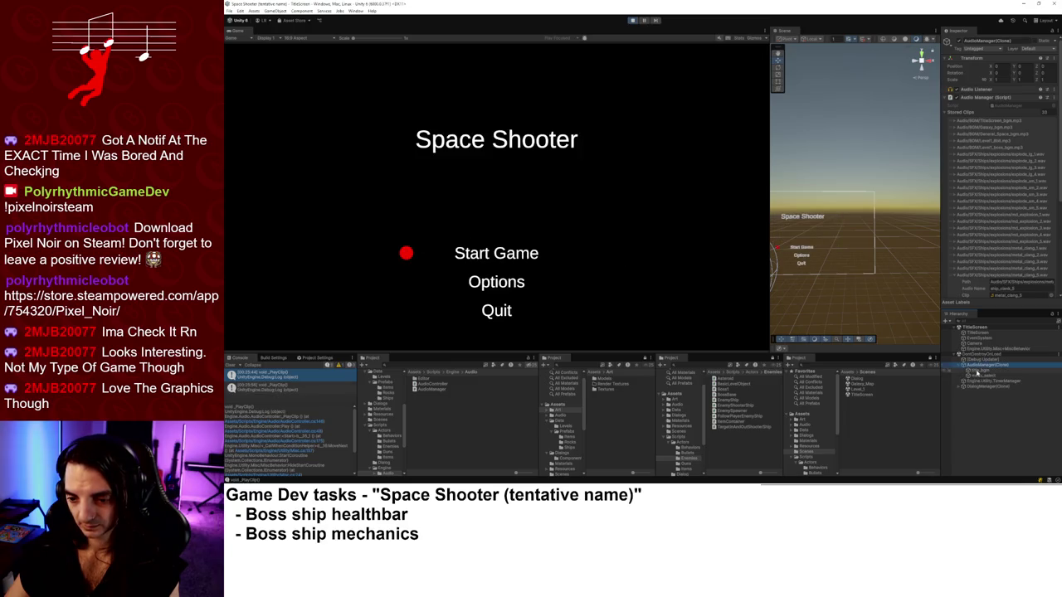
Select title_bgm, toggle its looping, and adjust its volume slider.
left_click(967, 370)
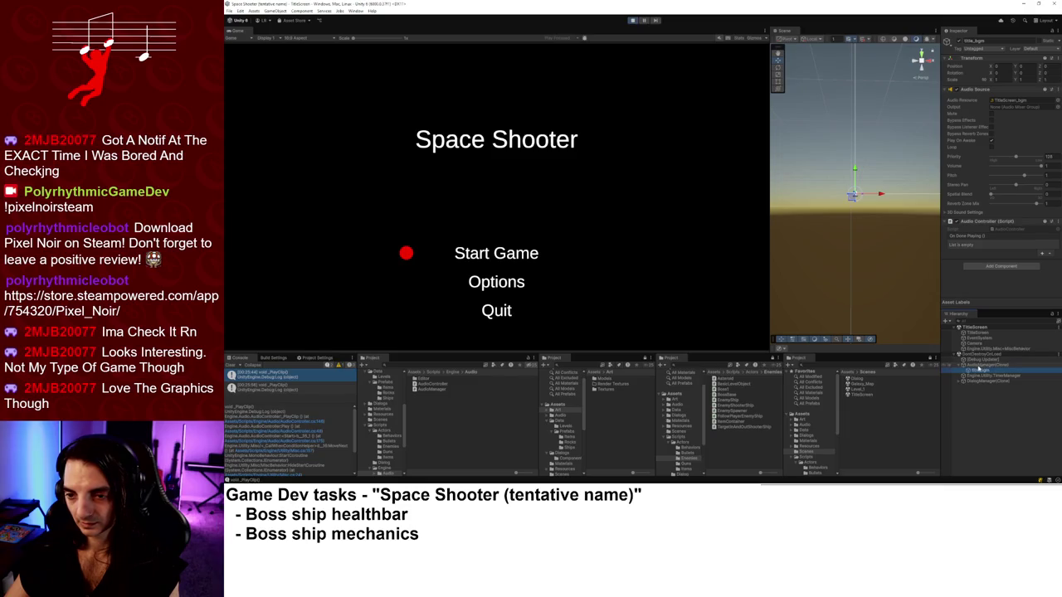
left_click(993, 147)
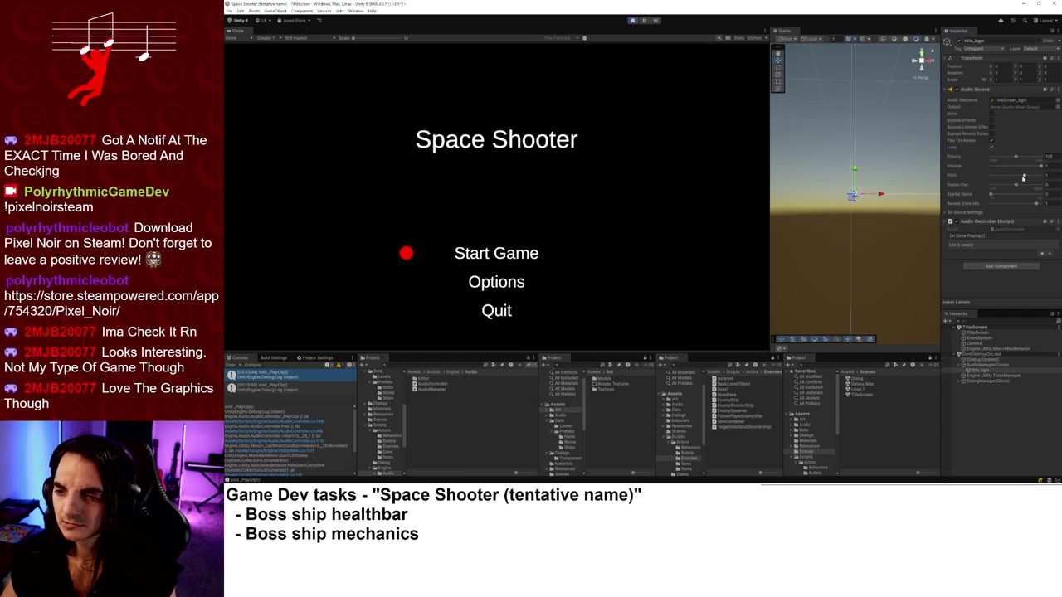
mouse_move(1042, 168)
left_mouse_down()
mouse_move(1006, 168)
mouse_move(1052, 175)
mouse_move(1039, 157)
mouse_move(1000, 162)
left_mouse_up()
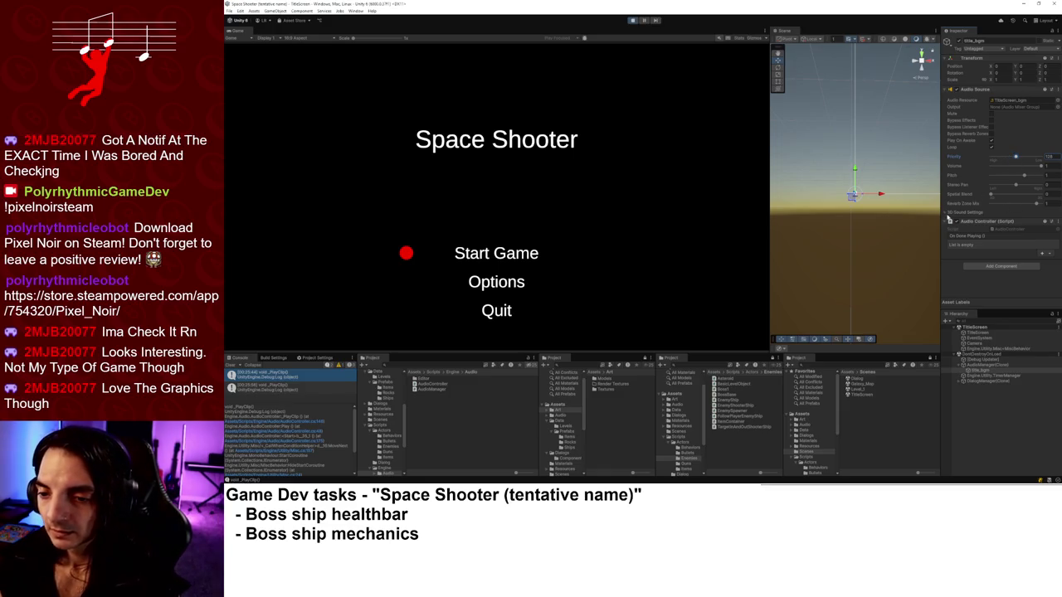
Expand 3D Sound Settings and tweak the rolloff curve, Min Distance and Doppler Level.
left_click(948, 213)
scroll(973, 215, "down", 3)
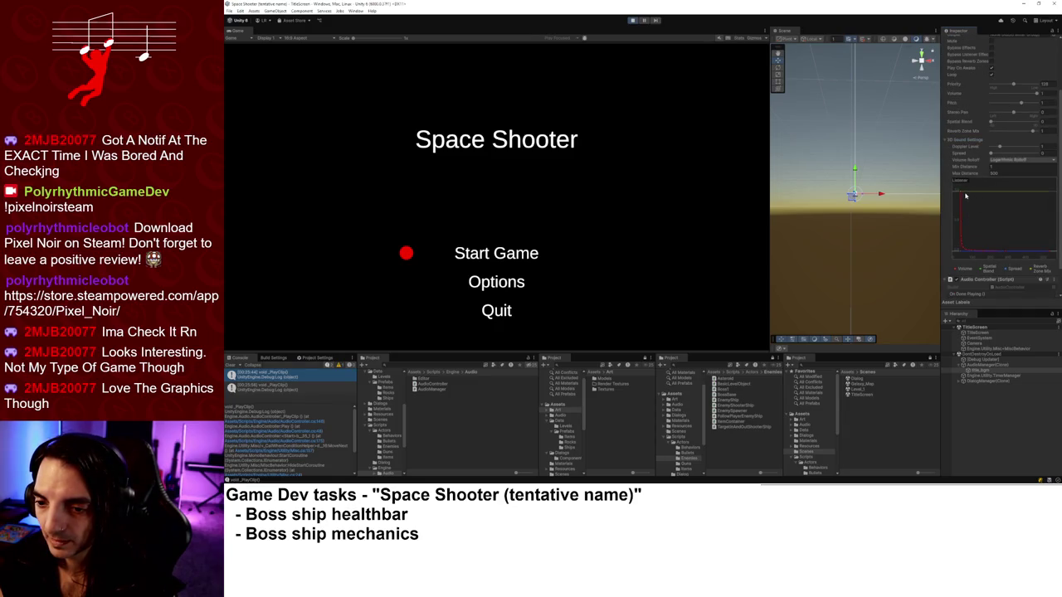
mouse_move(963, 200)
mouse_move(963, 200)
left_mouse_down()
mouse_move(964, 214)
mouse_move(963, 184)
mouse_move(1006, 182)
left_mouse_up()
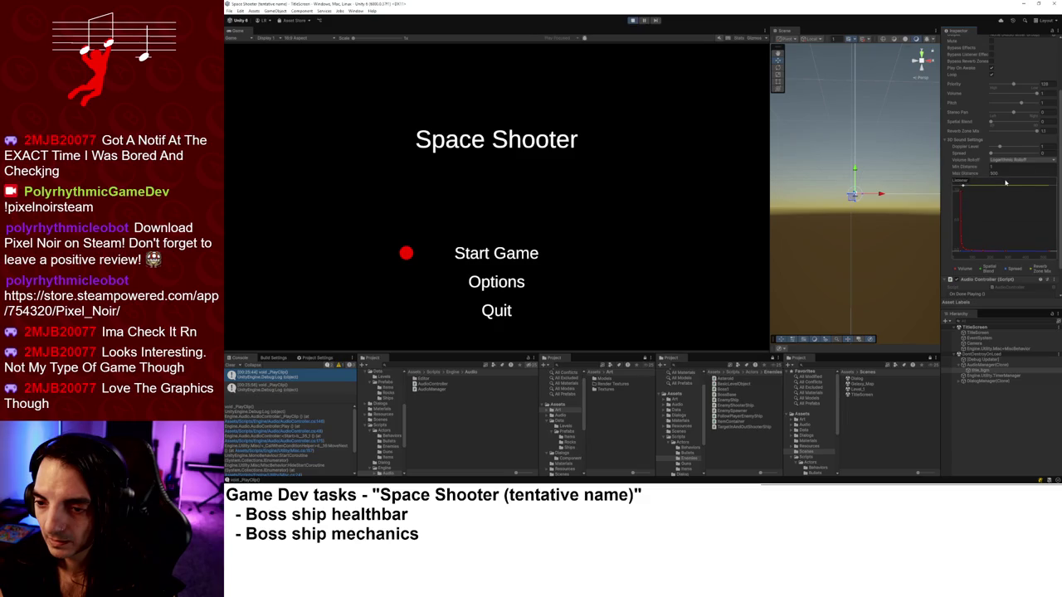
left_click(1001, 167)
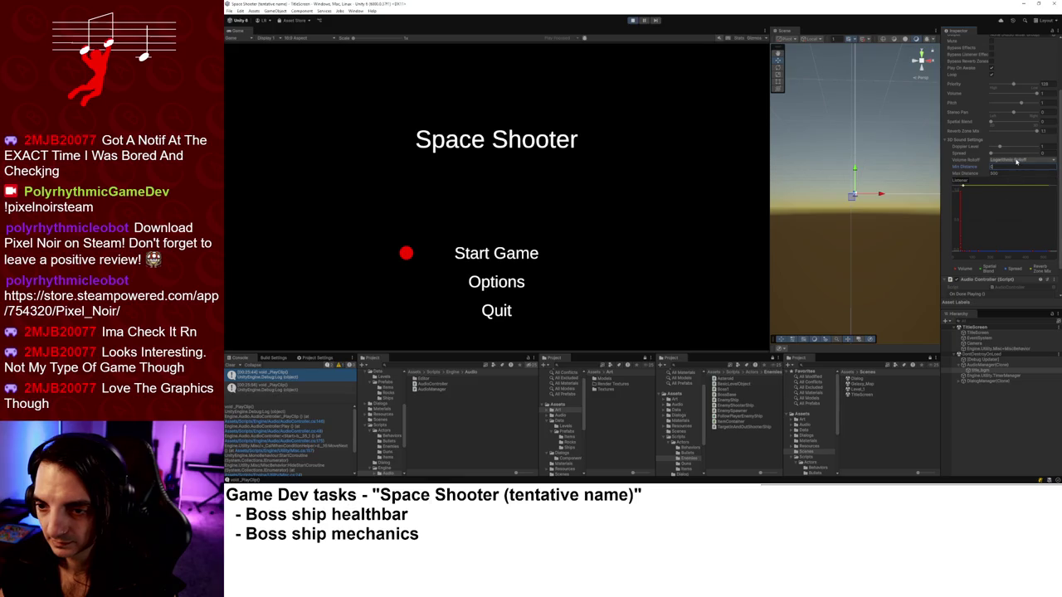
mouse_move(999, 146)
left_mouse_down()
mouse_move(1004, 156)
mouse_move(991, 155)
left_mouse_up()
Set Volume Rolloff to Linear Rolloff and drag Spatial Blend fully to 3D.
left_click(1017, 159)
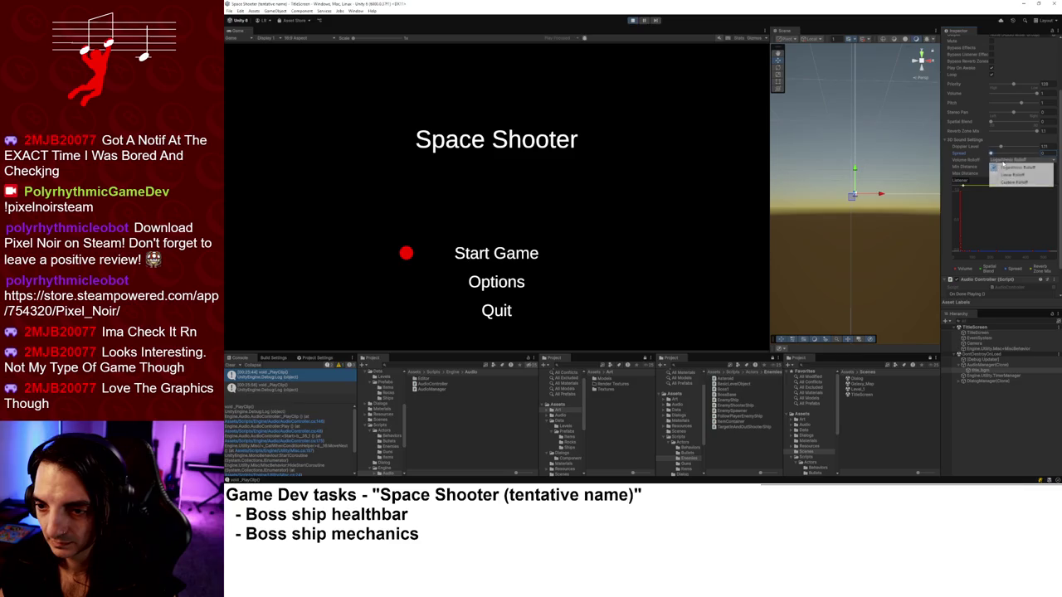
left_click(1009, 174)
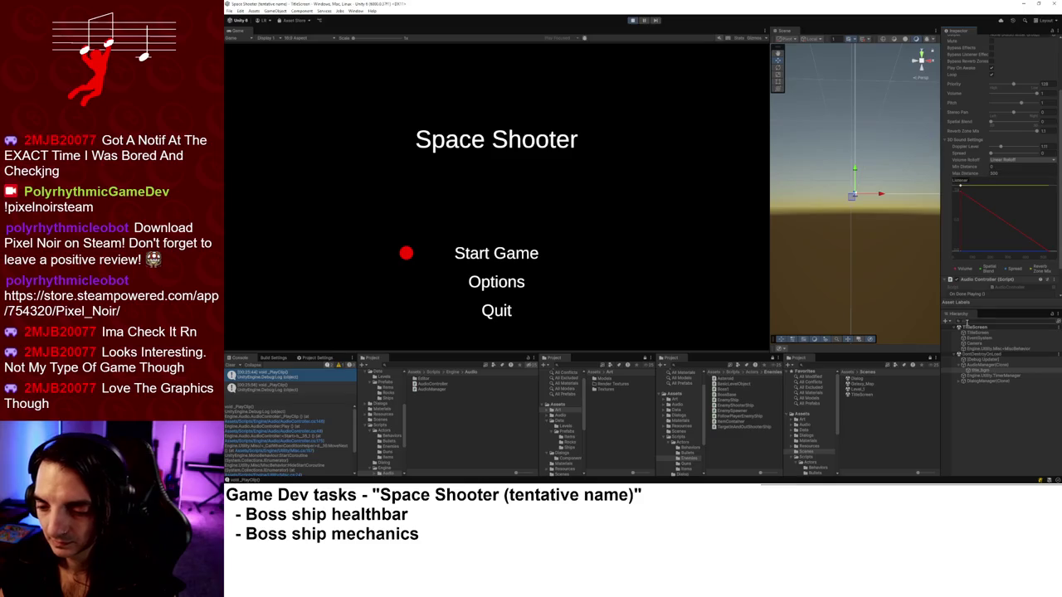
scroll(980, 260, "down", 2)
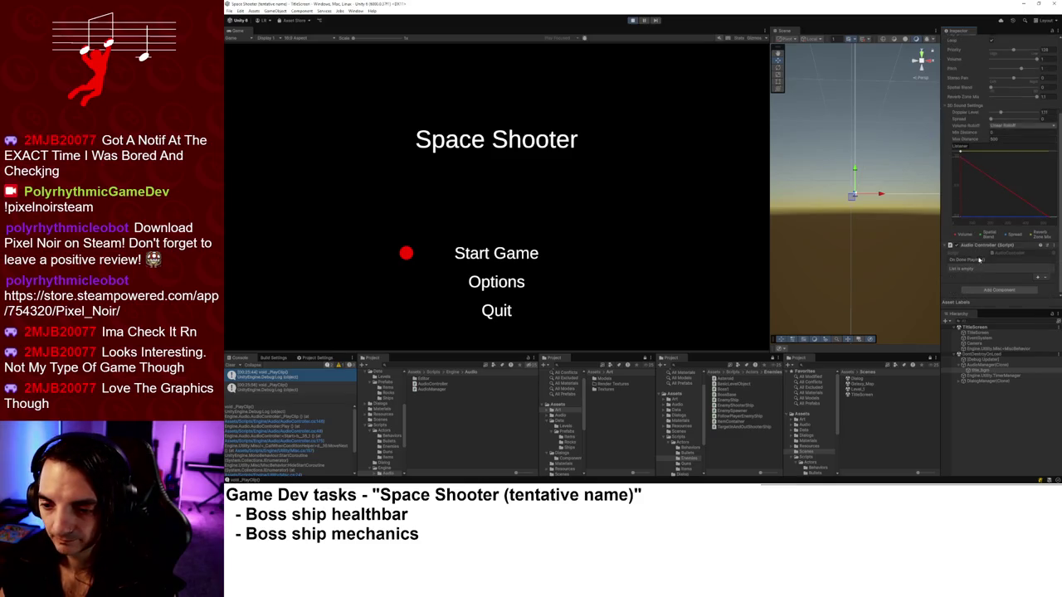
scroll(980, 259, "up", 3)
scroll(970, 162, "up", 3)
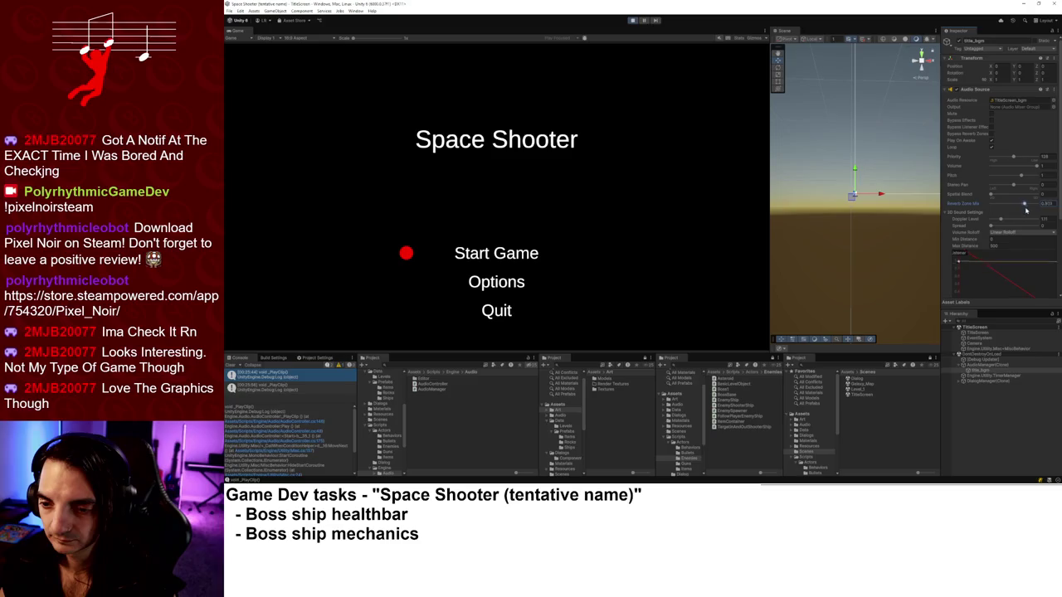
left_click(994, 195)
left_click_drag(993, 195, 1037, 195)
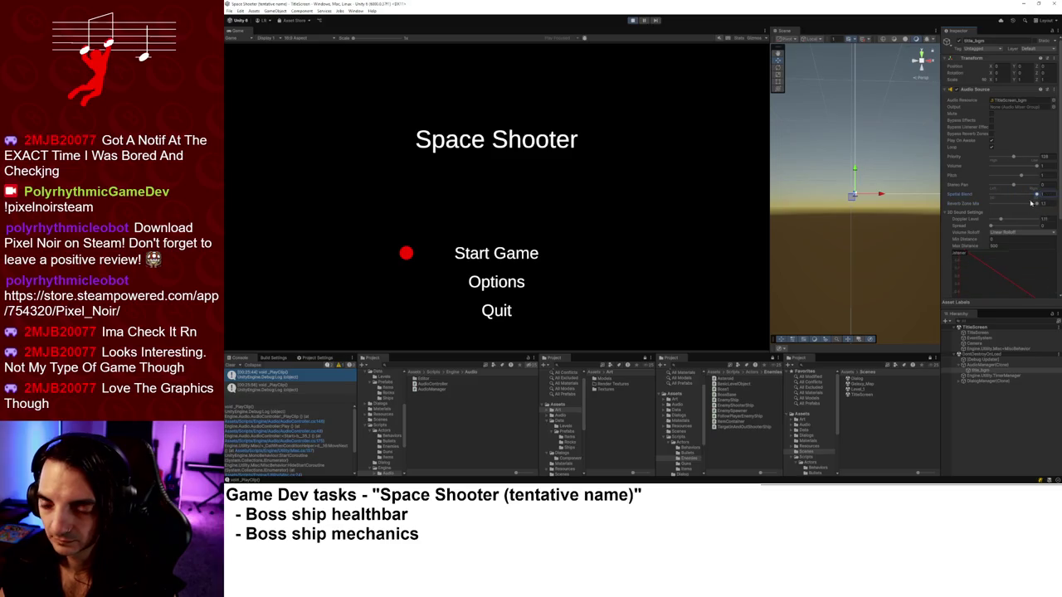
scroll(959, 157, "down", 2)
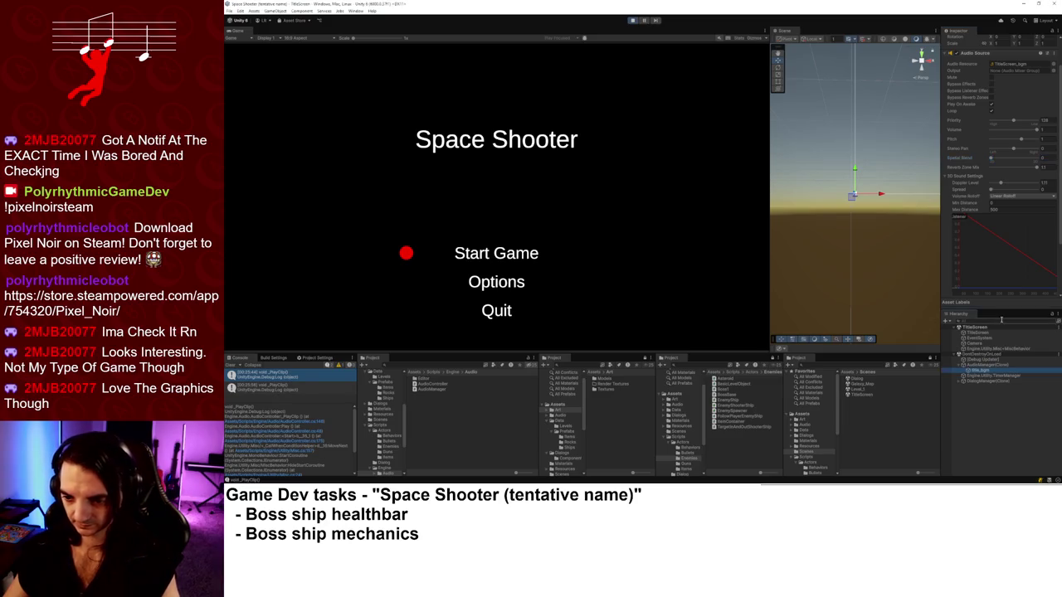
type("t:audiosource")
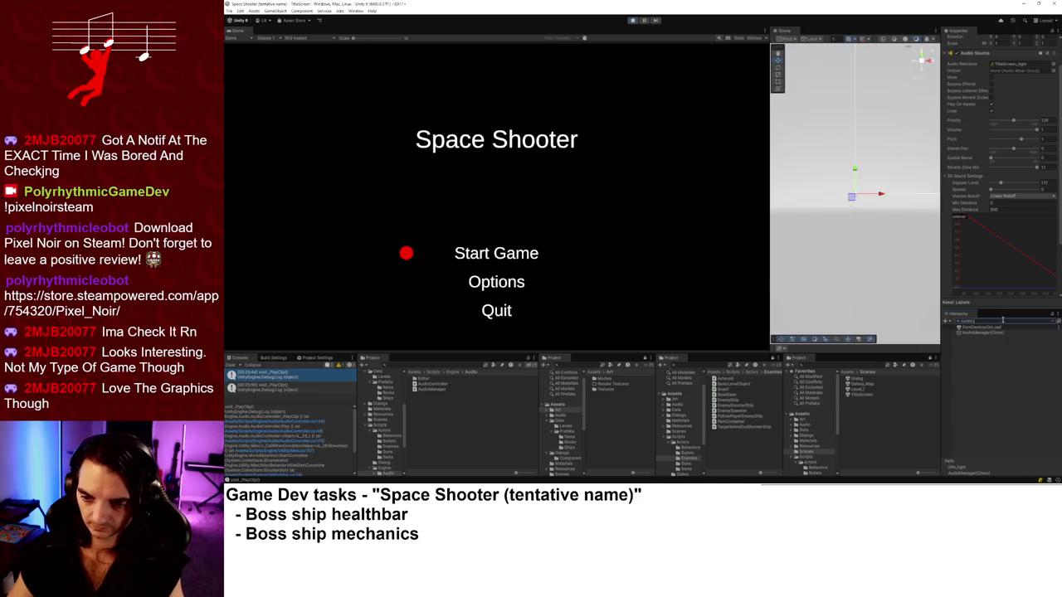
left_click(999, 334)
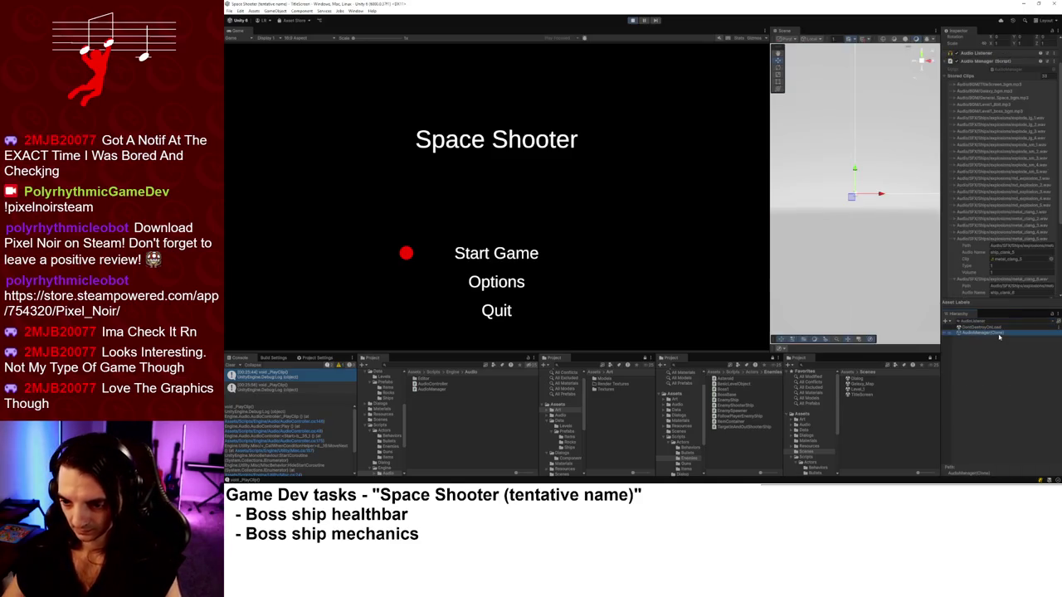
left_click(948, 61)
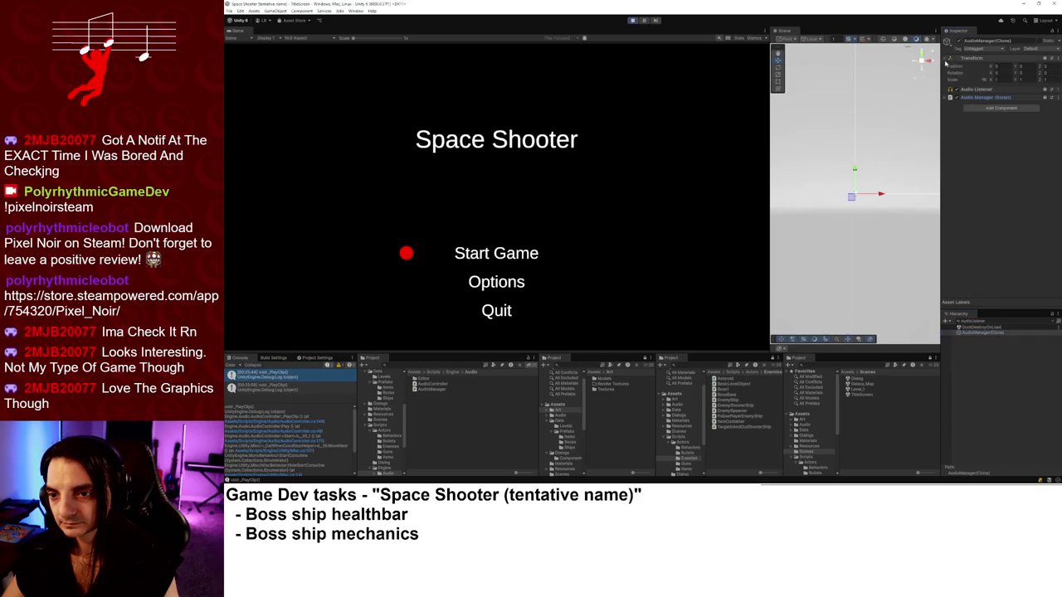
left_click(969, 89)
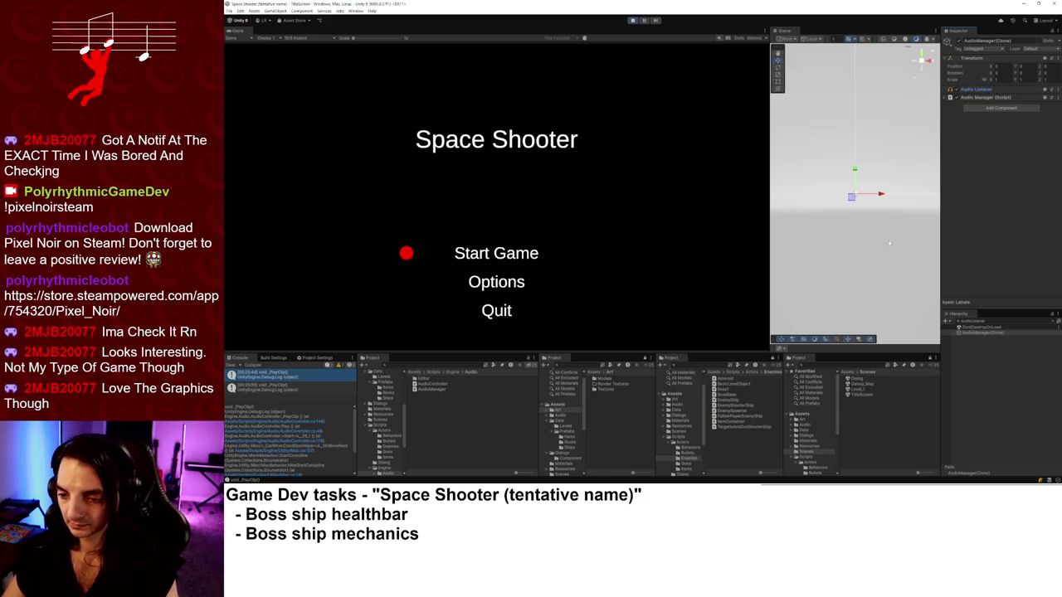
left_click(1052, 317)
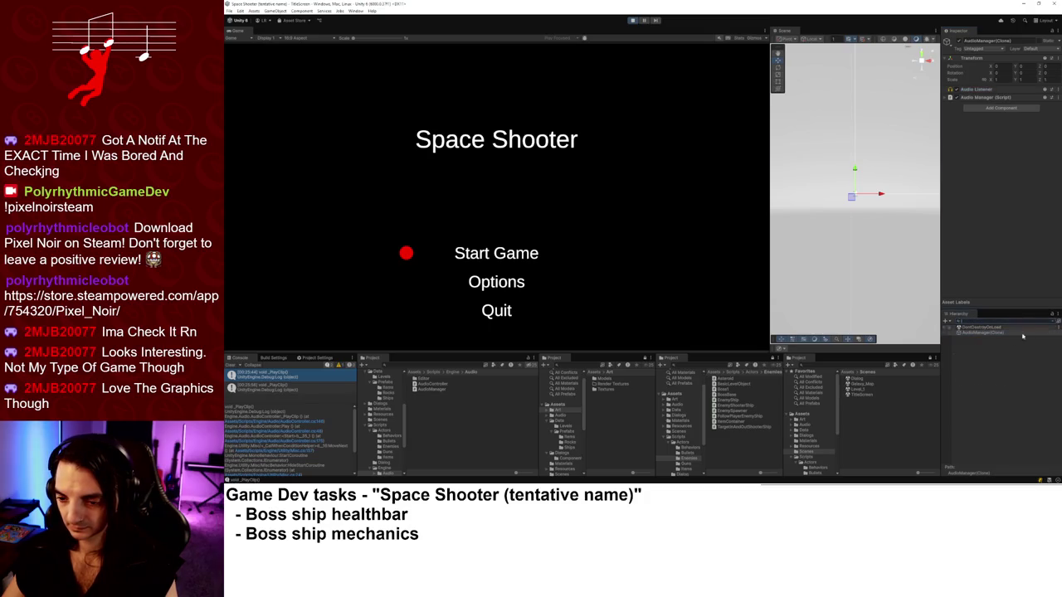
left_click(1052, 315)
left_click(988, 372)
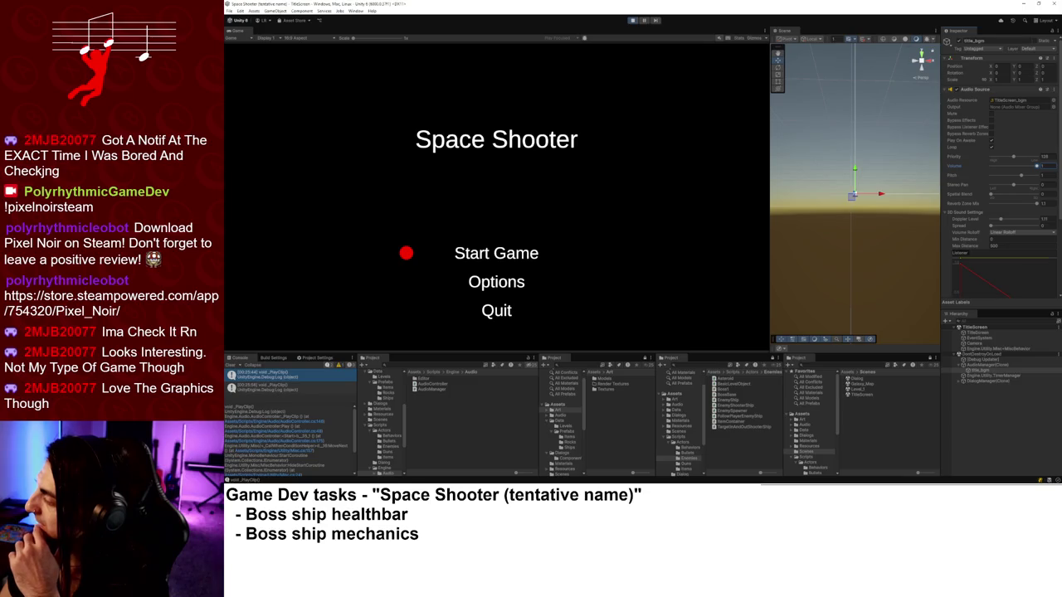
On AudioManager(Clone), switch the Inspector to Debug and back to Normal, and expand Audio Manager (Script).
left_click(983, 364)
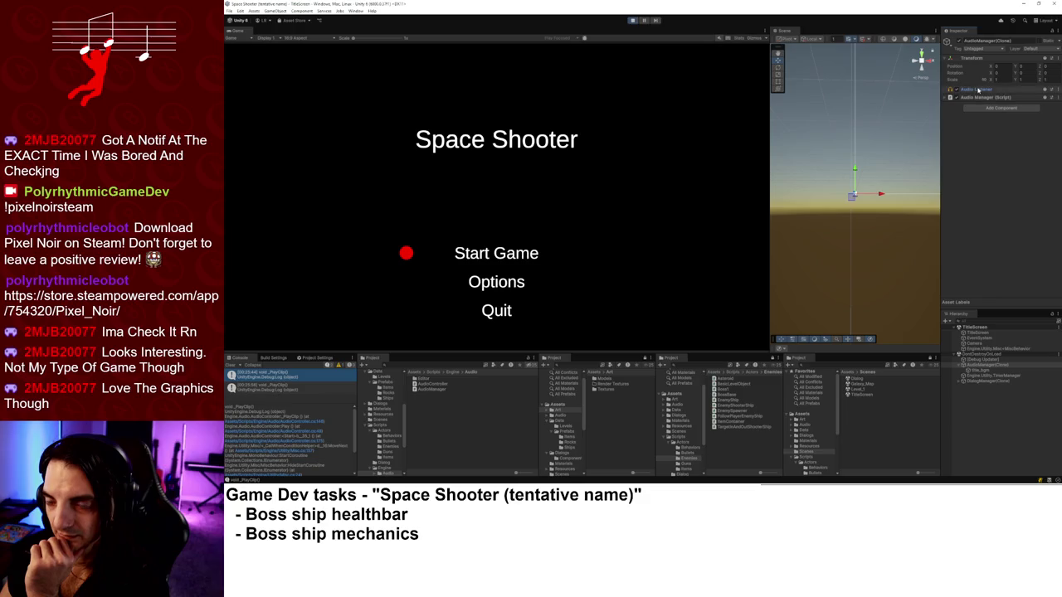
right_click(978, 89)
left_click(1059, 39)
left_click(1058, 39)
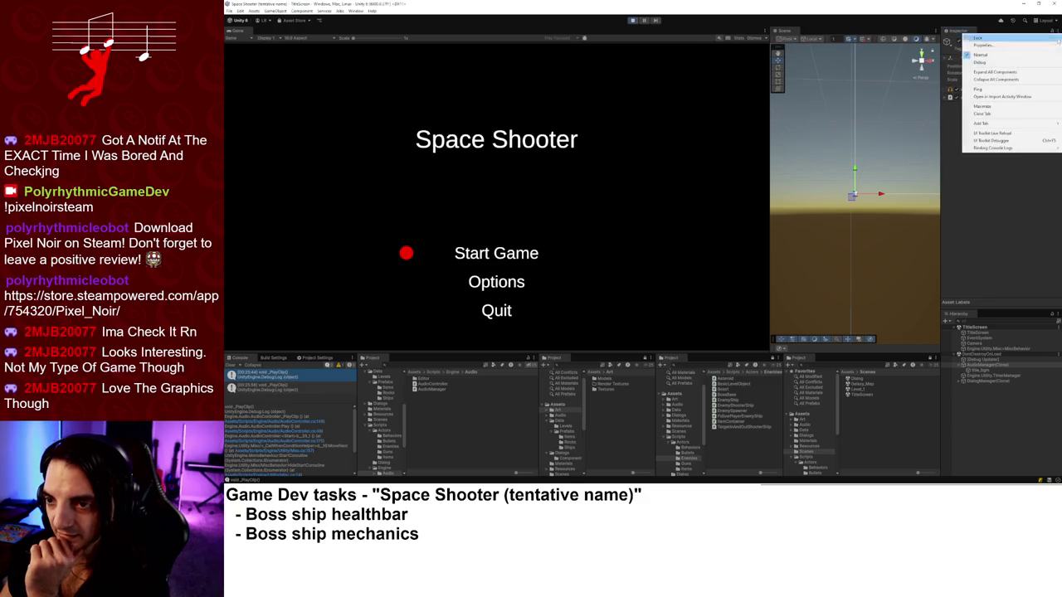
left_click(1027, 63)
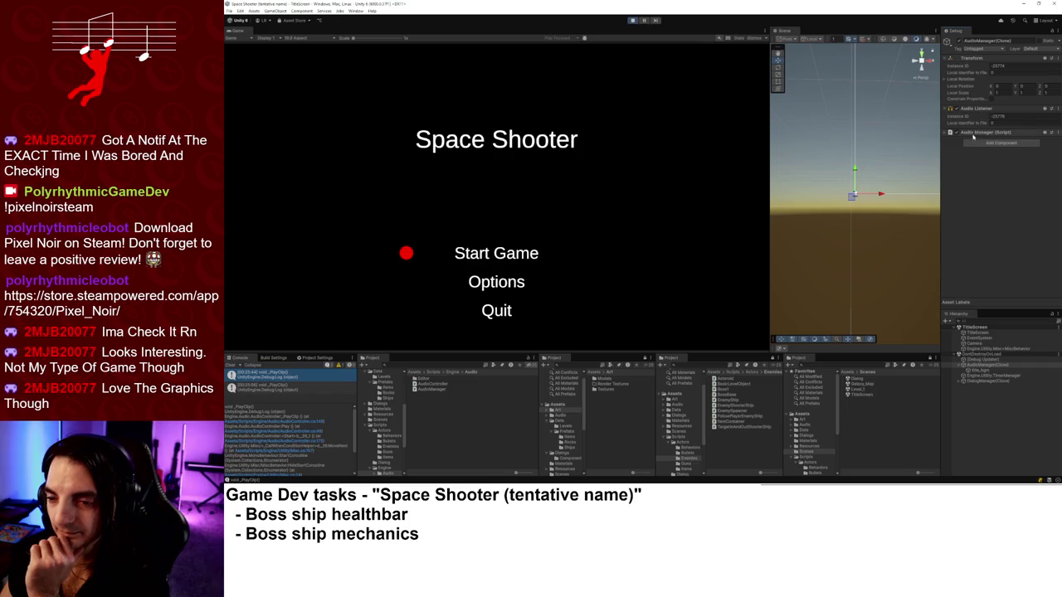
left_click(1059, 39)
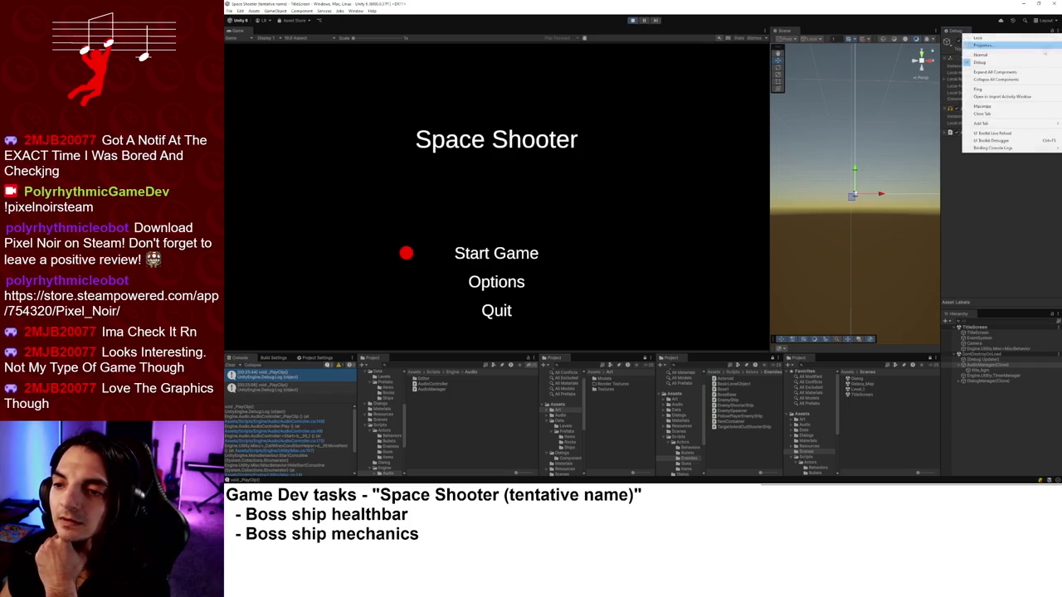
left_click(1027, 56)
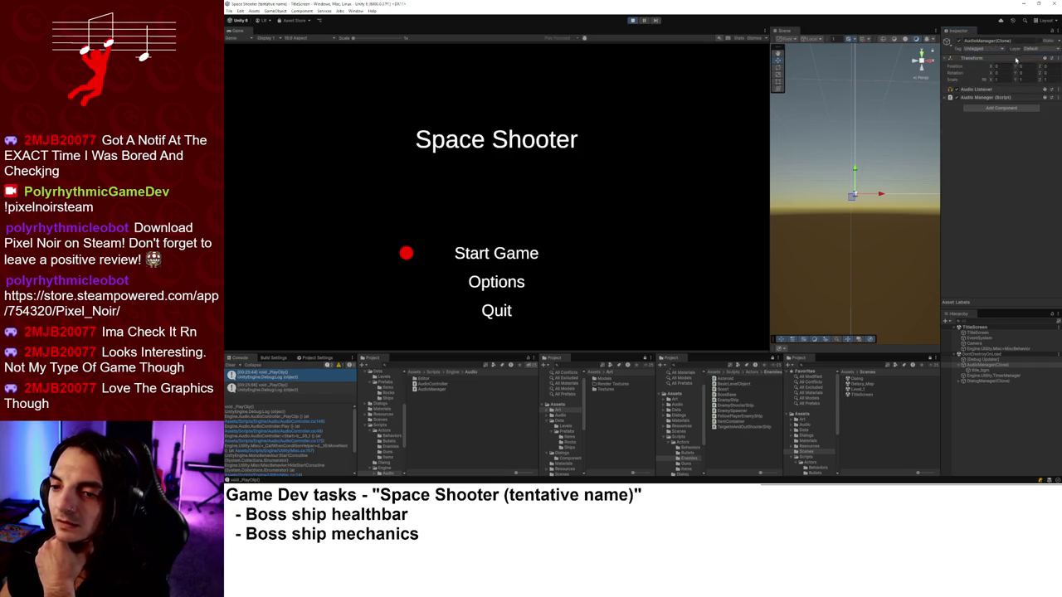
left_click(1002, 97)
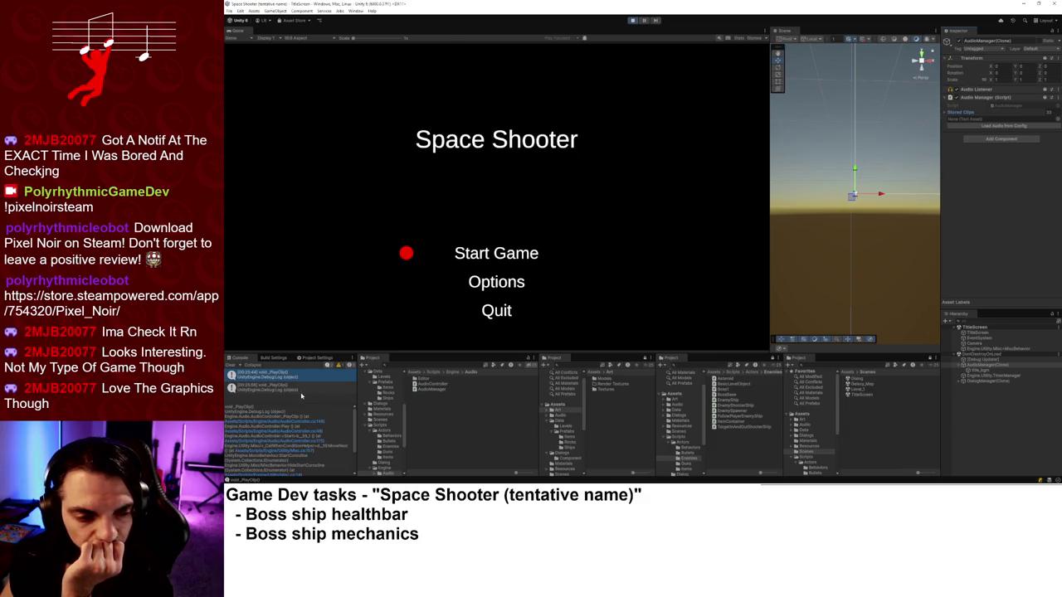
key("Down")
Move the title menu marker between Start Game and Options, end on Options, and inspect menu_select.
key("Down")
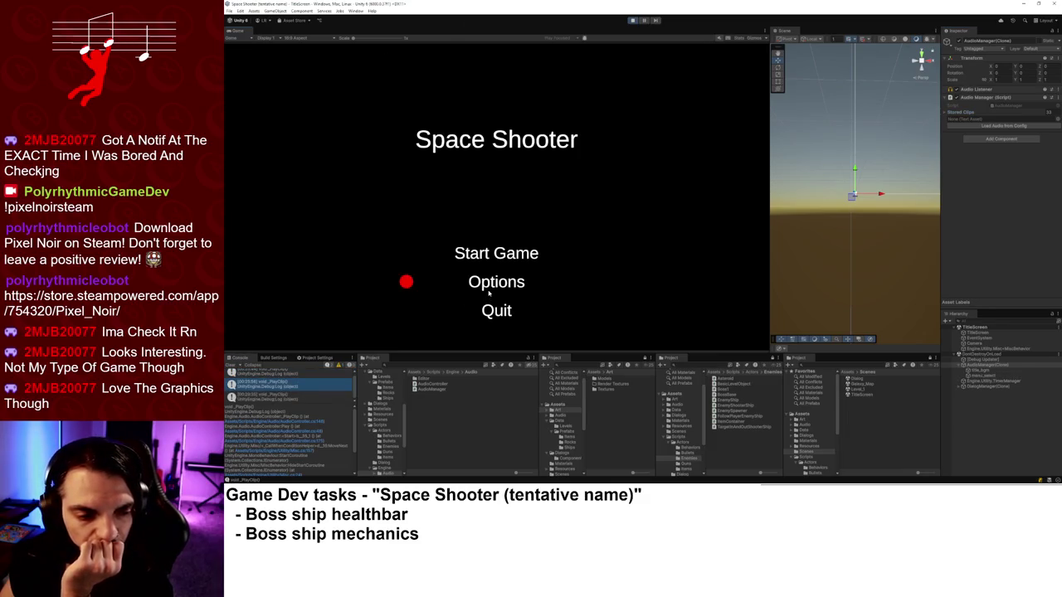
key("Up")
key("Down")
key("Up")
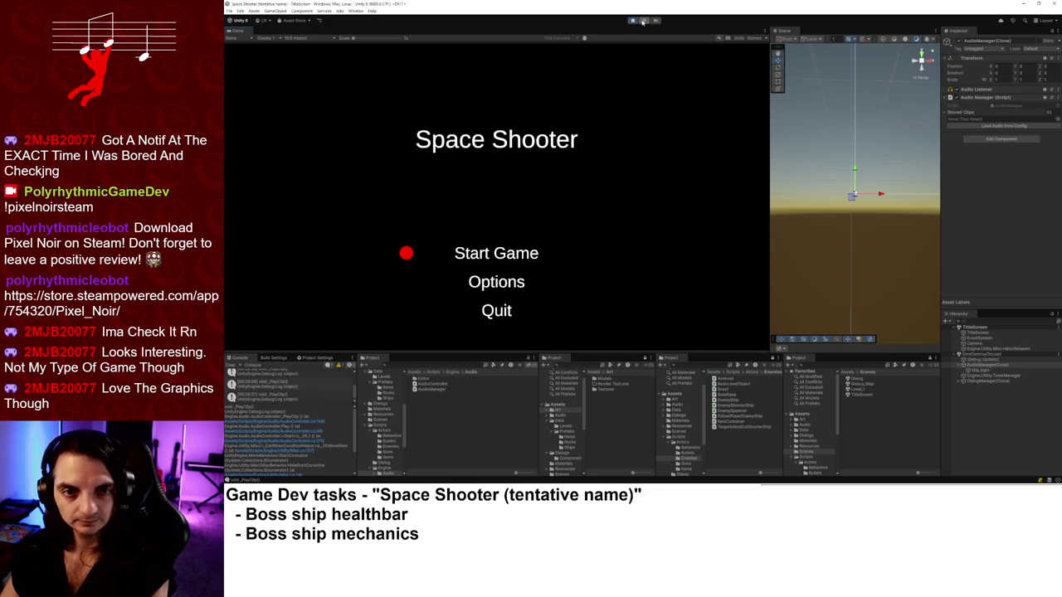
key("Down")
left_click(974, 375)
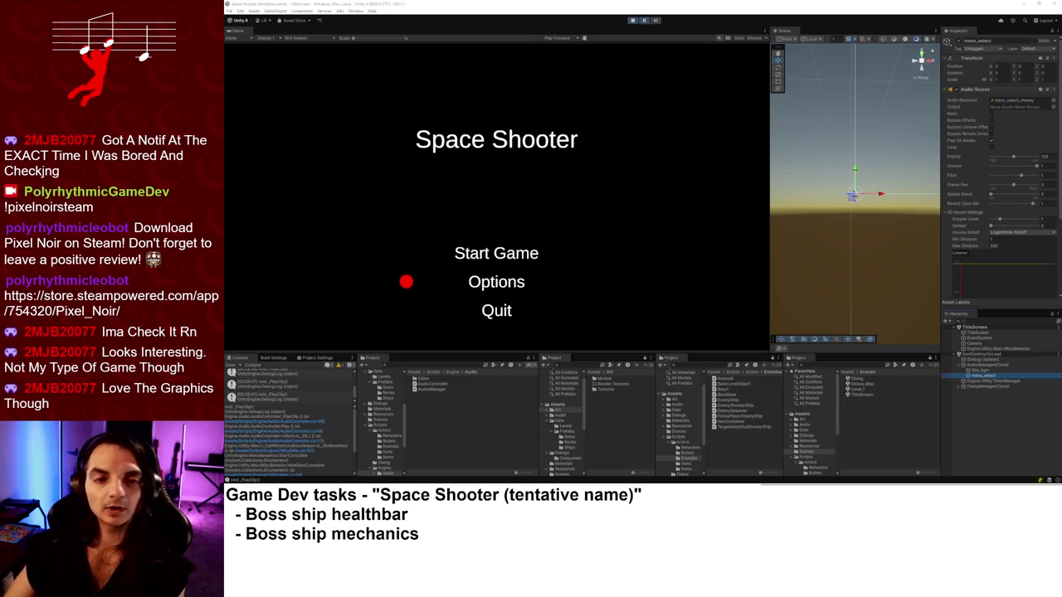
Stop Play mode with Ctrl+P and start the game again from the splash logos.
left_click(723, 41)
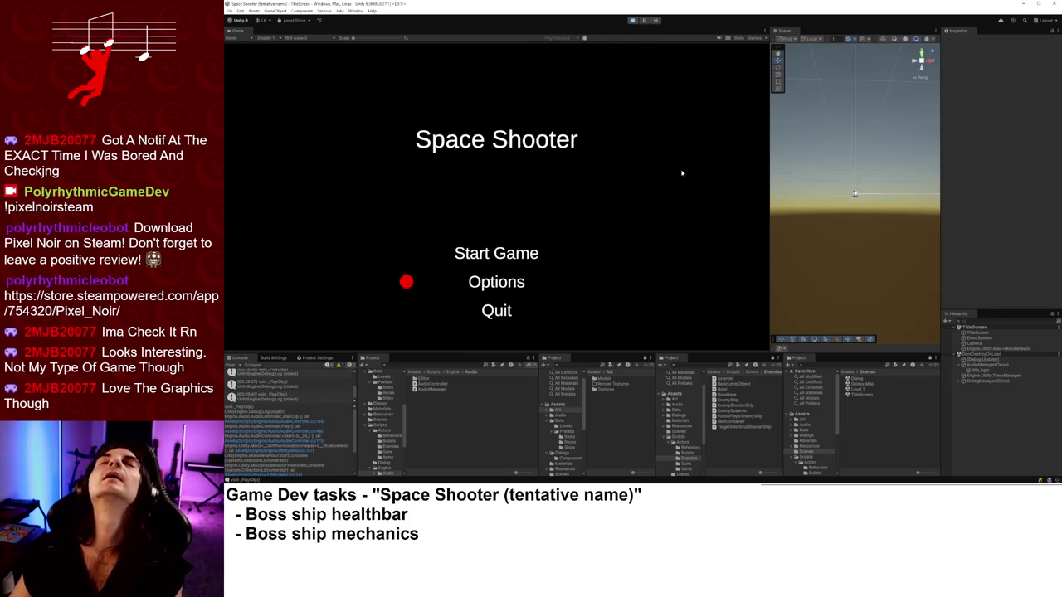
key("ctrl+p")
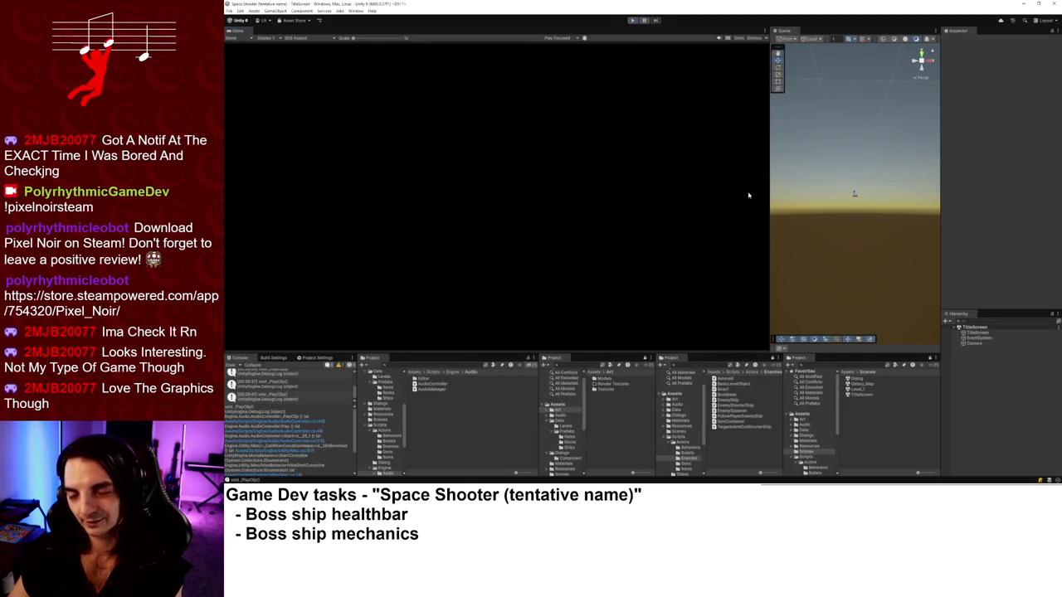
left_click(630, 21)
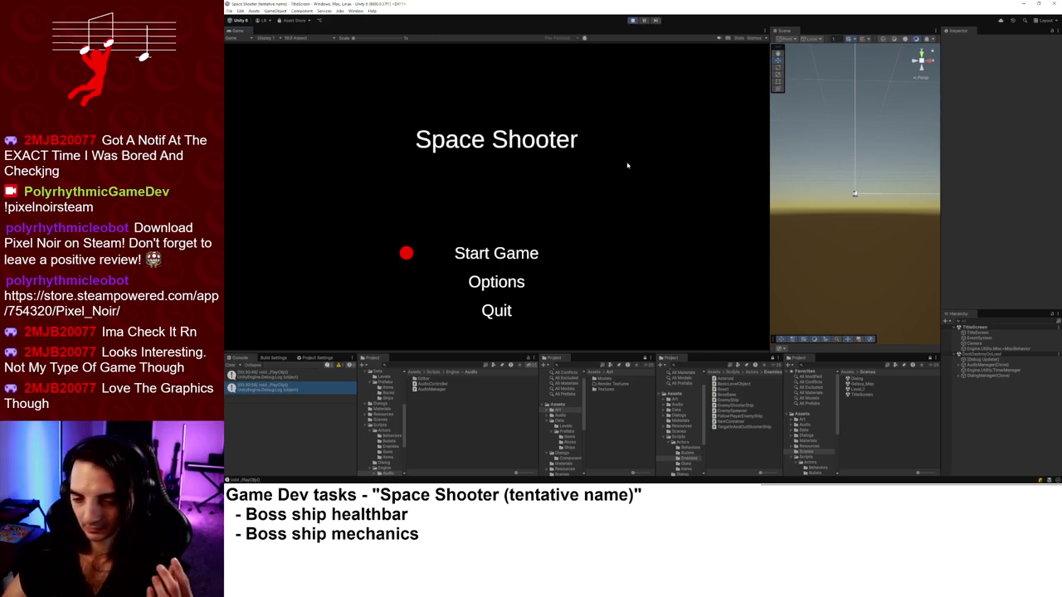
Choose Start Game to load Galaxy_Map and its Level 1 (Name pending) description.
key("Return")
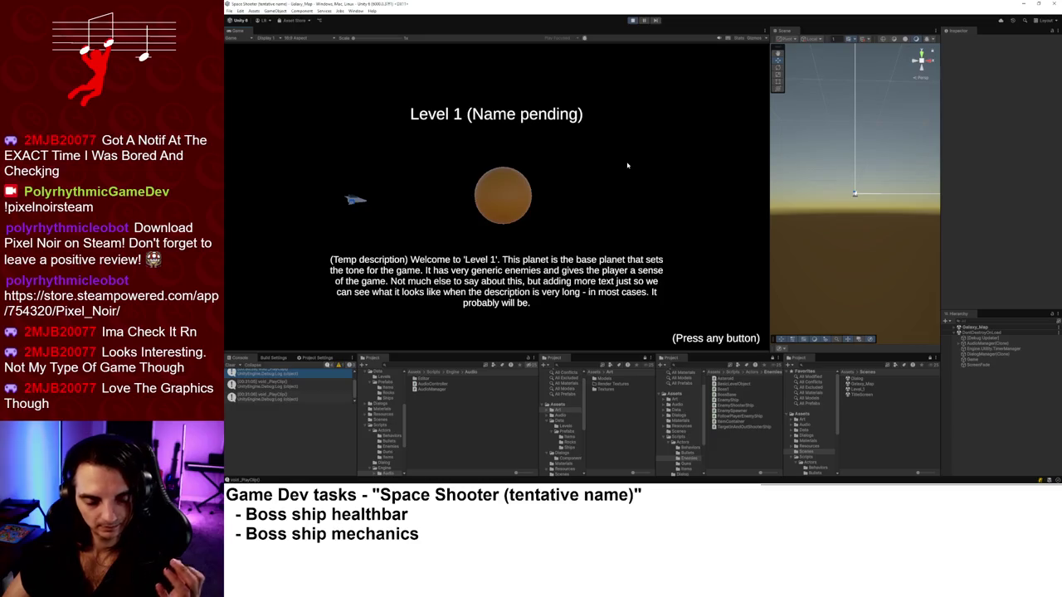
Dismiss the Level 1 intro and fly the ship left and right while firing.
key("space")
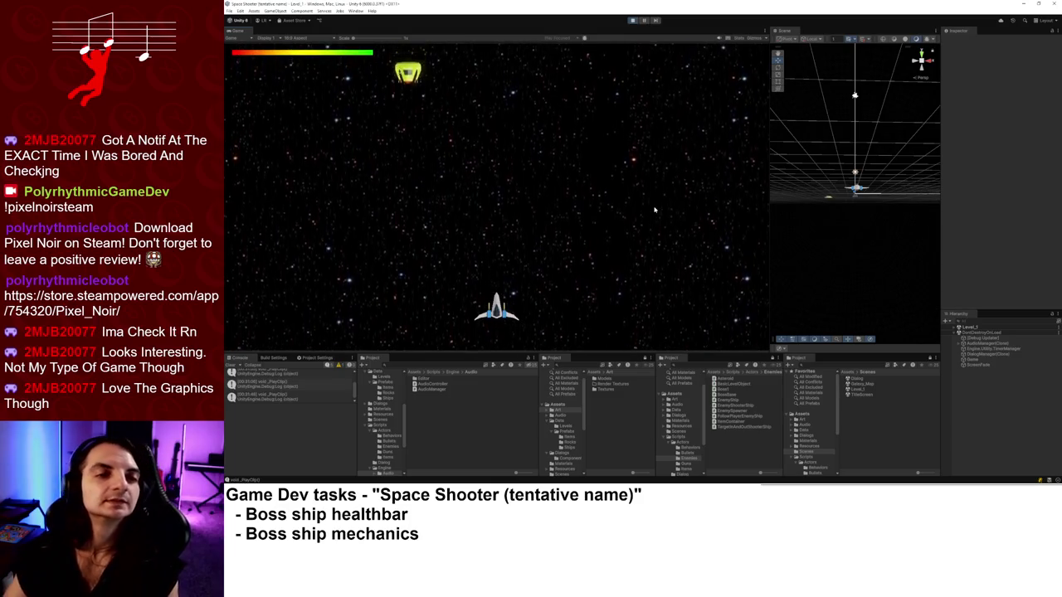
key("Left")
key("Right")
key("Left")
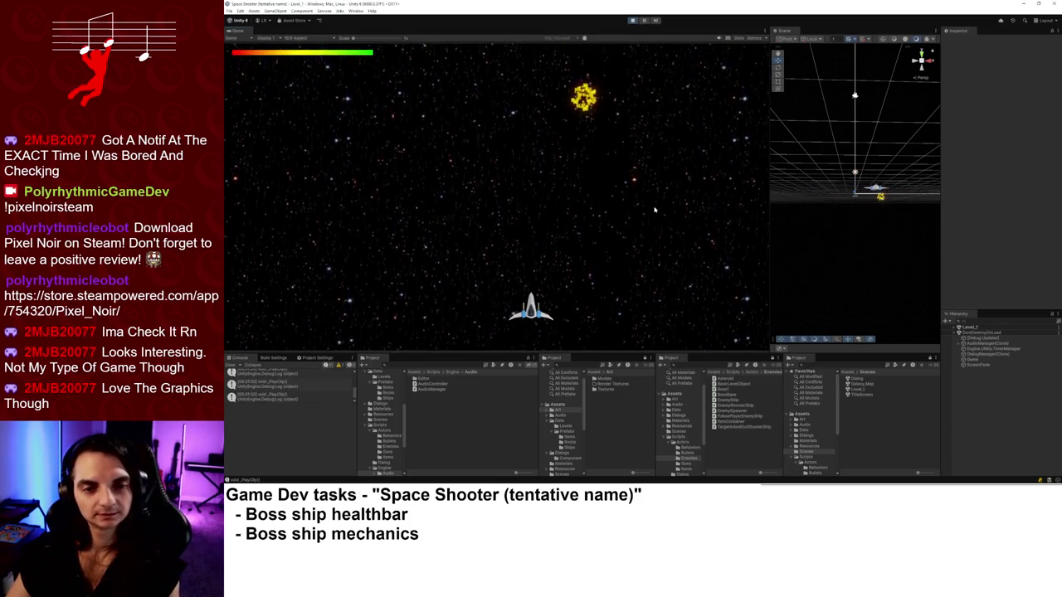
key("Left")
key("space")
key("Left")
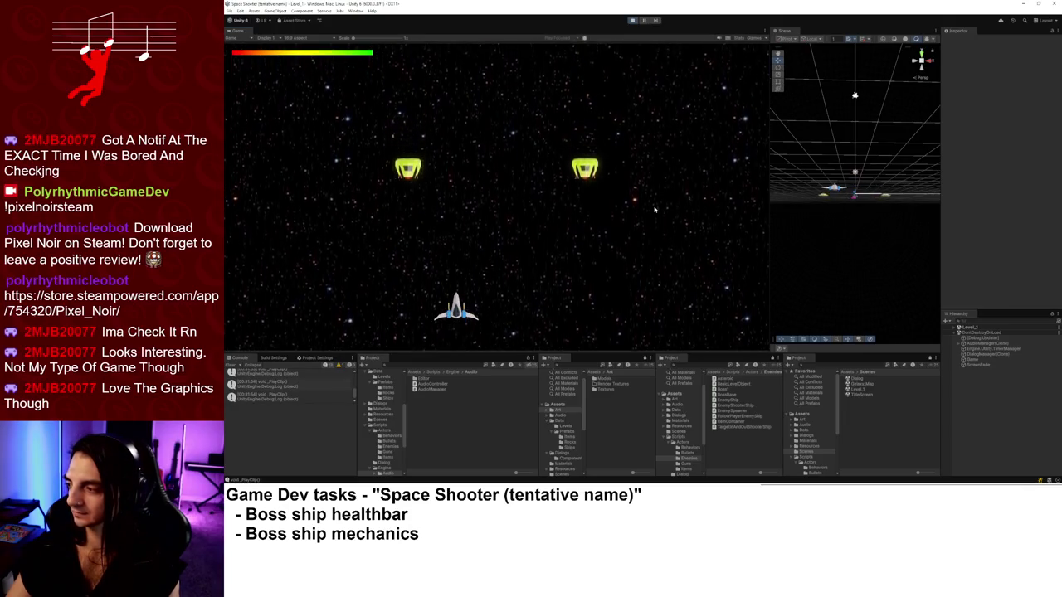
key("Right")
key("space")
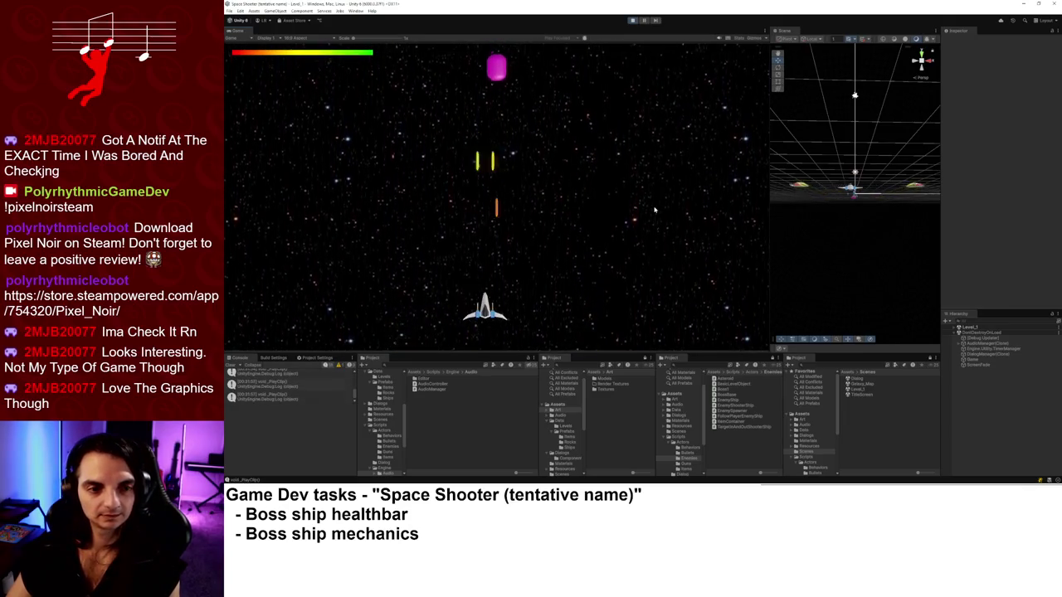
Dodge and shoot down enemies, including the magenta one, until the boss ship appears.
key("Left")
key("Right")
key("Down")
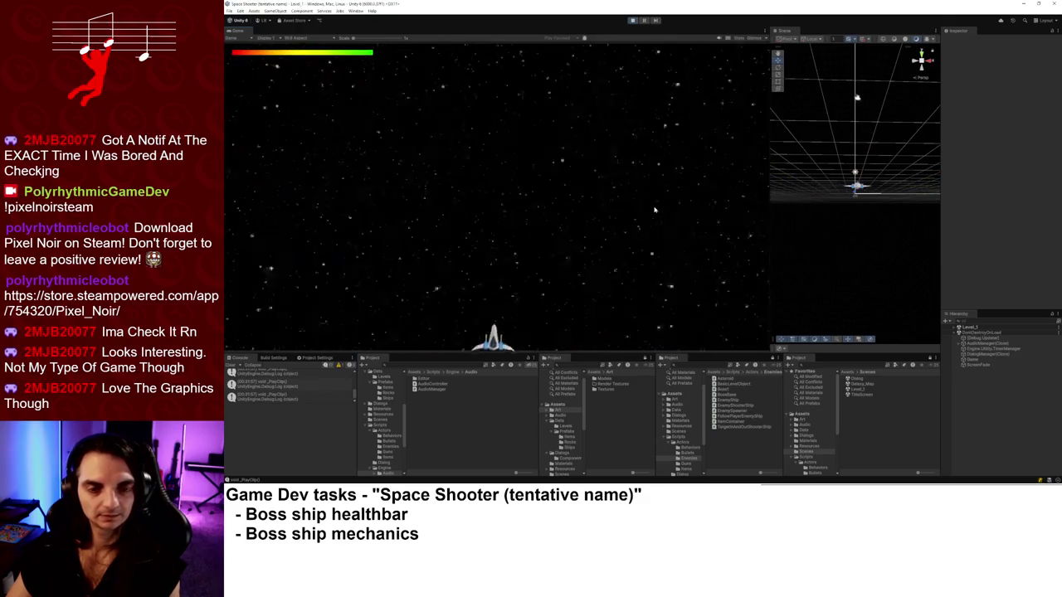
key("Left")
key("Up")
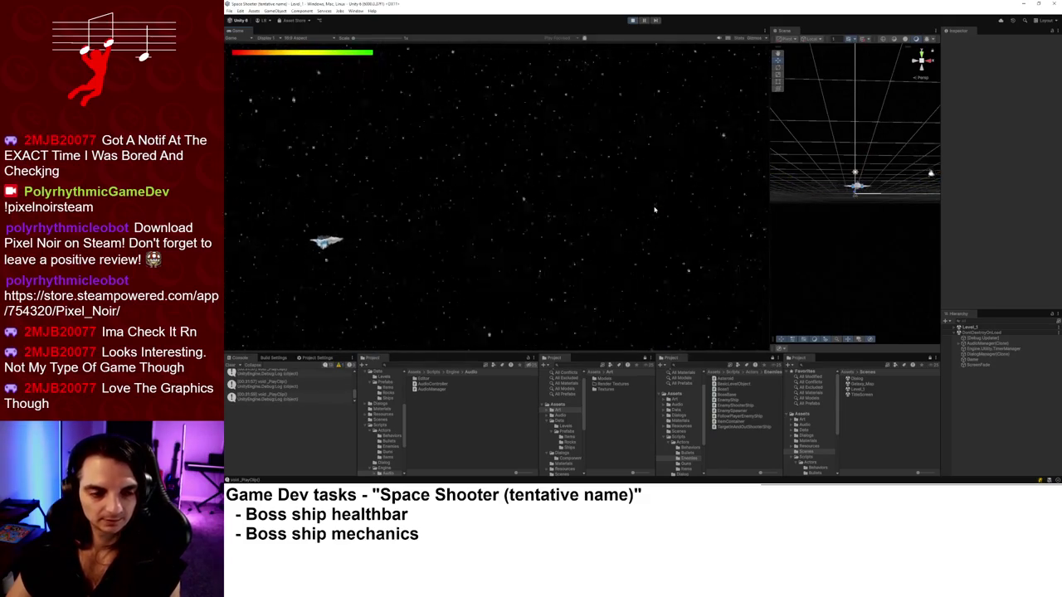
key("Up")
key("Left")
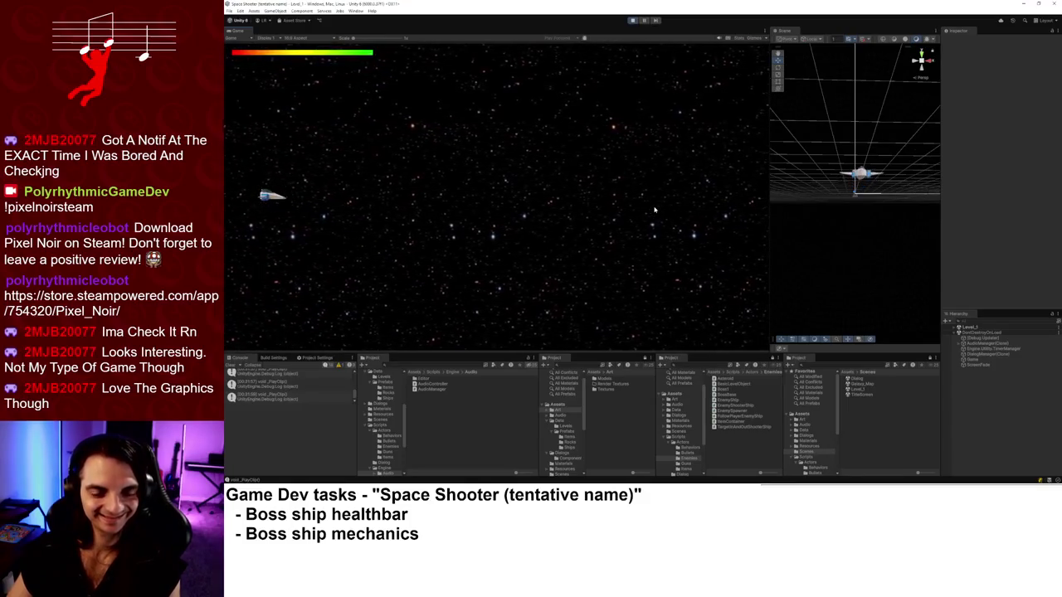
key("Down")
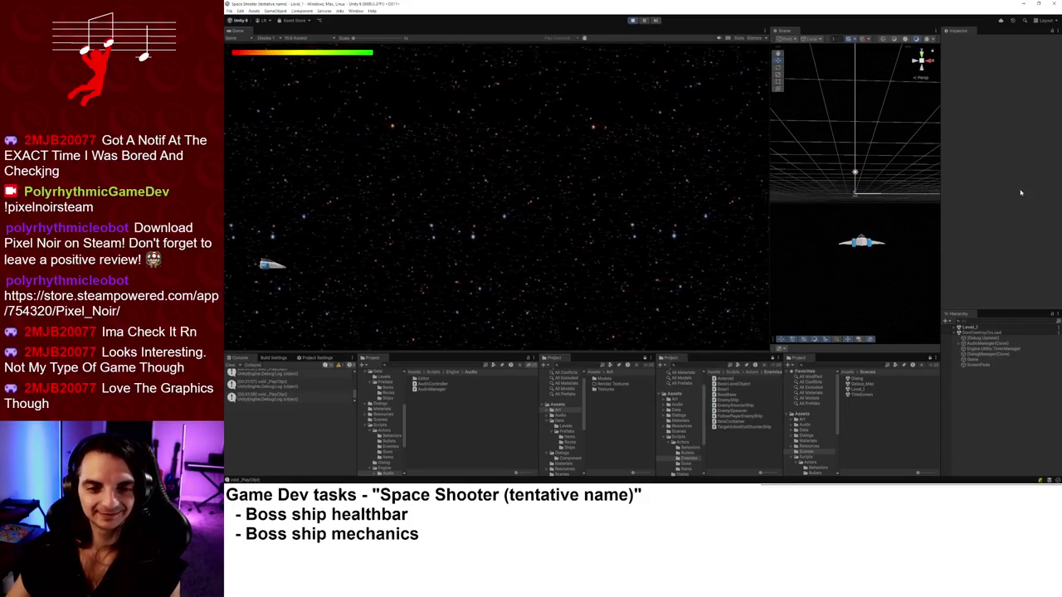
key("Left")
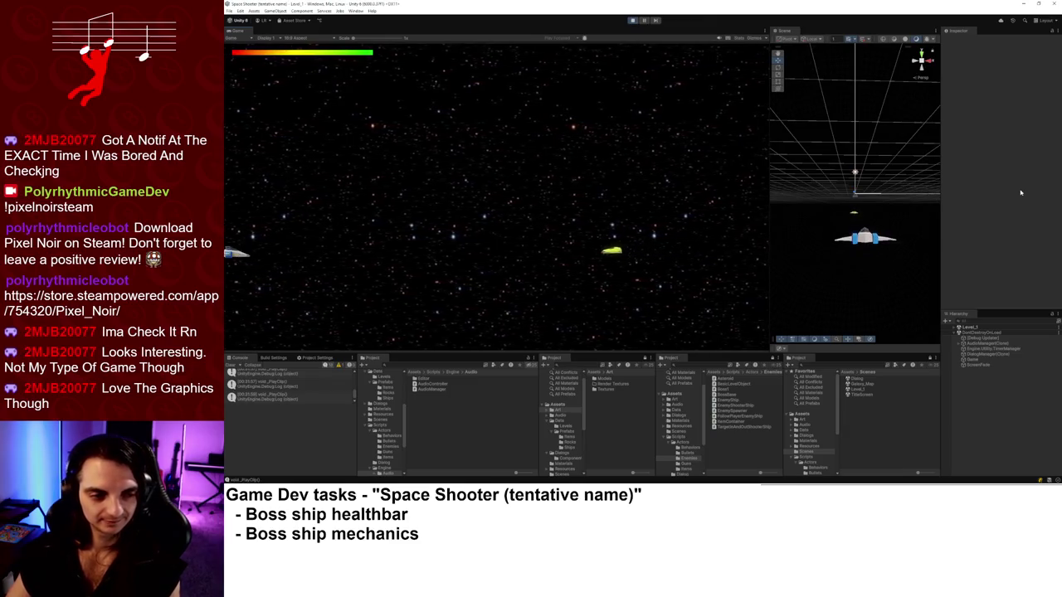
key("Up")
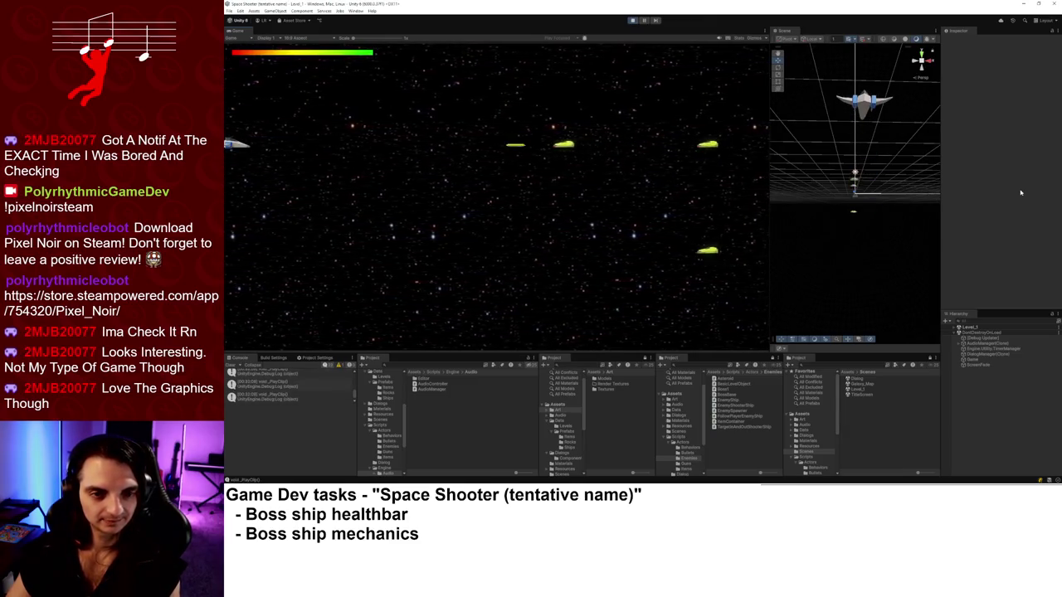
key("Down")
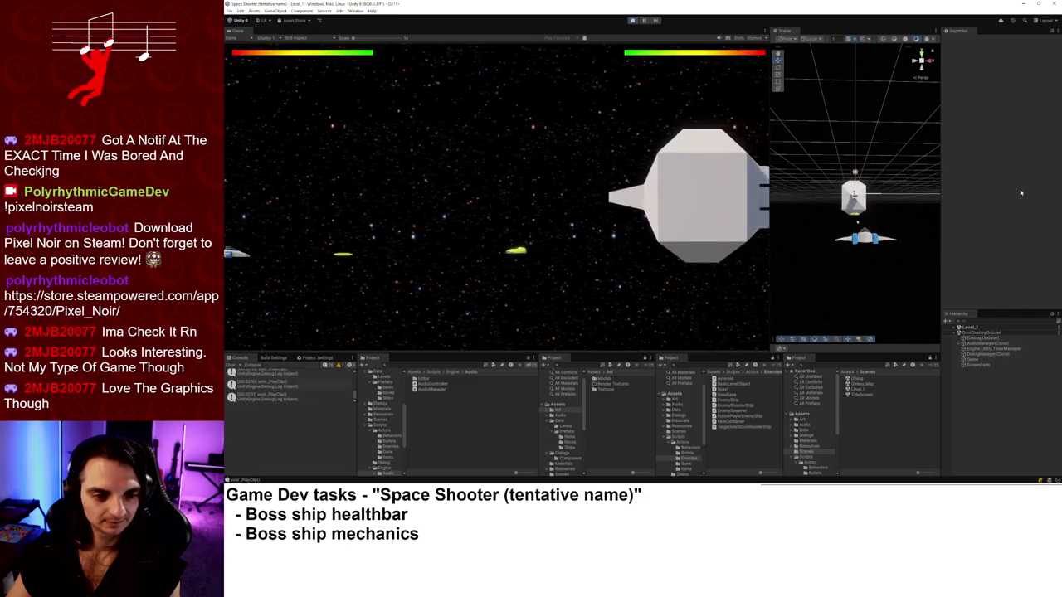
Line the ship up with the boss and keep firing until its health bar nearly empties.
key("Up")
key("Right")
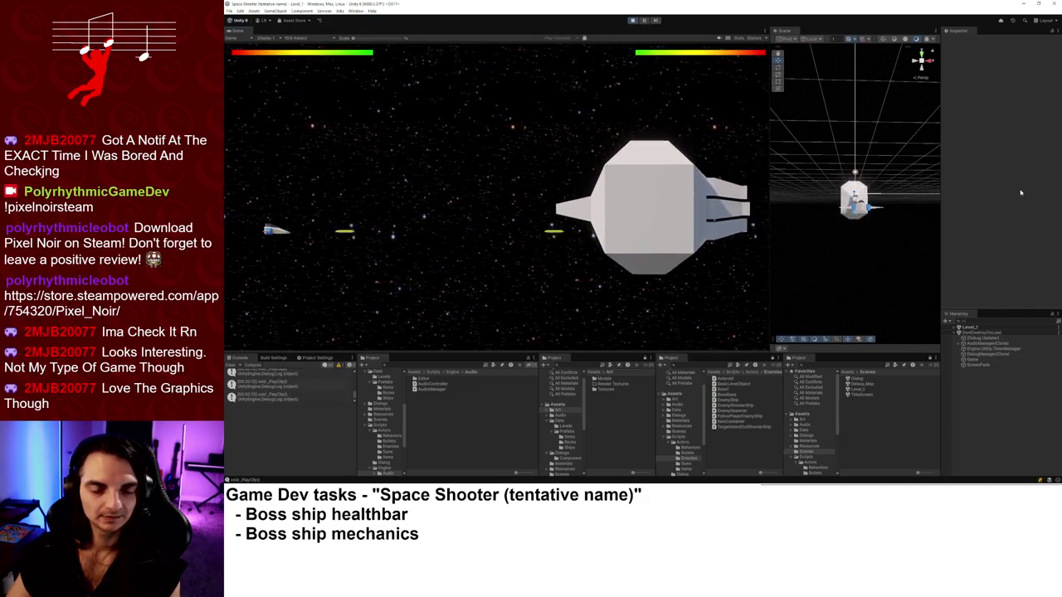
key("Left")
key("Up")
key("Down")
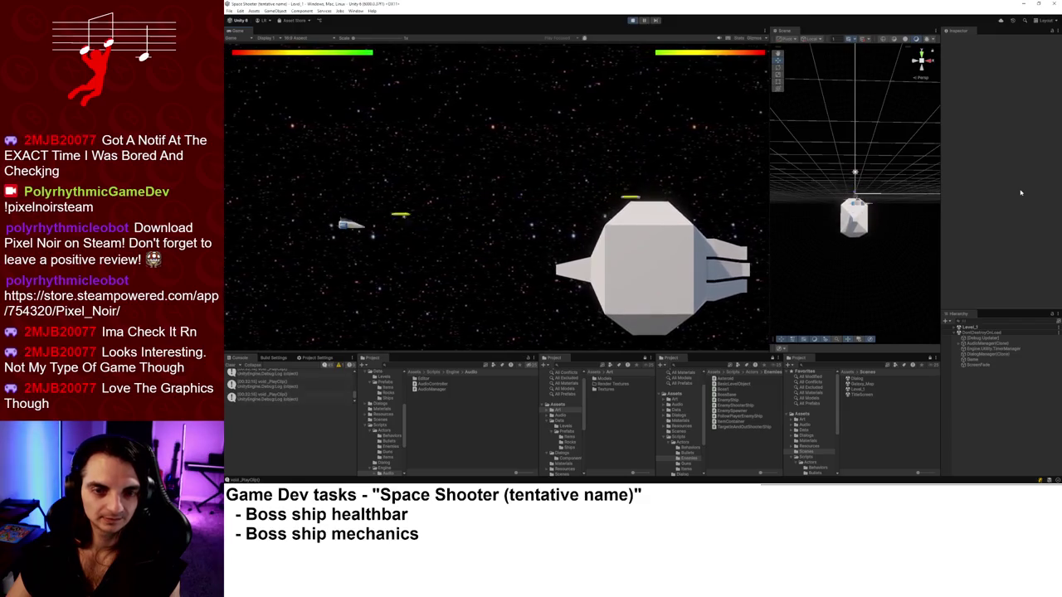
key("Left")
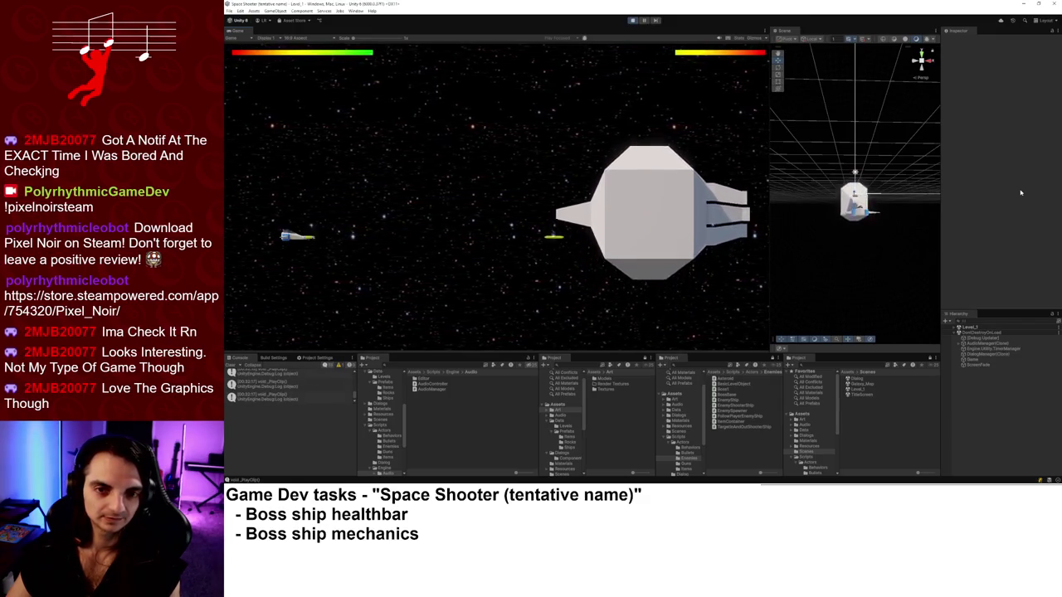
key("Up")
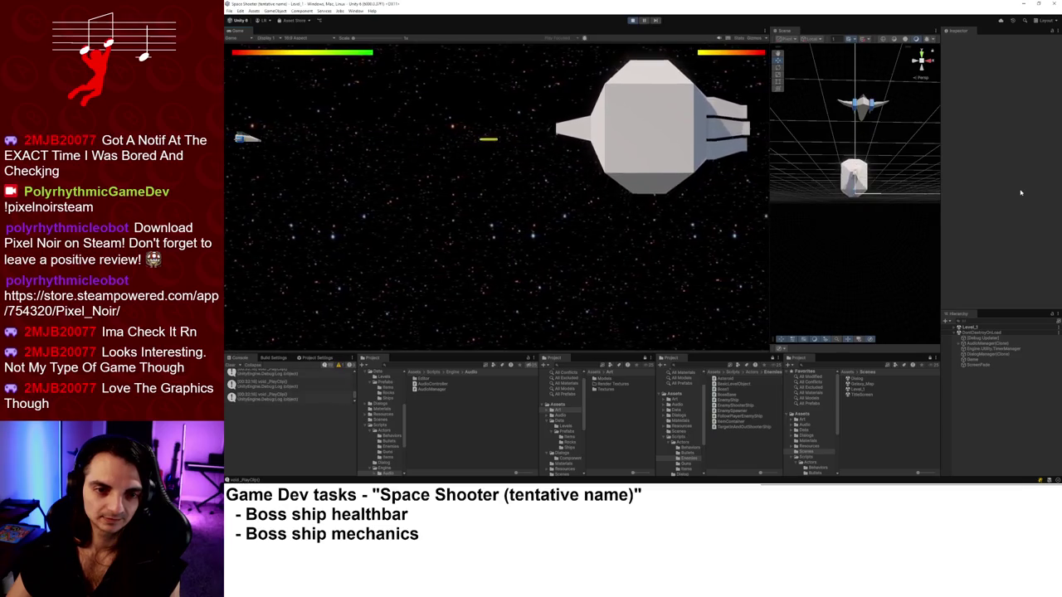
key("Down")
key("Down")
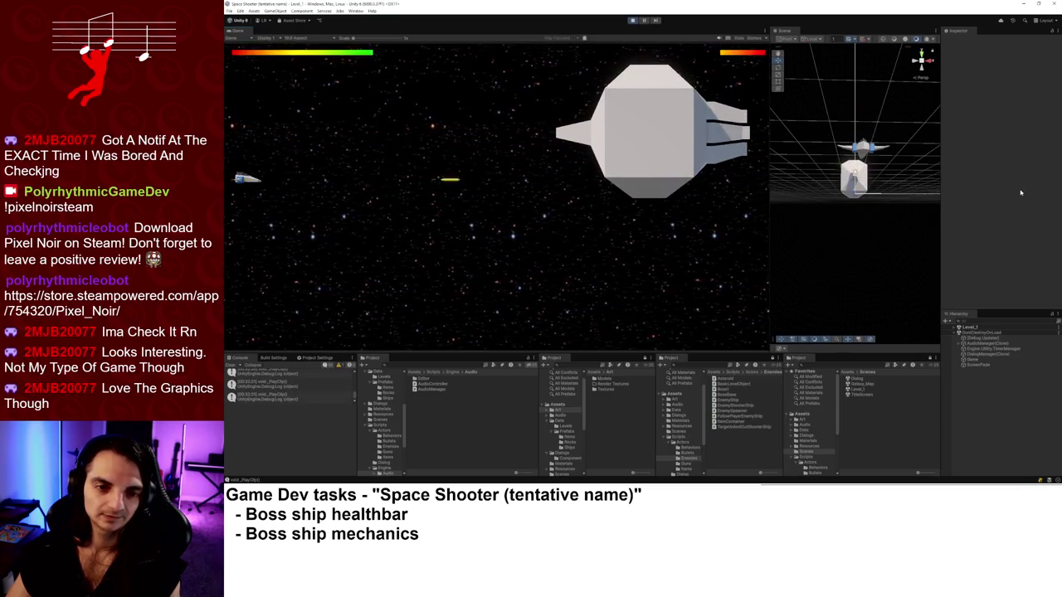
key("Up")
key("Right")
key("Down")
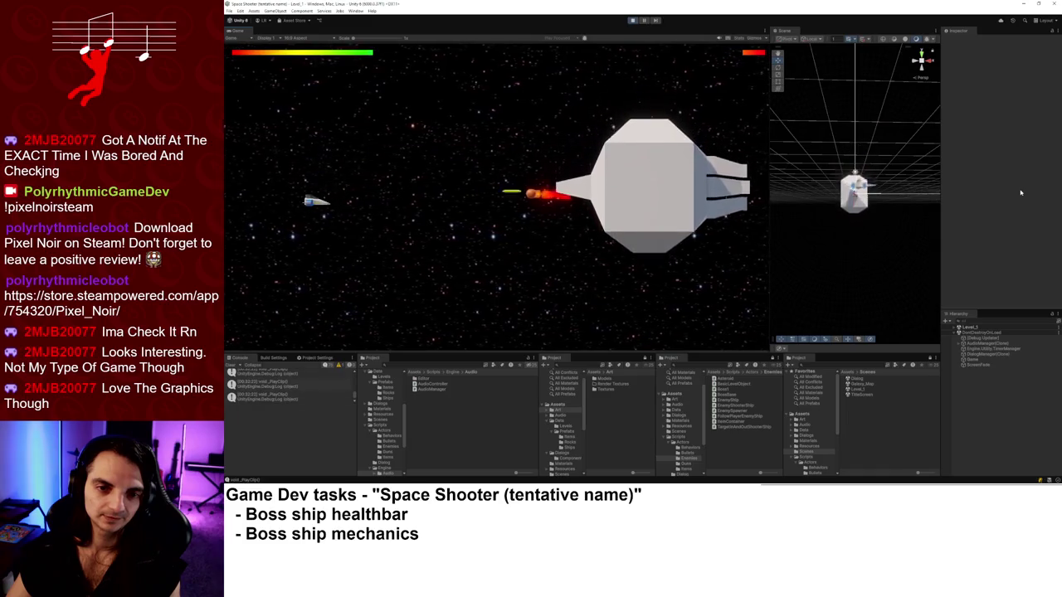
key("Down")
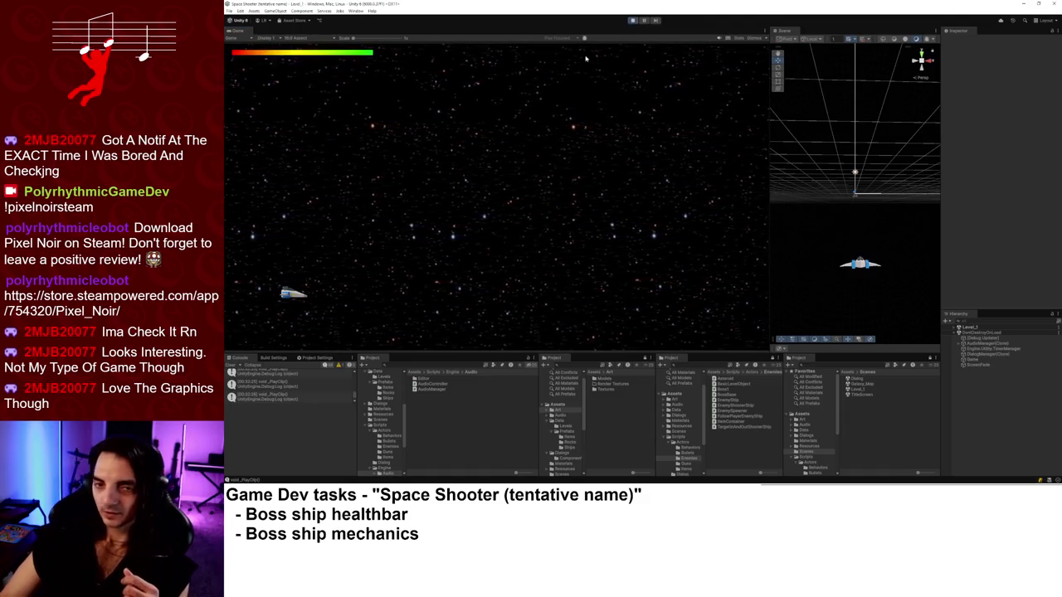
Exit Play mode so the editor returns to the TitleScreen scene with an empty Game view.
left_click(632, 21)
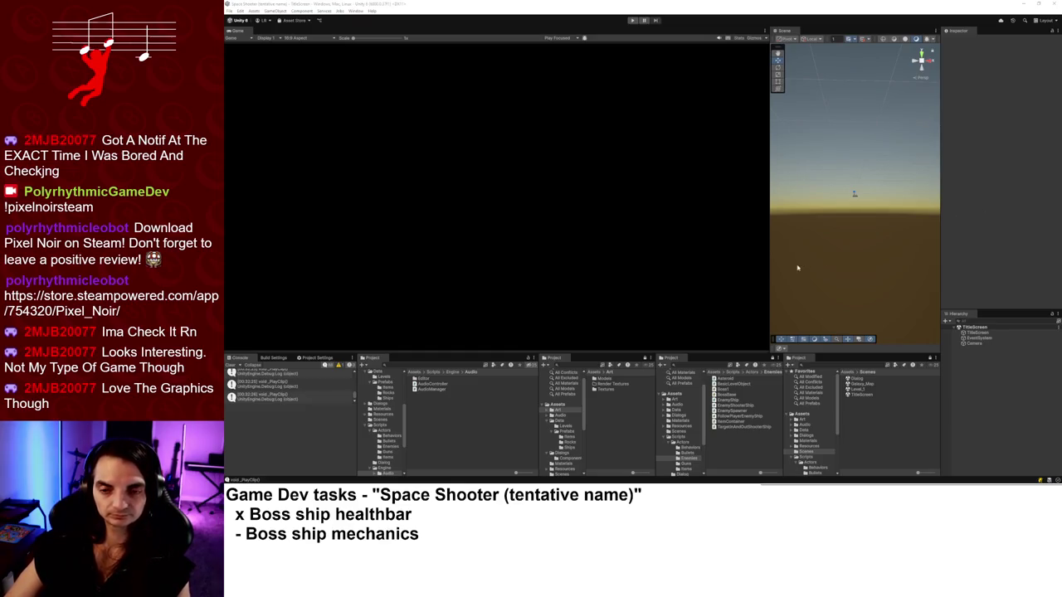
Inspect TitleScreen and EventSystem, then switch to Visual Studio showing AudioController's _PlayClip.
left_click(968, 333)
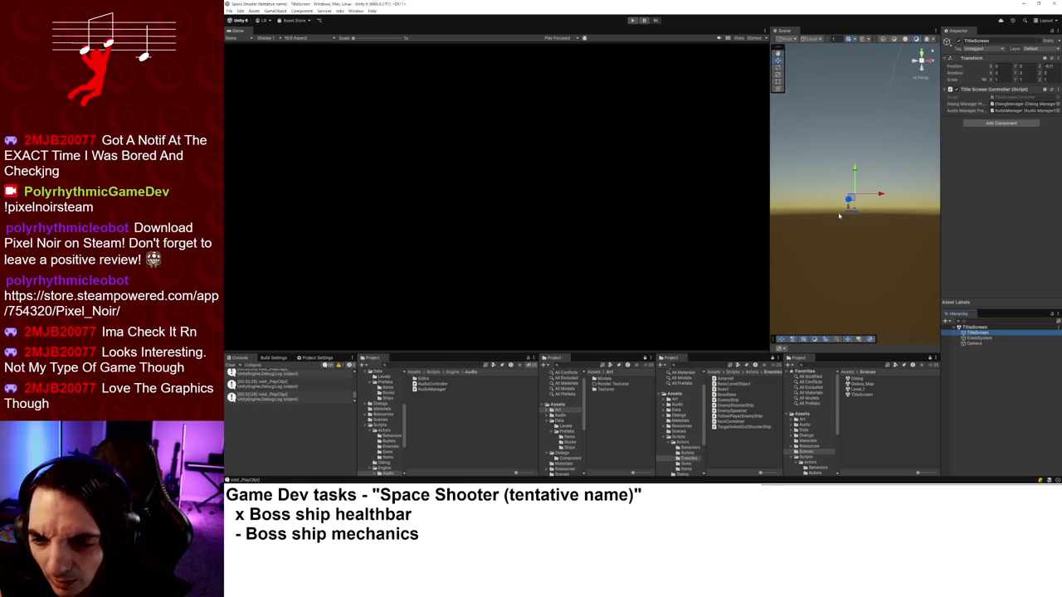
left_click(853, 215)
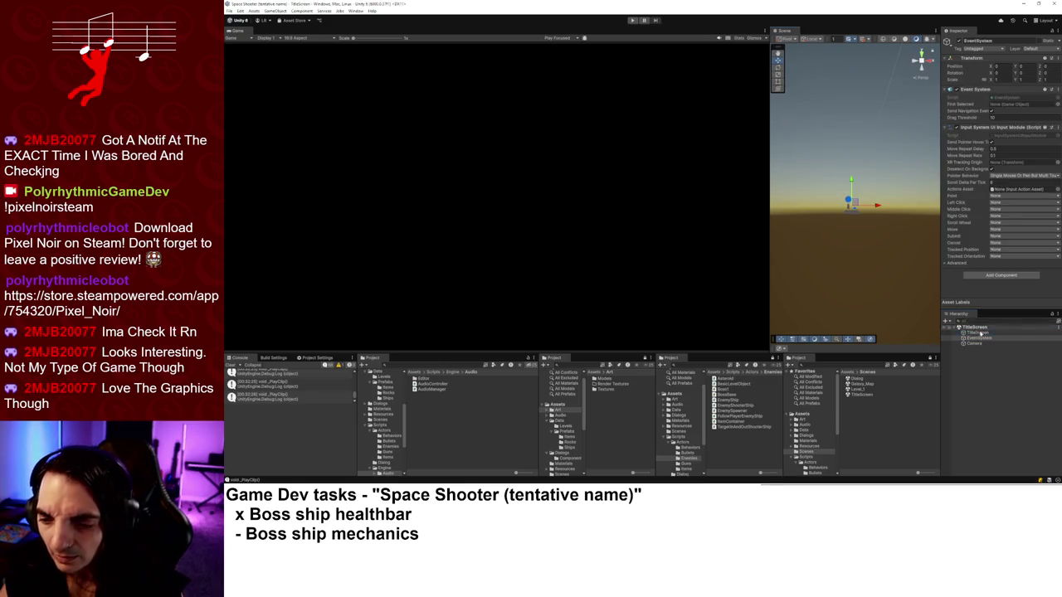
left_click(979, 338)
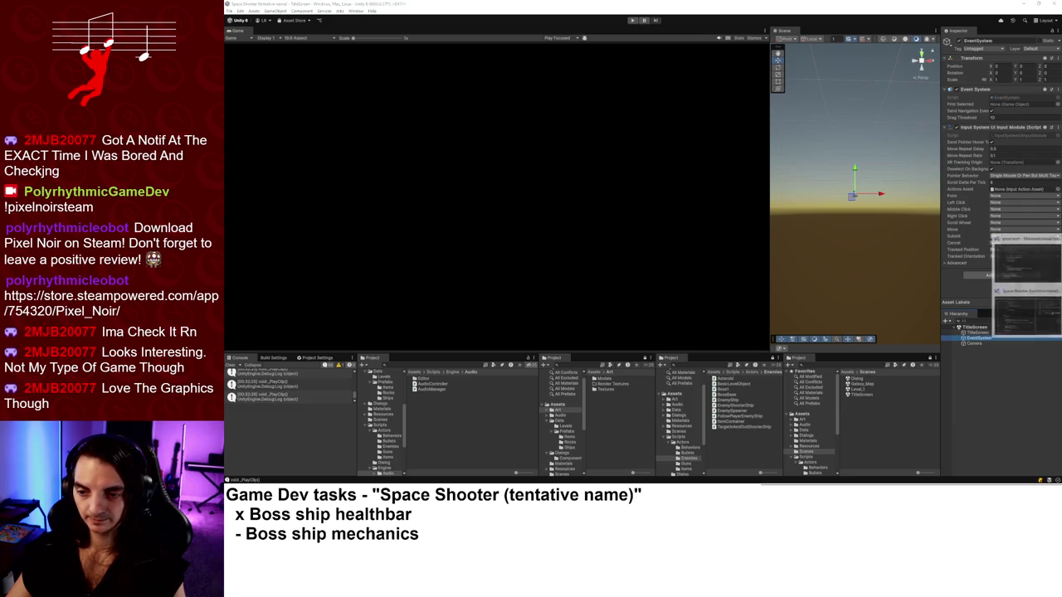
left_click(1029, 305)
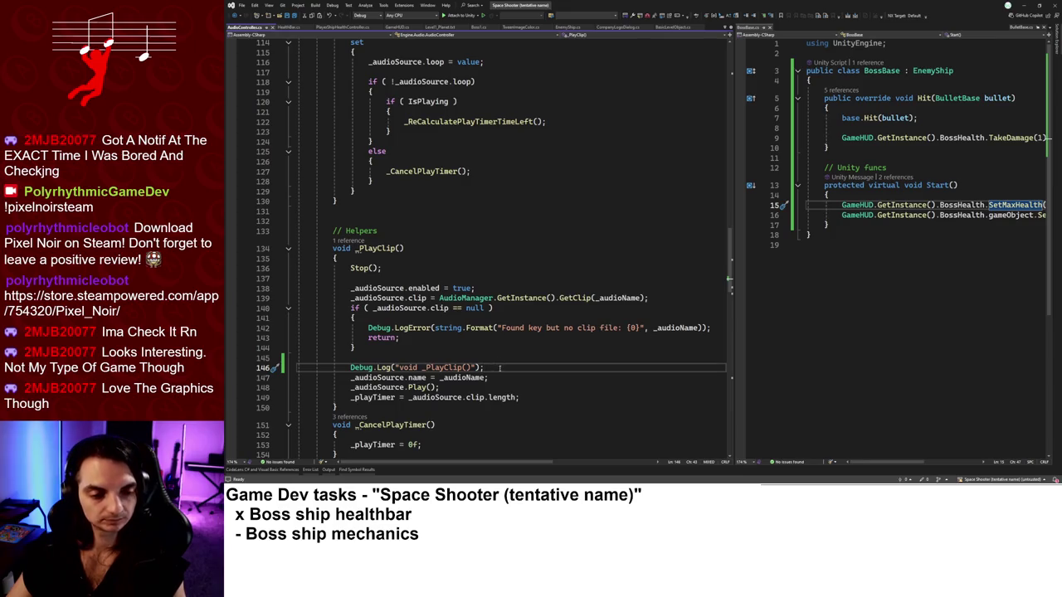
Delete the Debug.Log("void _PlayClip()") line from AudioController's _PlayClip method.
left_click_drag(500, 368, 498, 357)
key("BackSpace")
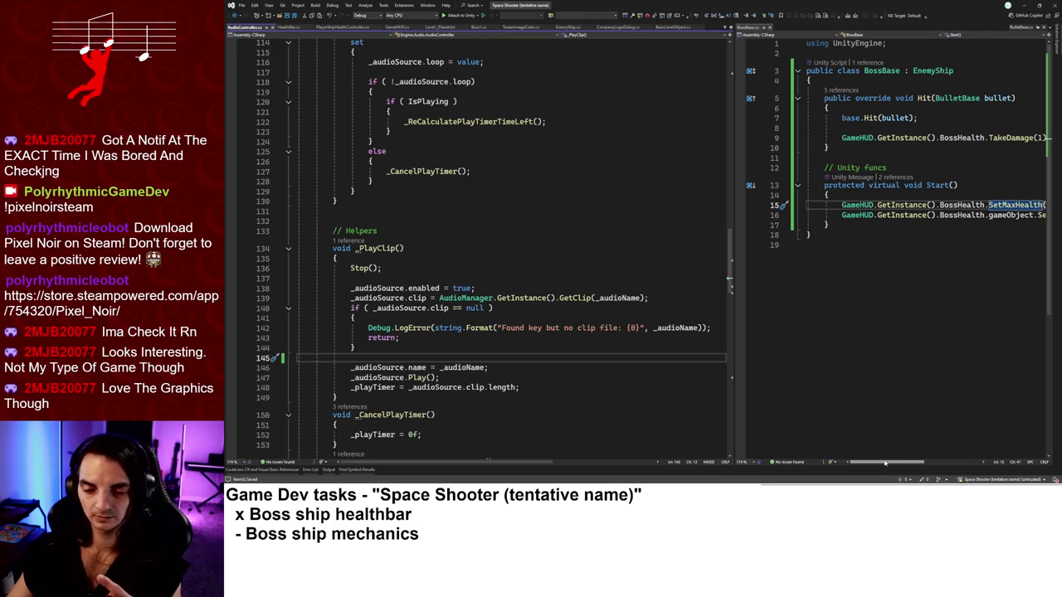
scroll(885, 465, "right", 3)
scroll(814, 387, "left", 3)
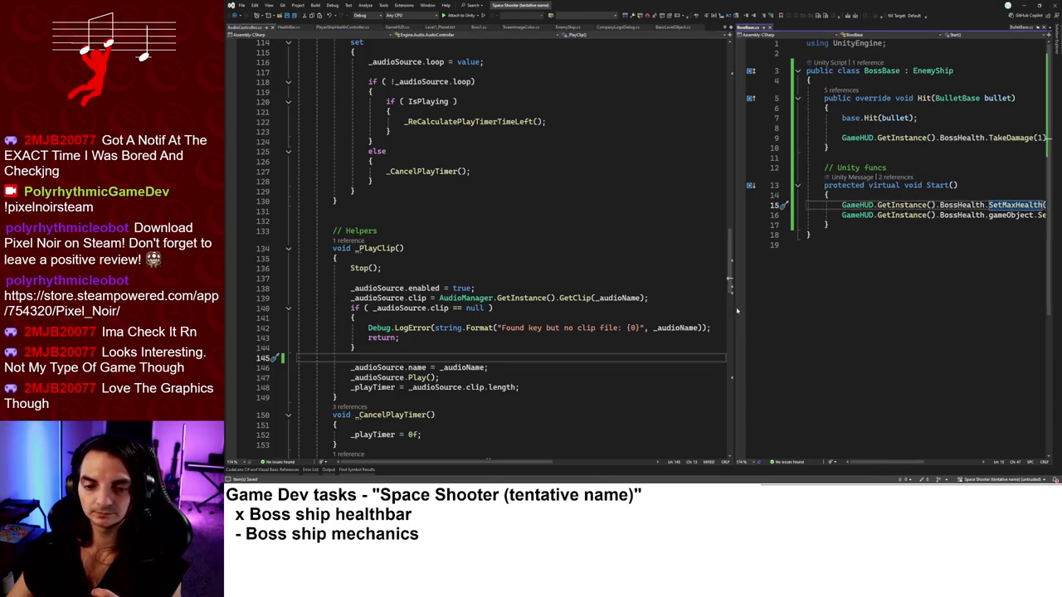
Resize the split editor so both the BossBase and AudioController code panes are wider.
left_click_drag(737, 310, 605, 290)
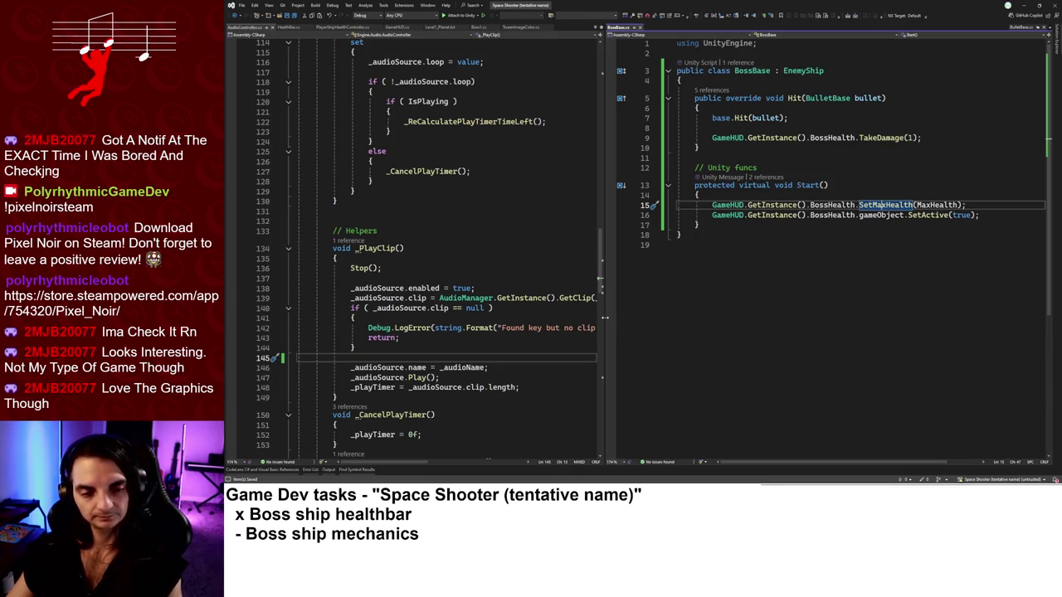
mouse_move(605, 317)
left_mouse_down()
mouse_move(761, 332)
mouse_move(633, 348)
mouse_move(623, 338)
left_mouse_up()
mouse_move(625, 340)
left_mouse_down()
mouse_move(687, 336)
mouse_move(687, 348)
left_mouse_up()
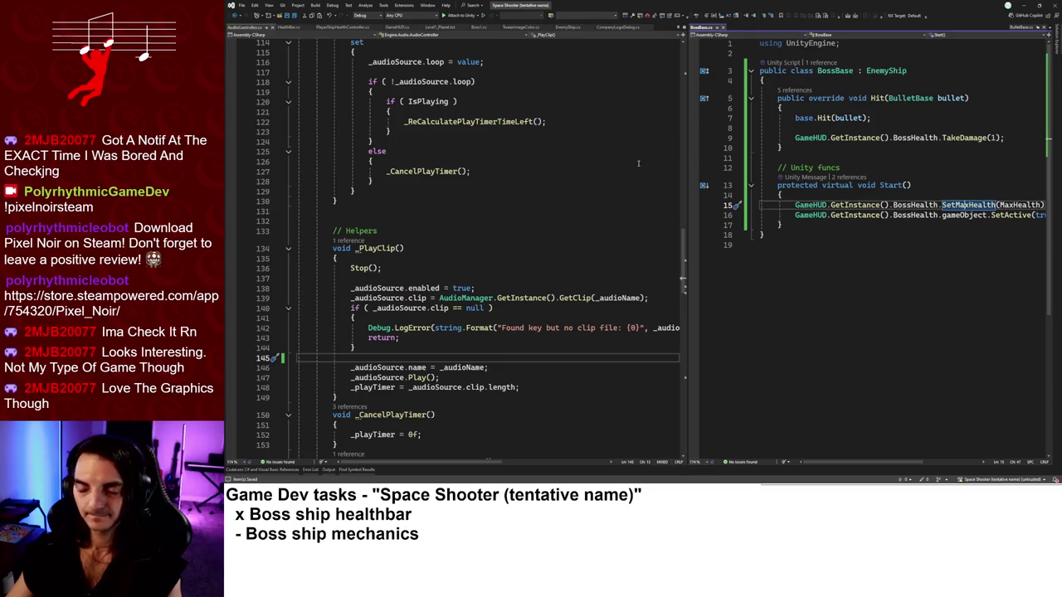
scroll(616, 175, "up", 9)
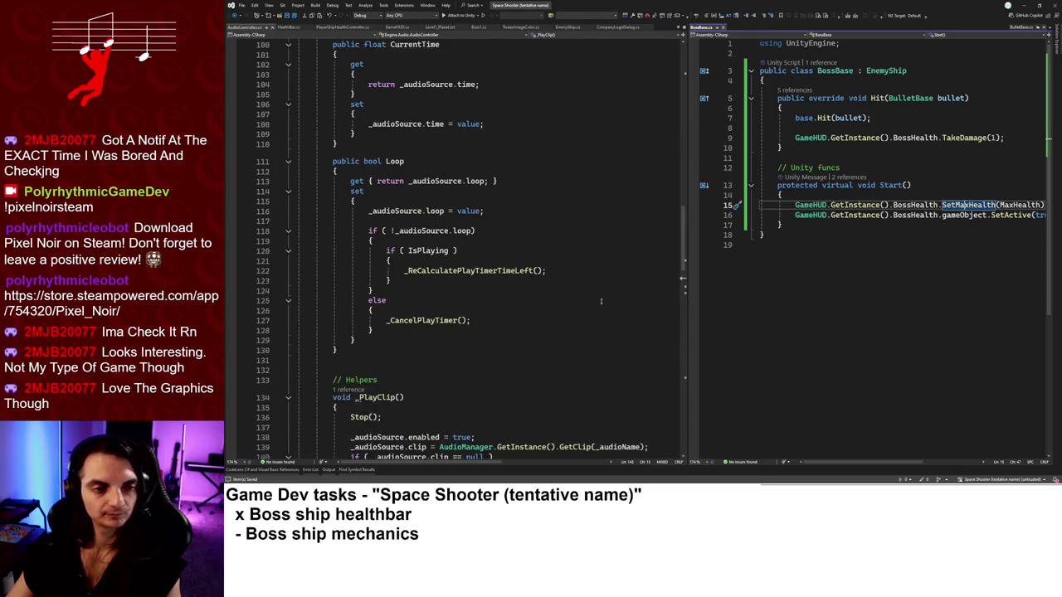
Switch to Boss1.cs and expand the HomingMissleState class to show its 1f _timeout.
left_click(480, 27)
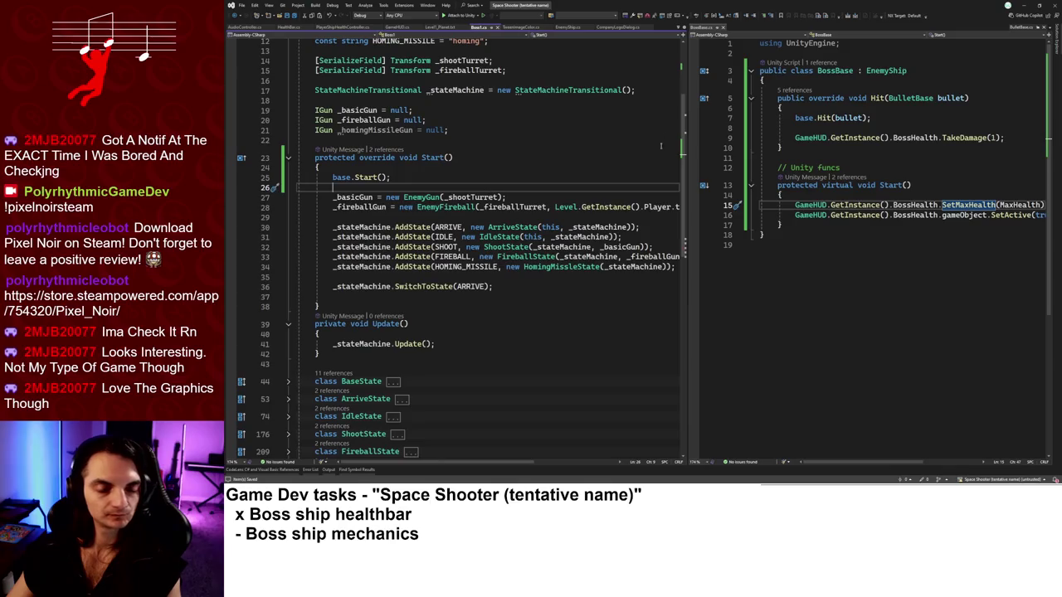
scroll(685, 205, "down", 4)
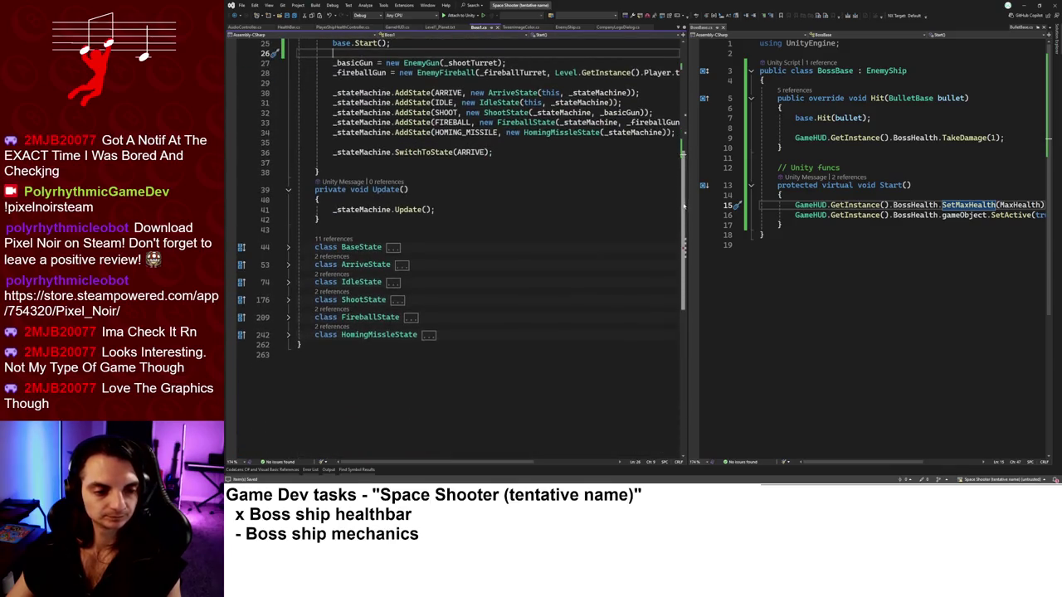
left_click(288, 335)
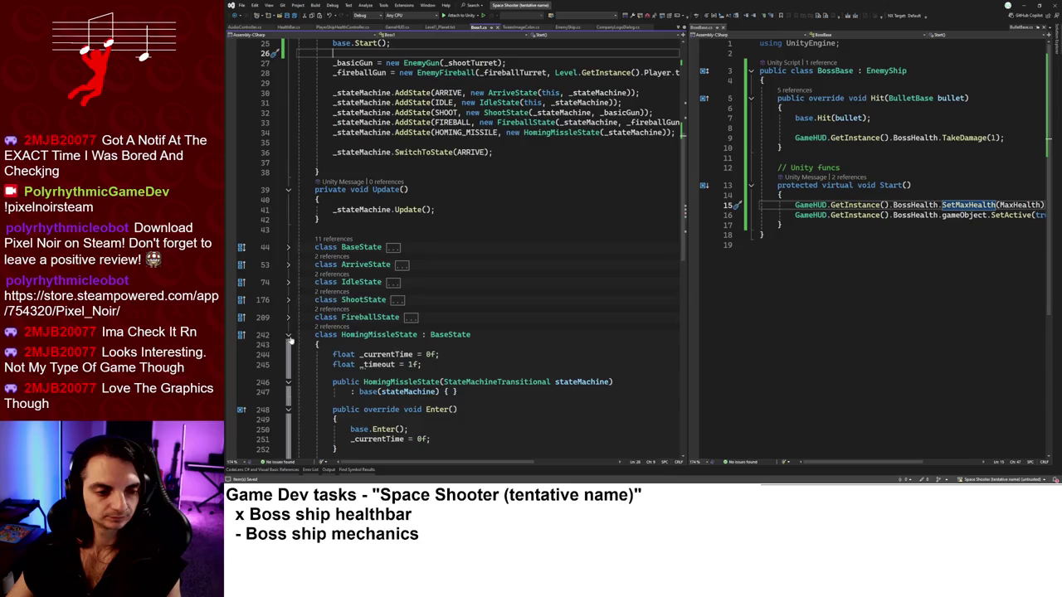